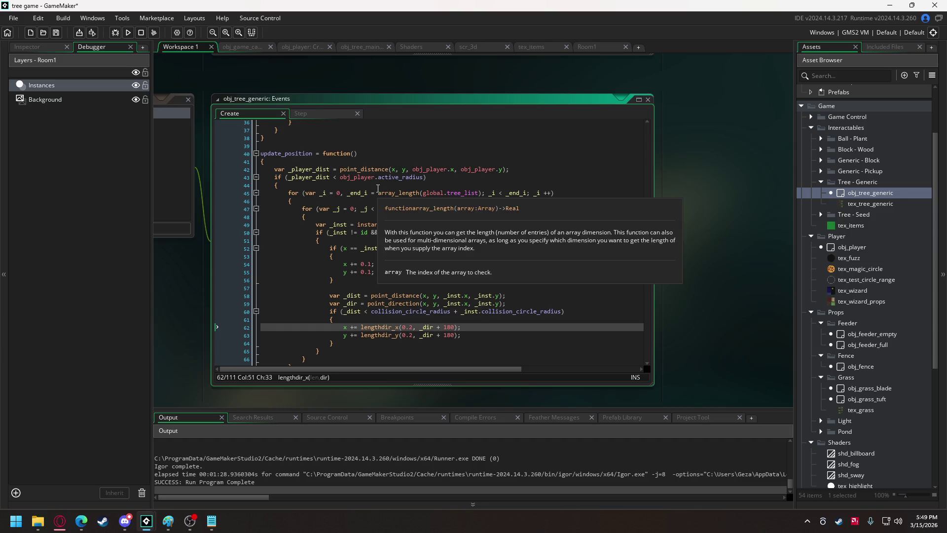
# Open obj_player's Create code and select the obj_tree_generic collision loop on lines 564–597 in player_collision
pyautogui.click(297, 49)
pyautogui.moveTo(790, 273)
pyautogui.mouseDown()
pyautogui.moveTo(785, 375)
pyautogui.moveTo(794, 243)
pyautogui.mouseUp()
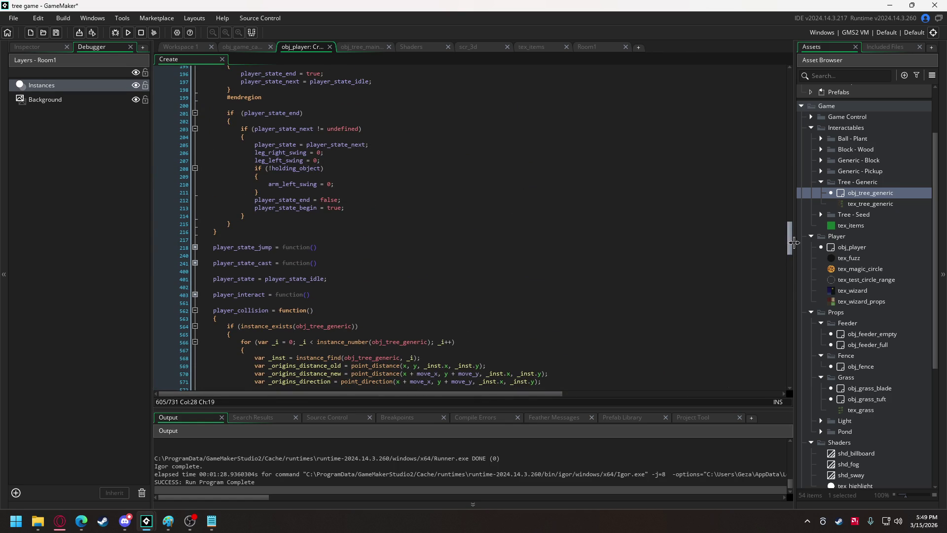
pyautogui.scroll(-8, 291, 151)
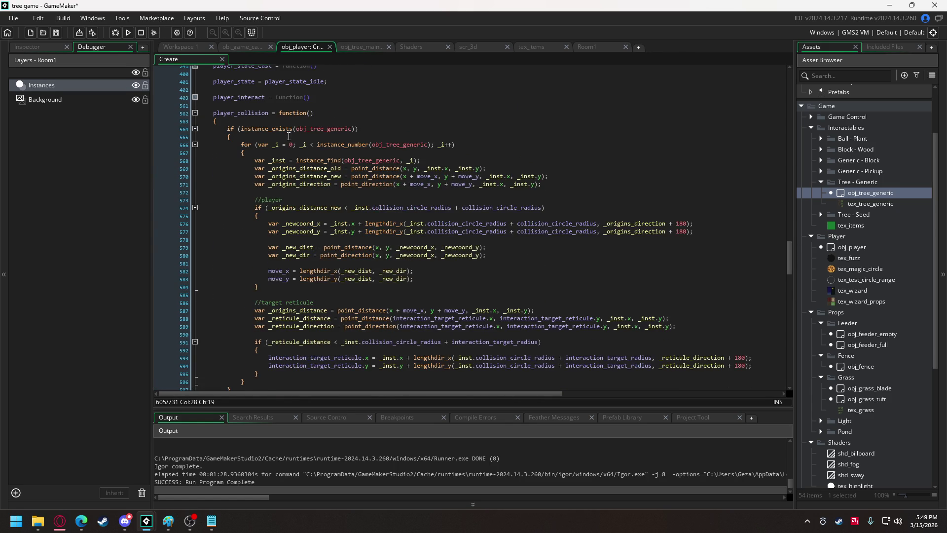
pyautogui.scroll(-1, 288, 136)
pyautogui.scroll(-1, 262, 116)
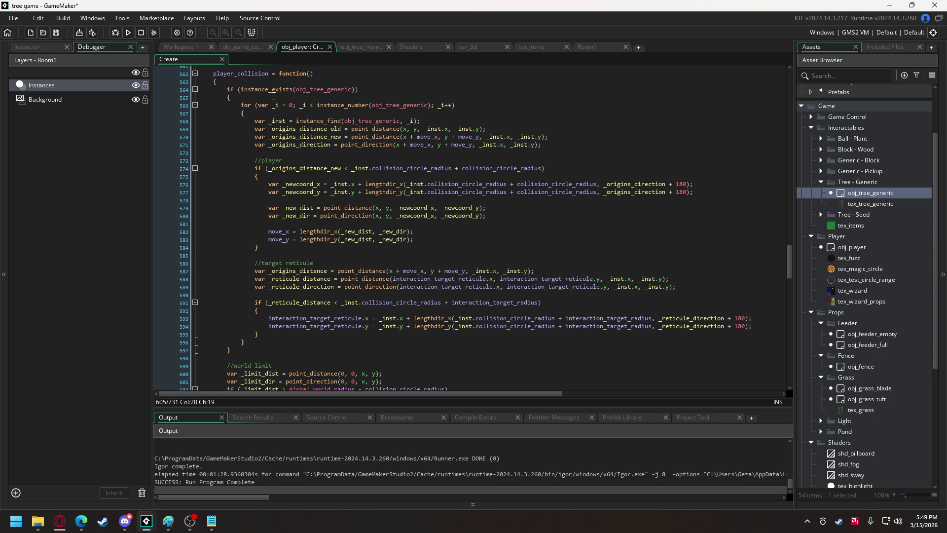
pyautogui.moveTo(228, 89)
pyautogui.mouseDown()
pyautogui.moveTo(242, 147)
pyautogui.moveTo(240, 350)
pyautogui.mouseUp()
pyautogui.hotkey('ctrl', 'c')
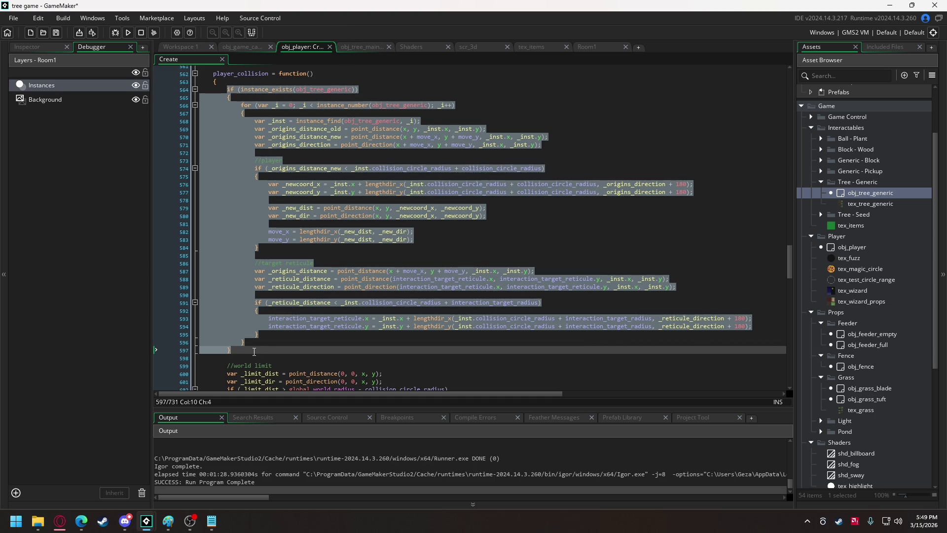
# Add a //generic tree comment above the existing tree-collision block
pyautogui.click(259, 83)
pyautogui.press('Return')
pyautogui.write('//')
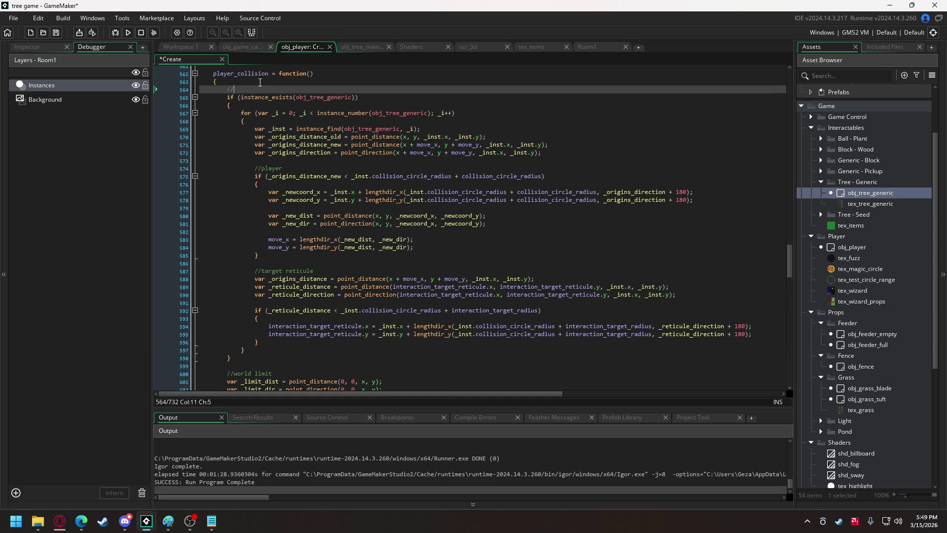
pyautogui.write('generic tree')
# Below the block, add a //main tree comment and paste a copy of the collision block
pyautogui.click(247, 358)
pyautogui.press('Return')
pyautogui.press('Return')
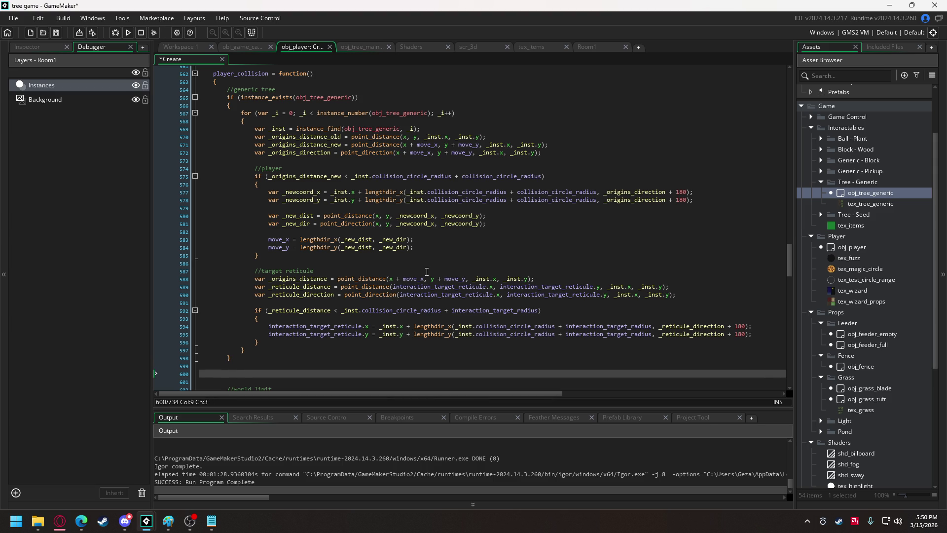
pyautogui.write('/main in_collision_tree')
pyautogui.hotkey('ctrl', 'BackSpace')
pyautogui.write('tree')
pyautogui.press('Left')
pyautogui.press('Left')
pyautogui.press('Left')
pyautogui.write('/')
pyautogui.press('Down')
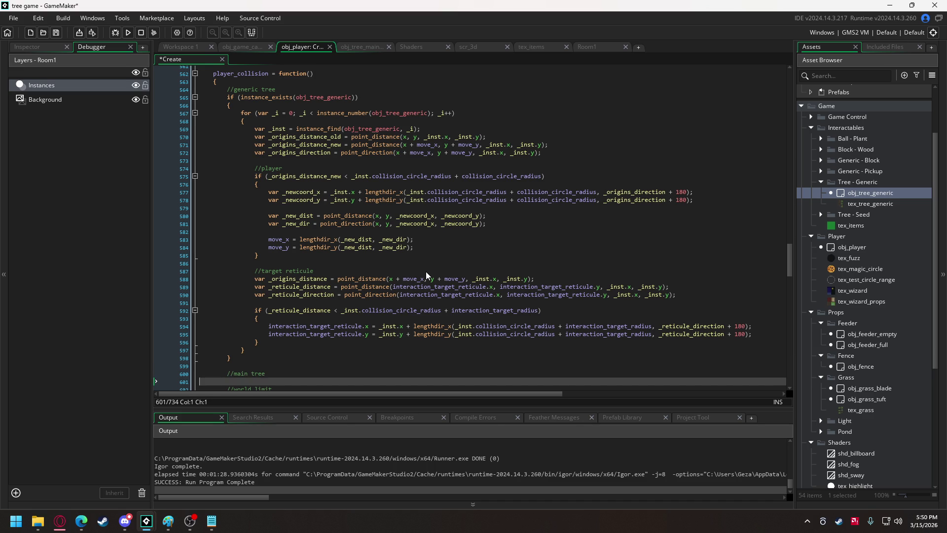
pyautogui.hotkey('ctrl', 'v')
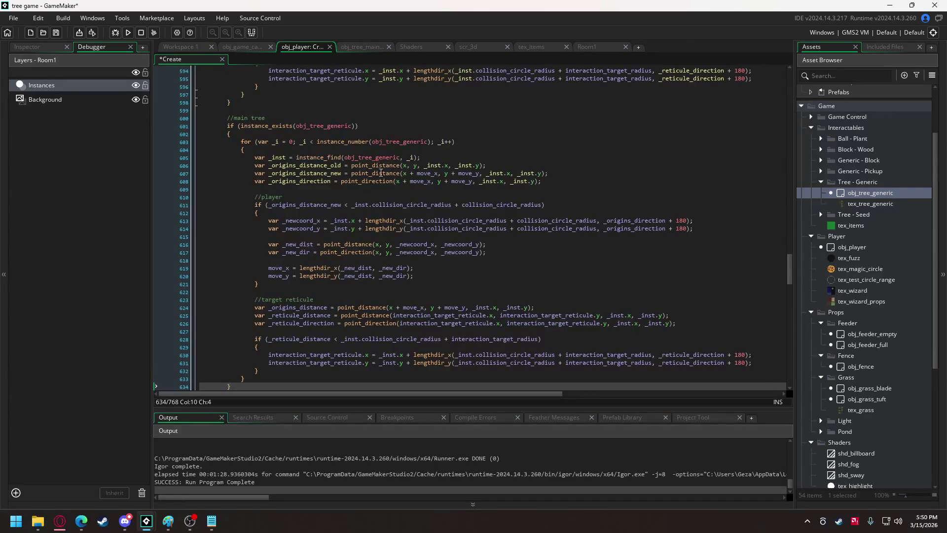
# Remove the copy's for-loop header and extra closing brace, then dedent the main tree block
pyautogui.moveTo(245, 150); pyautogui.dragTo(200, 142)
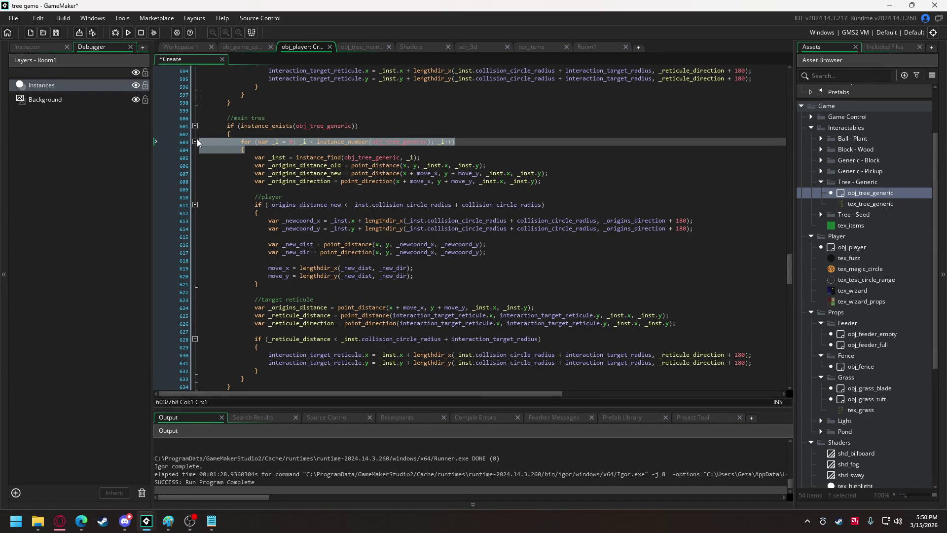
pyautogui.press('BackSpace')
pyautogui.press('Delete')
pyautogui.click(245, 363)
pyautogui.hotkey('shift', 'Home')
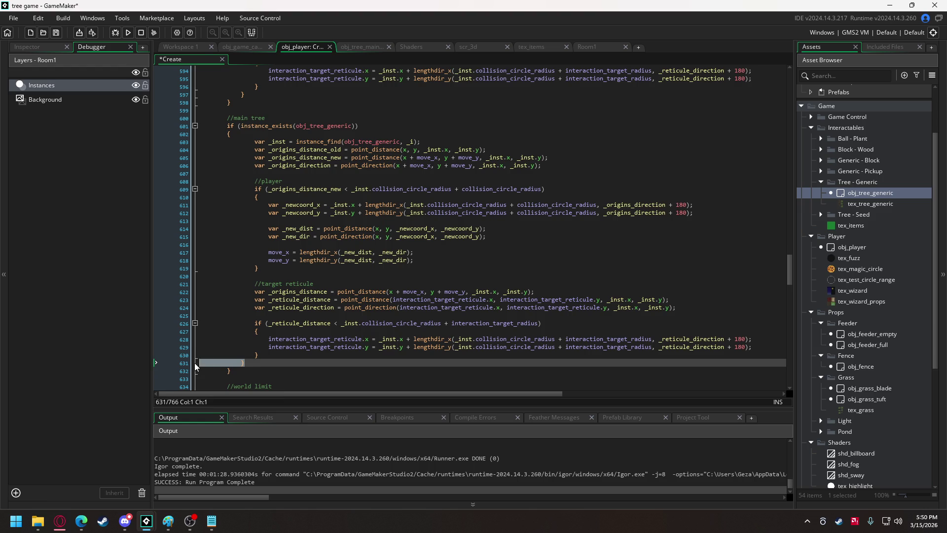
pyautogui.press('BackSpace')
pyautogui.press('BackSpace')
pyautogui.moveTo(265, 349); pyautogui.dragTo(252, 145)
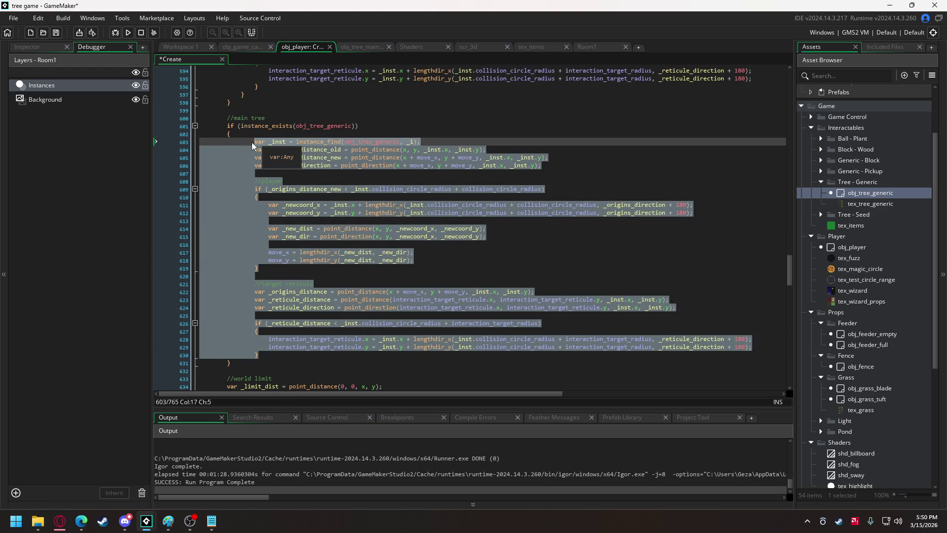
pyautogui.hotkey('shift', 'Tab')
# Change obj_tree_generic to obj_tree_main on the copy's instance_find line
pyautogui.click(365, 142)
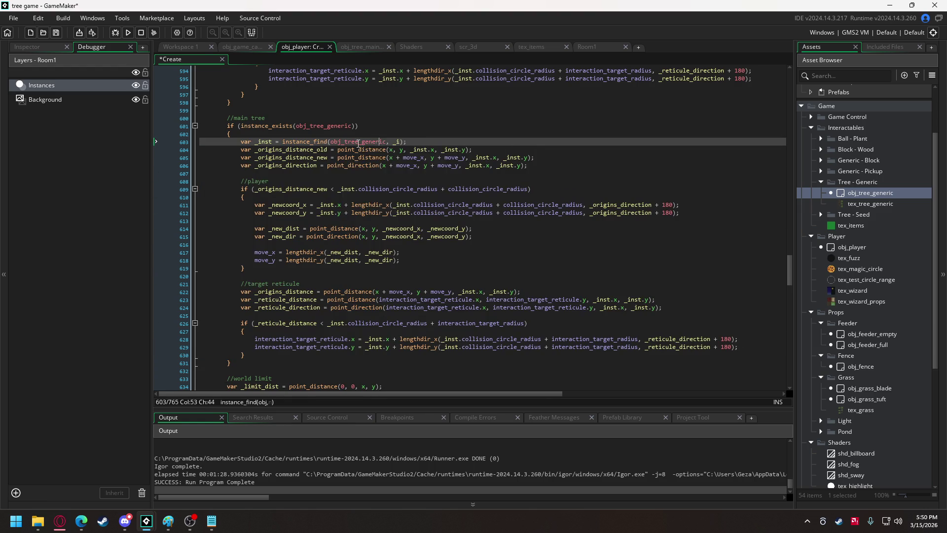
pyautogui.moveTo(366, 142); pyautogui.dragTo(385, 142)
pyautogui.write('main')
pyautogui.doubleClick(346, 142)
pyautogui.hotkey('ctrl', 'c')
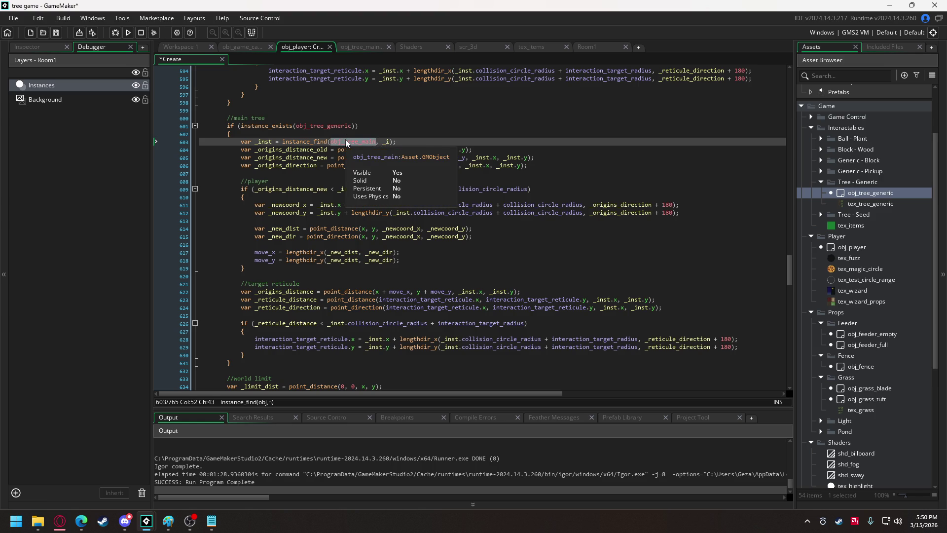
# Replace every _inst in the player collision checks with obj_tree_main
pyautogui.doubleClick(269, 142)
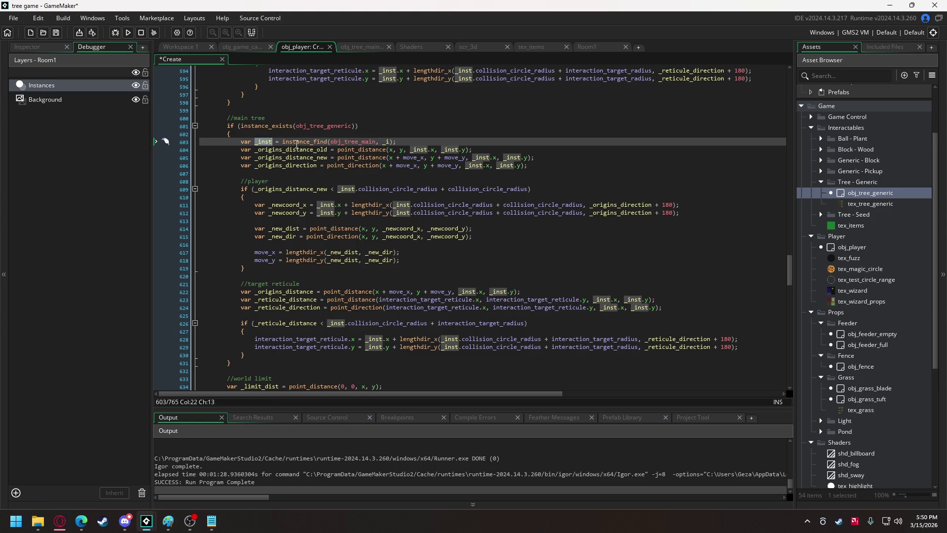
pyautogui.doubleClick(419, 149)
pyautogui.write('obj_tree_main')
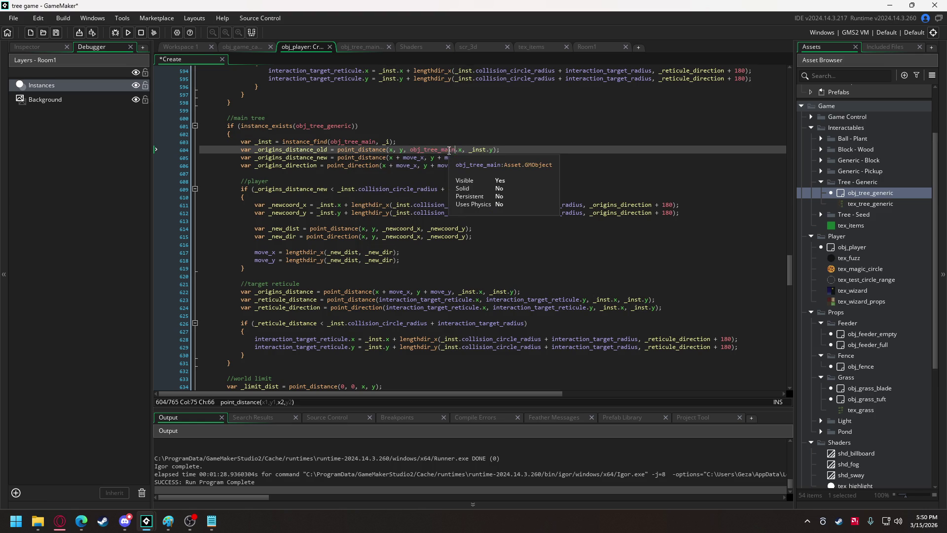
pyautogui.doubleClick(486, 150)
pyautogui.write('obj_tree_main')
pyautogui.doubleClick(481, 157)
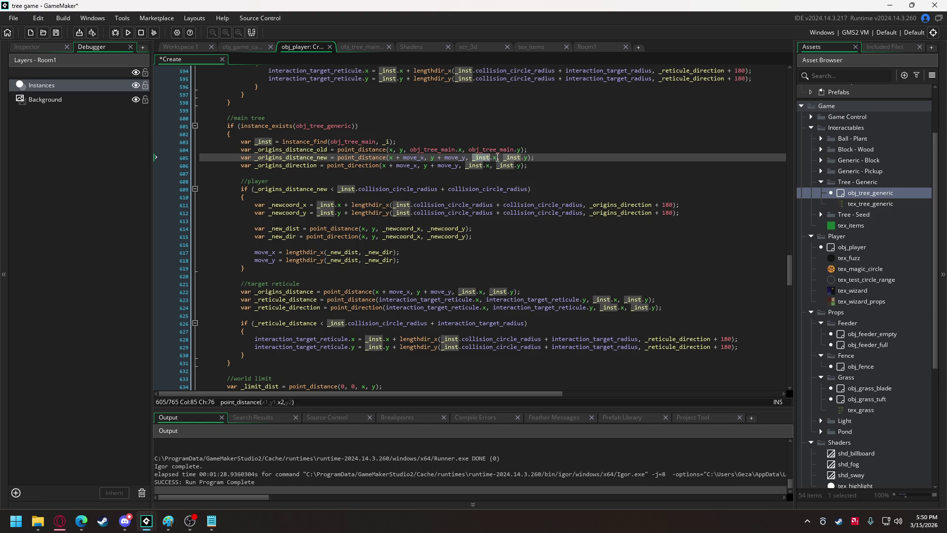
pyautogui.write('obj_tree_main')
pyautogui.doubleClick(542, 157)
pyautogui.write('obj_tree_main')
pyautogui.doubleClick(508, 165)
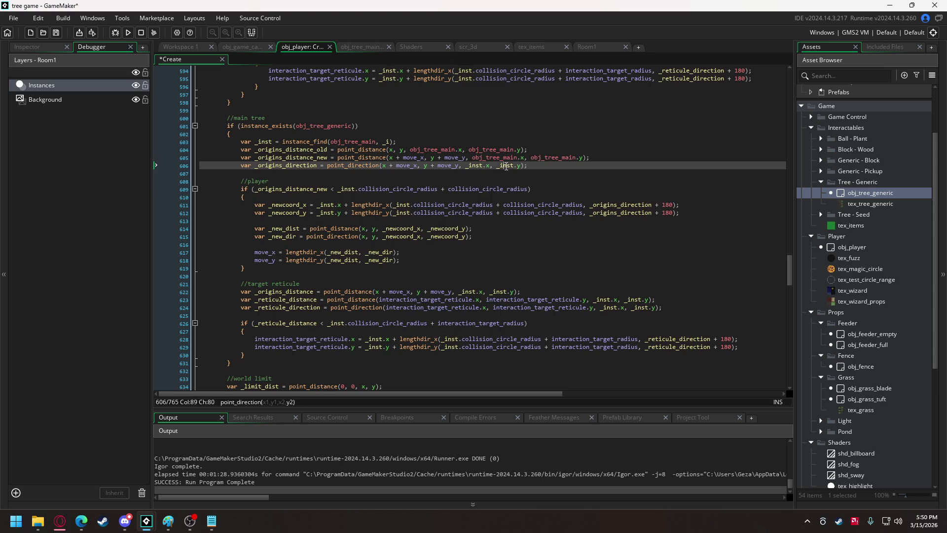
pyautogui.write('obj_tree_main')
pyautogui.doubleClick(475, 166)
pyautogui.write('obj_tree_main')
pyautogui.doubleClick(346, 189)
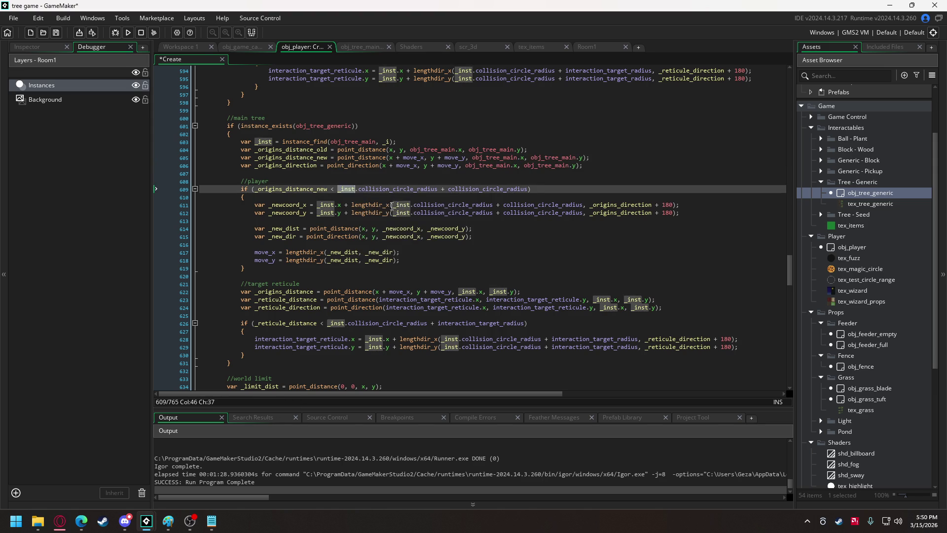
pyautogui.write('obj_tree_main')
pyautogui.doubleClick(402, 205)
pyautogui.write('obj_tree_main')
pyautogui.doubleClick(405, 212)
pyautogui.write('obj_tree_main')
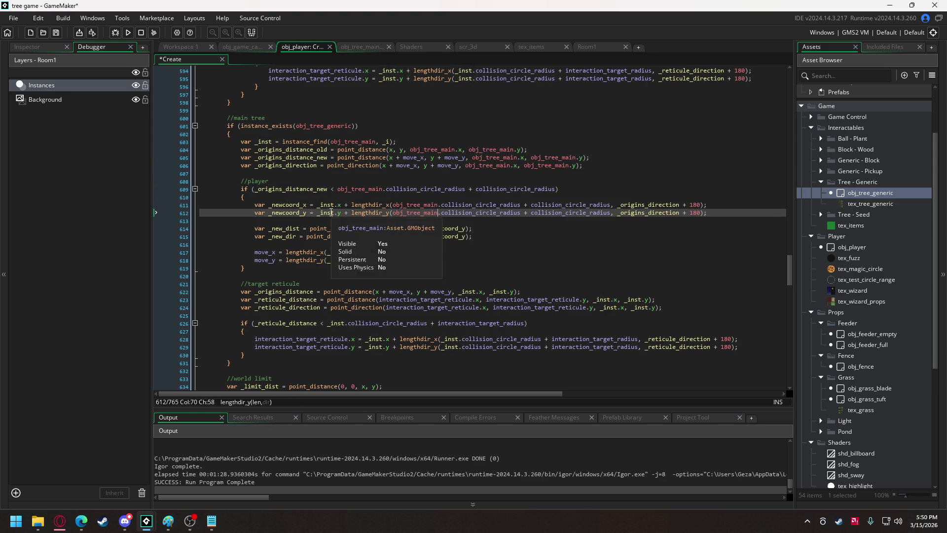
pyautogui.doubleClick(323, 212)
pyautogui.write('obj_tree_main')
pyautogui.doubleClick(330, 203)
pyautogui.write('obj_tree_main')
# Delete the instance_find line and replace each _inst in the reticule checks with obj_tree_main
pyautogui.moveTo(396, 141); pyautogui.dragTo(182, 143)
pyautogui.press('BackSpace')
pyautogui.press('BackSpace')
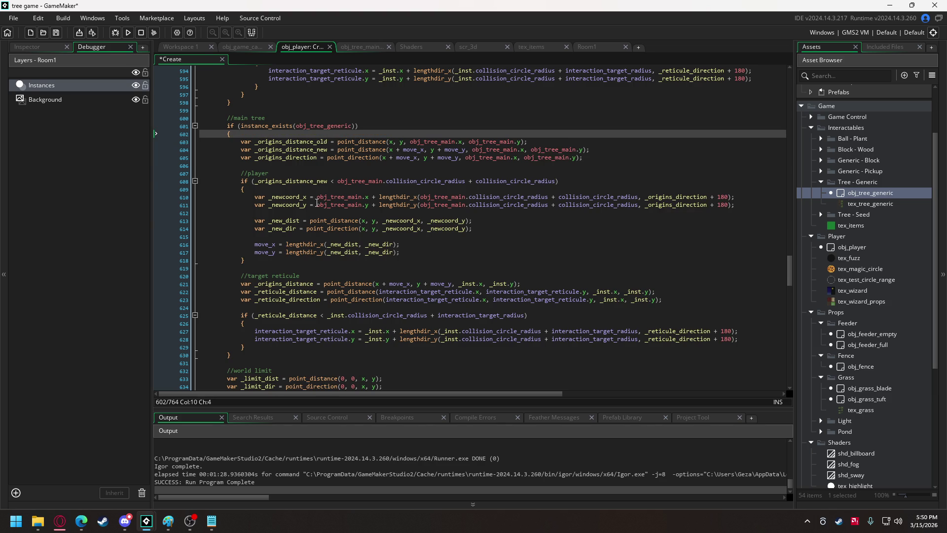
pyautogui.doubleClick(330, 318)
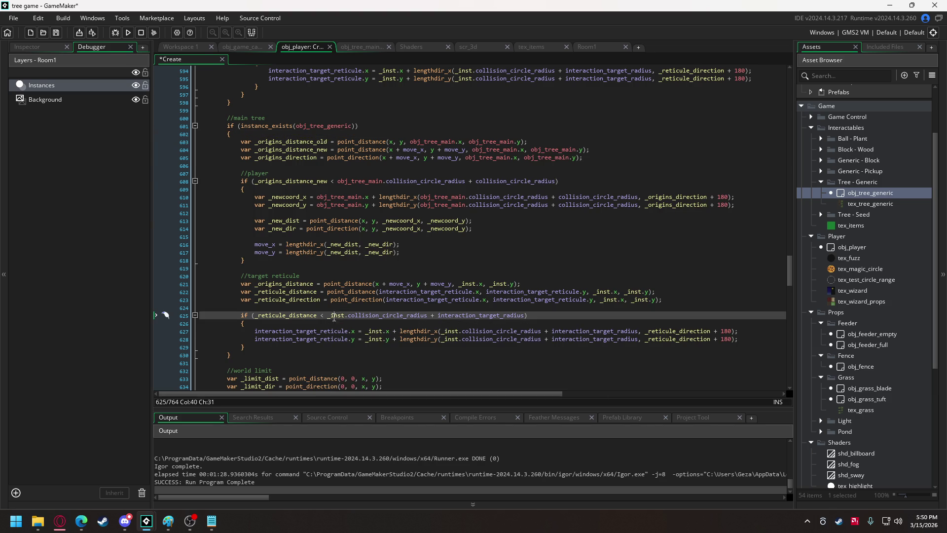
pyautogui.doubleClick(496, 284)
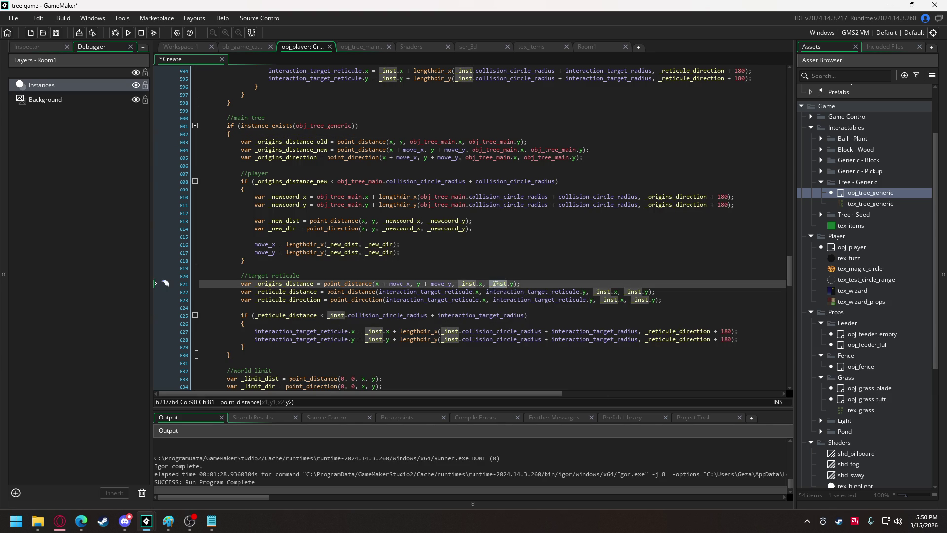
pyautogui.hotkey('ctrl', 'v')
pyautogui.doubleClick(465, 284)
pyautogui.hotkey('ctrl', 'v')
pyautogui.doubleClick(632, 292)
pyautogui.hotkey('ctrl', 'v')
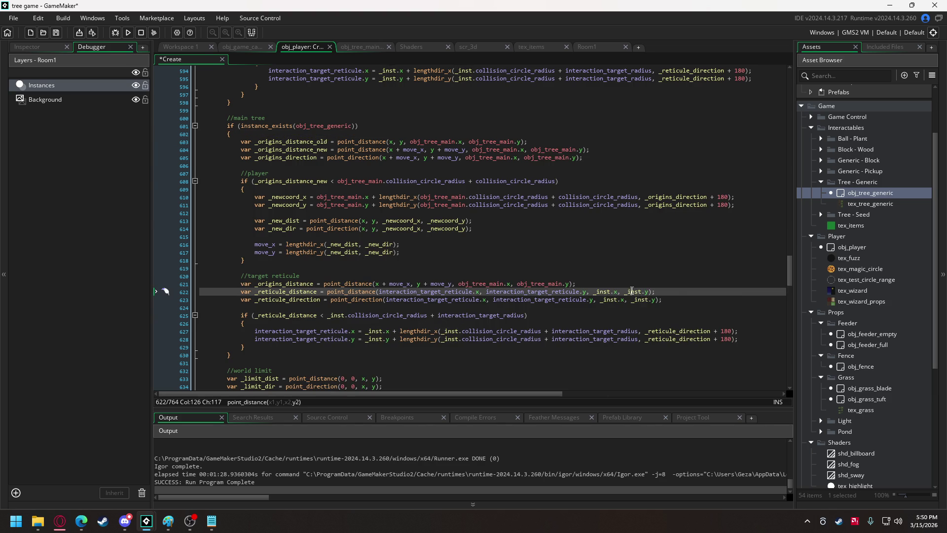
pyautogui.doubleClick(642, 299)
pyautogui.hotkey('ctrl', 'v')
pyautogui.doubleClick(602, 291)
pyautogui.hotkey('ctrl', 'v')
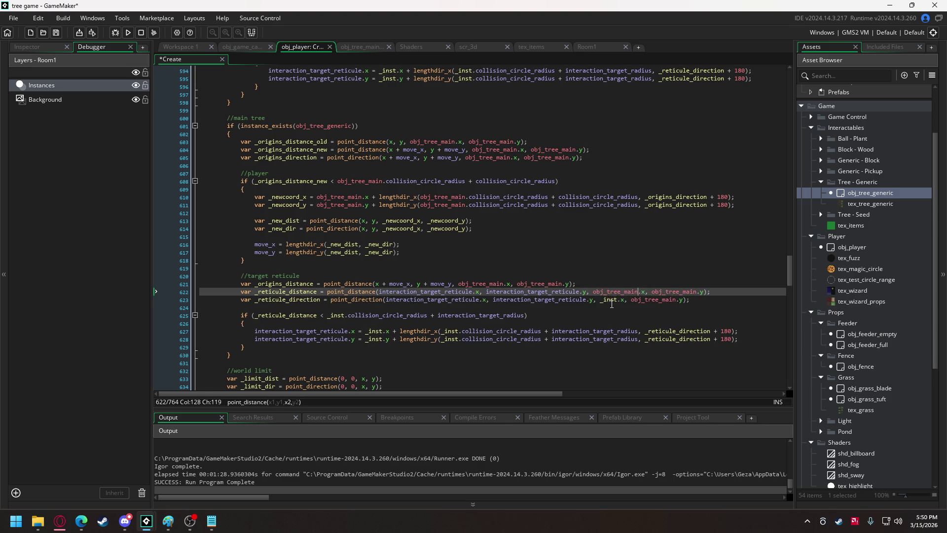
pyautogui.doubleClick(608, 299)
pyautogui.hotkey('ctrl', 'v')
pyautogui.doubleClick(337, 315)
pyautogui.hotkey('ctrl', 'v')
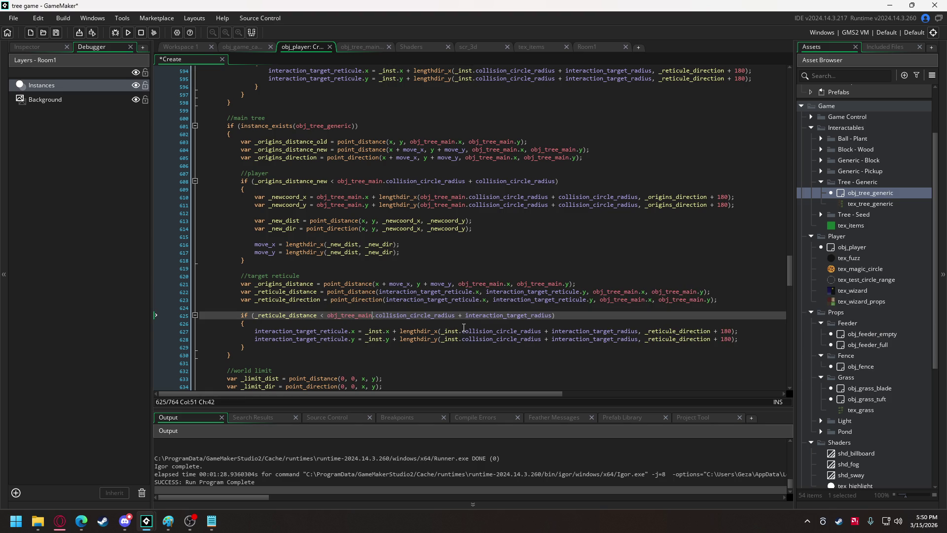
pyautogui.doubleClick(450, 331)
pyautogui.hotkey('ctrl', 'v')
pyautogui.doubleClick(450, 339)
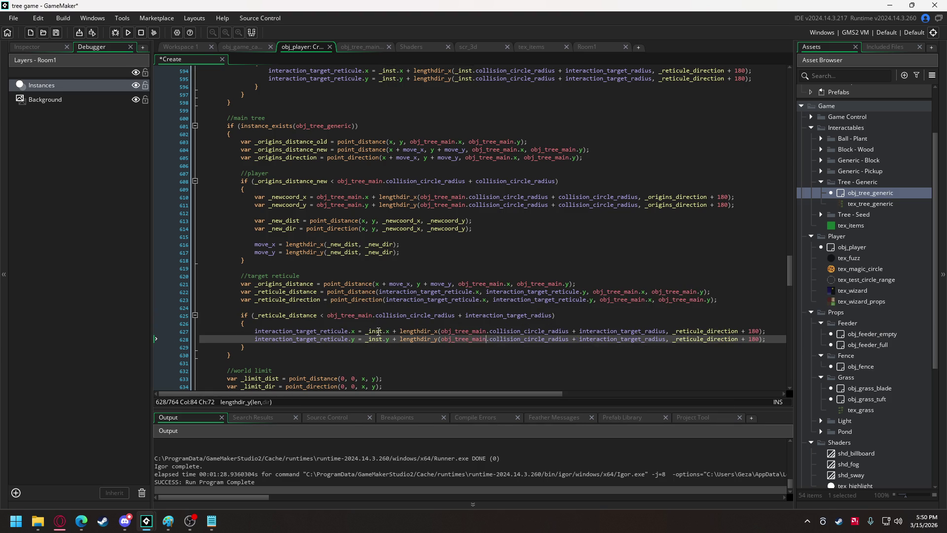
pyautogui.hotkey('ctrl', 'v')
pyautogui.doubleClick(373, 331)
pyautogui.hotkey('ctrl', 'v')
pyautogui.click(377, 338)
pyautogui.doubleClick(377, 338)
pyautogui.hotkey('ctrl', 'v')
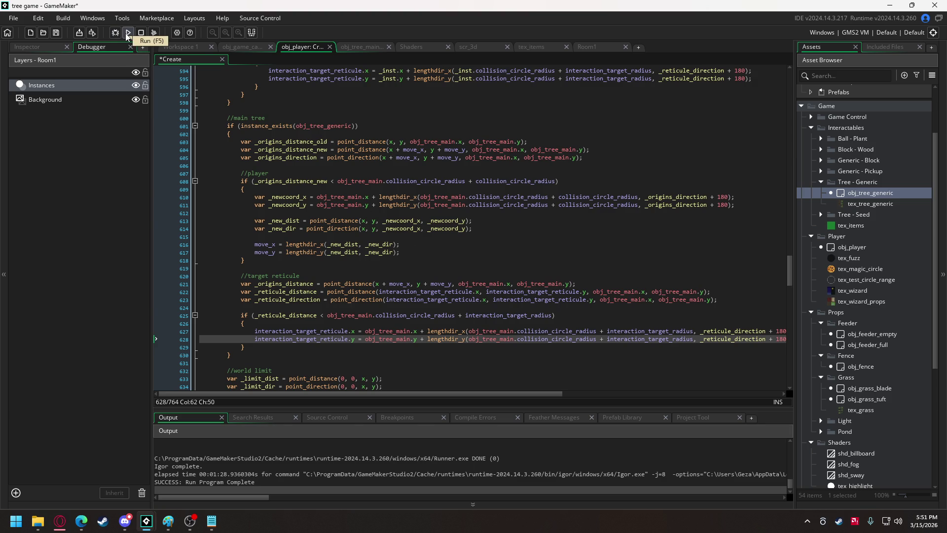
# Make the check test instance_exists(obj_tree_main), test-run, abort the crash, and open obj_tree_main's code
pyautogui.doubleClick(334, 126)
pyautogui.write('main')
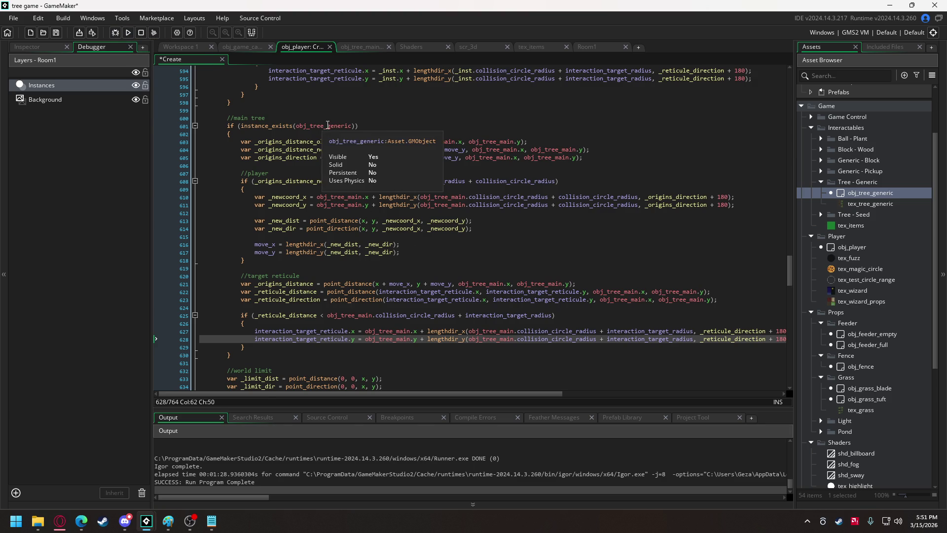
pyautogui.press('F5')
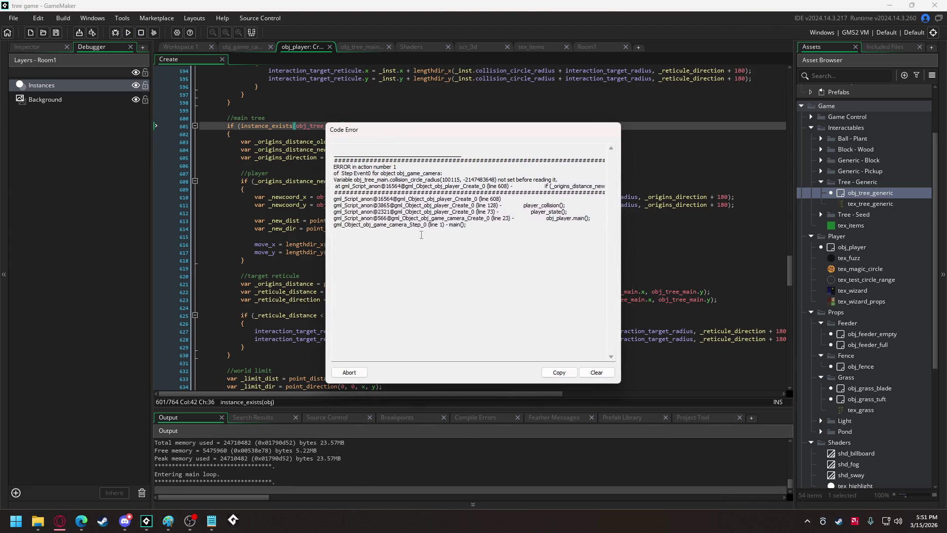
pyautogui.click(360, 373)
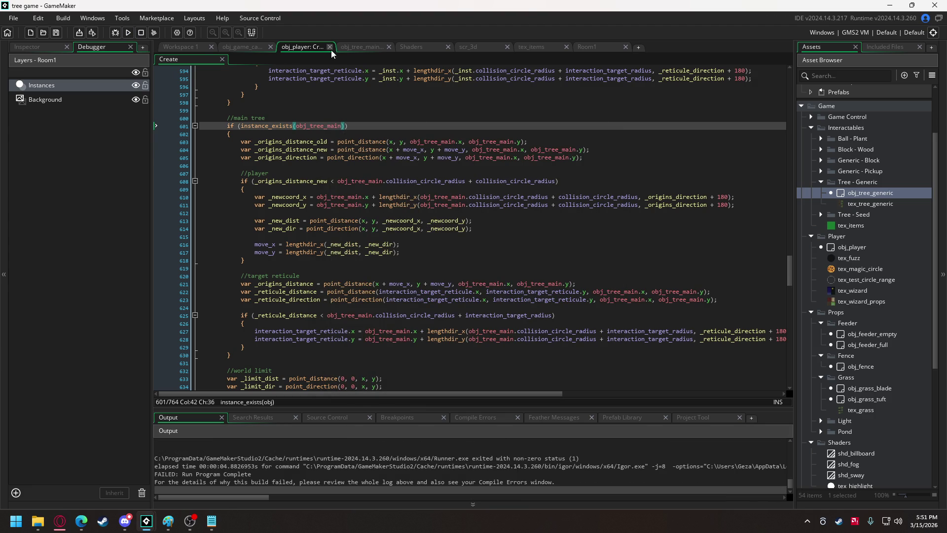
pyautogui.click(350, 48)
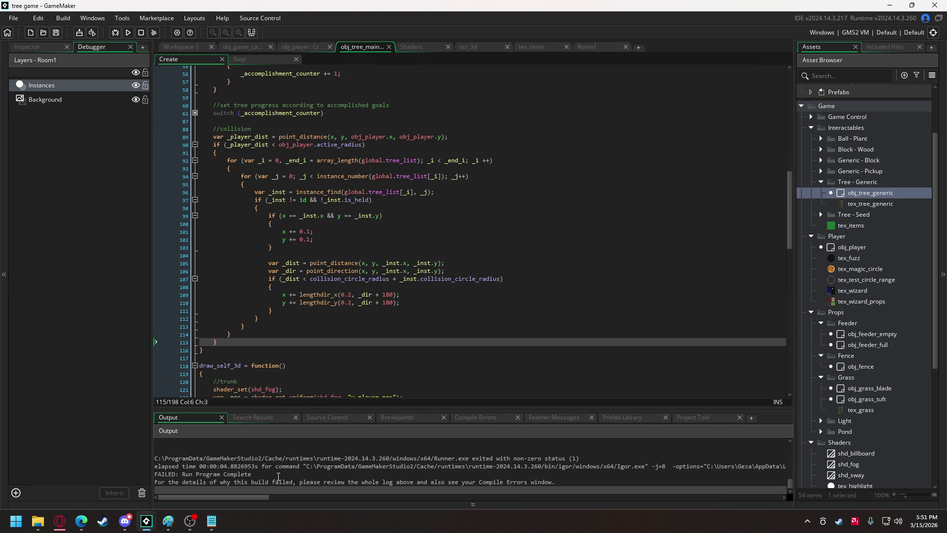
pyautogui.scroll(5, 266, 449)
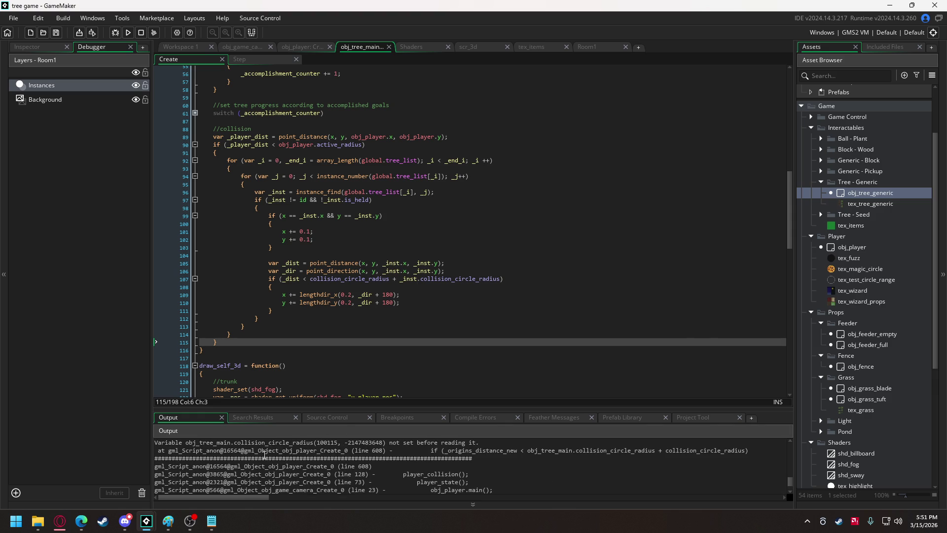
pyautogui.scroll(1, 265, 454)
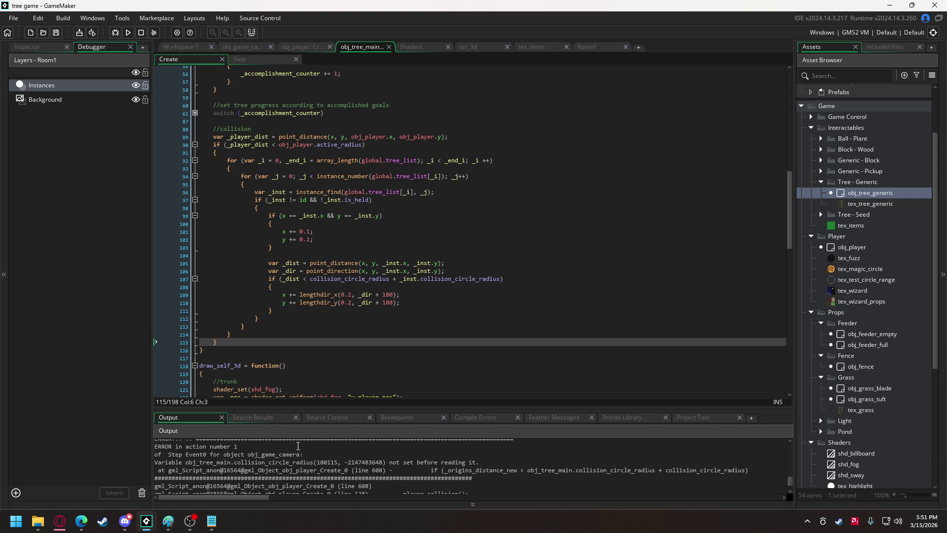
pyautogui.doubleClick(360, 280)
pyautogui.hotkey('ctrl', 'c')
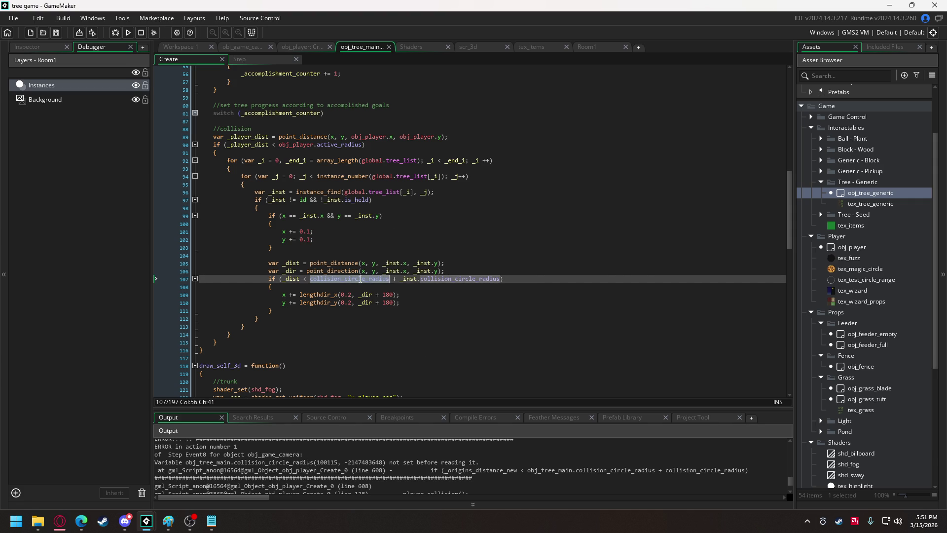
pyautogui.moveTo(787, 199); pyautogui.dragTo(777, 85)
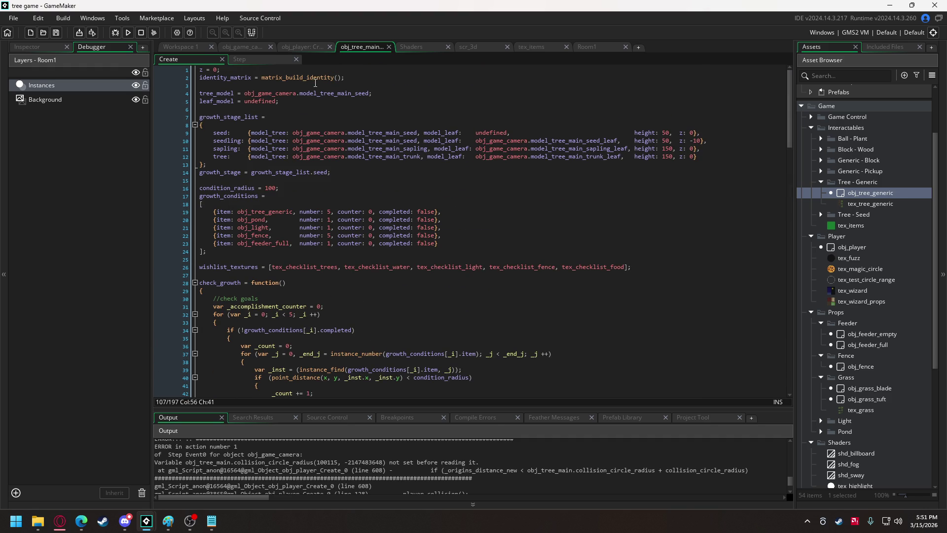
# Add 'collision_circle_radius = 20;' on a new line after line 2 of obj_tree_main's Create code
pyautogui.click(351, 78)
pyautogui.press('Return')
pyautogui.hotkey('ctrl', 'v')
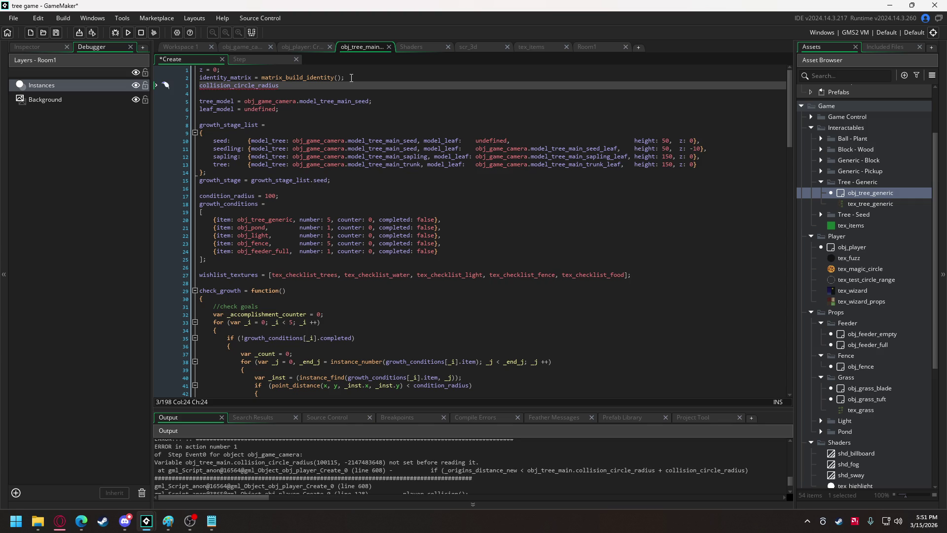
pyautogui.write('= 20')
pyautogui.write(';')
pyautogui.moveTo(788, 132); pyautogui.dragTo(790, 237)
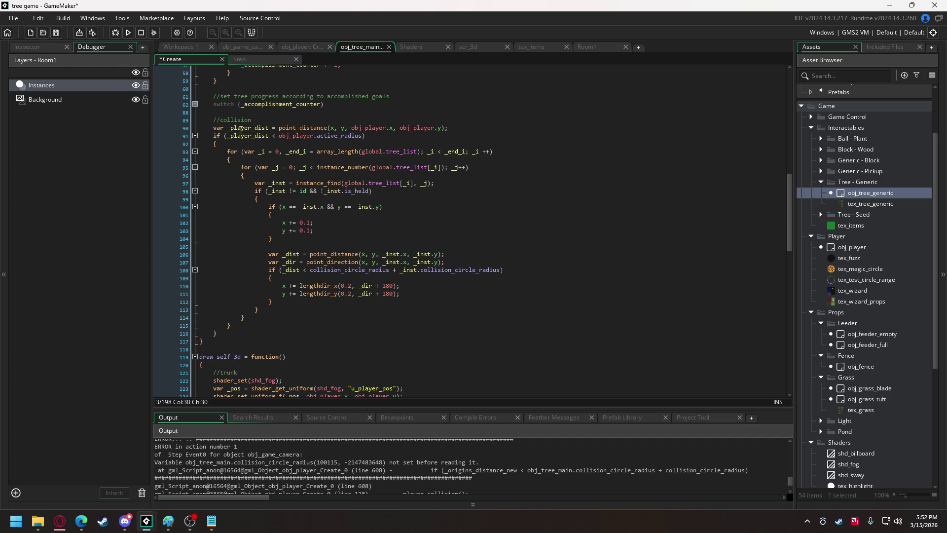
# Delete the _player_dist versus active_radius check and its brace, and unindent the tree_list loop
pyautogui.moveTo(249, 143)
pyautogui.mouseDown()
pyautogui.moveTo(173, 120)
pyautogui.moveTo(173, 129)
pyautogui.mouseUp()
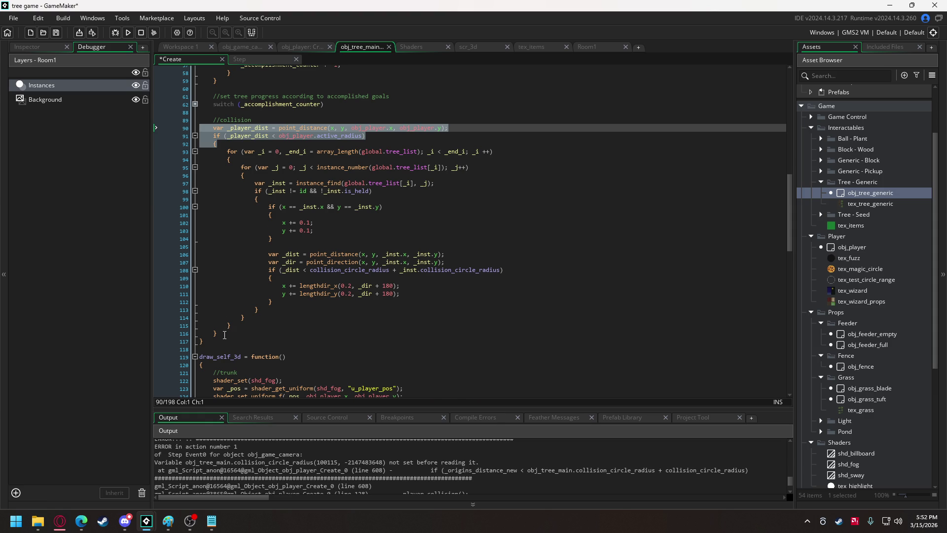
pyautogui.press('Delete')
pyautogui.click(190, 314)
pyautogui.press('Delete')
pyautogui.press('Delete')
pyautogui.press('Delete')
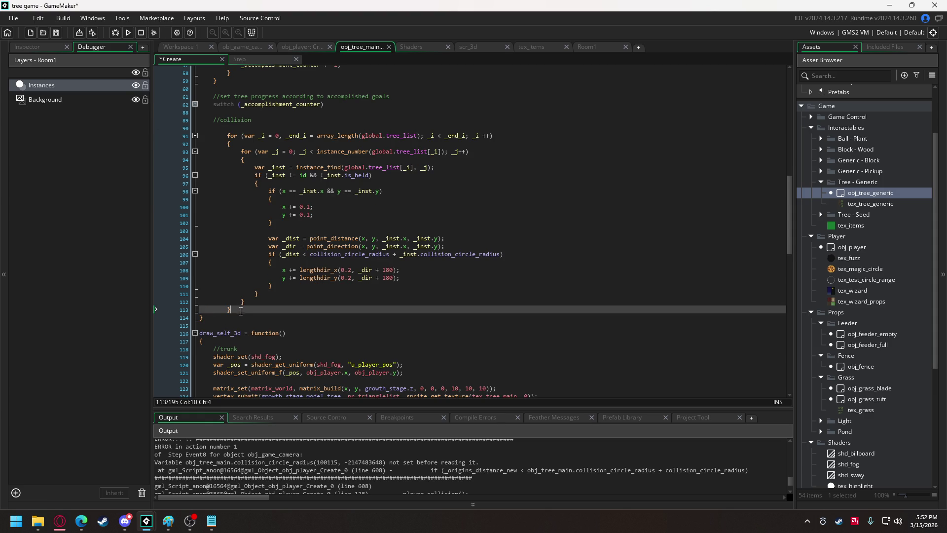
pyautogui.moveTo(231, 310); pyautogui.dragTo(223, 135)
pyautogui.hotkey('shift', 'Tab')
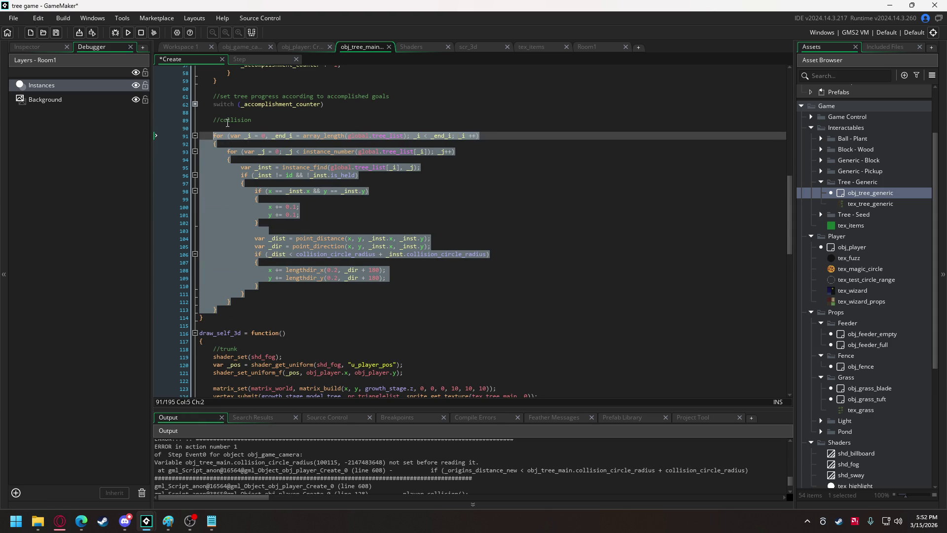
pyautogui.click(225, 129)
pyautogui.press('BackSpace')
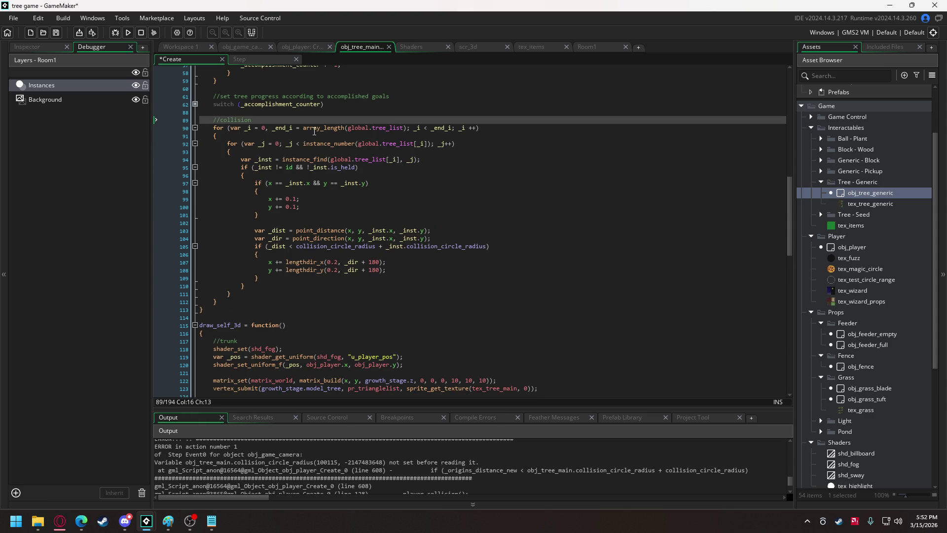
# In obj_game_camera's Create code, change the tree loop limit on line 391 from 100 to 20, then run
pyautogui.click(244, 46)
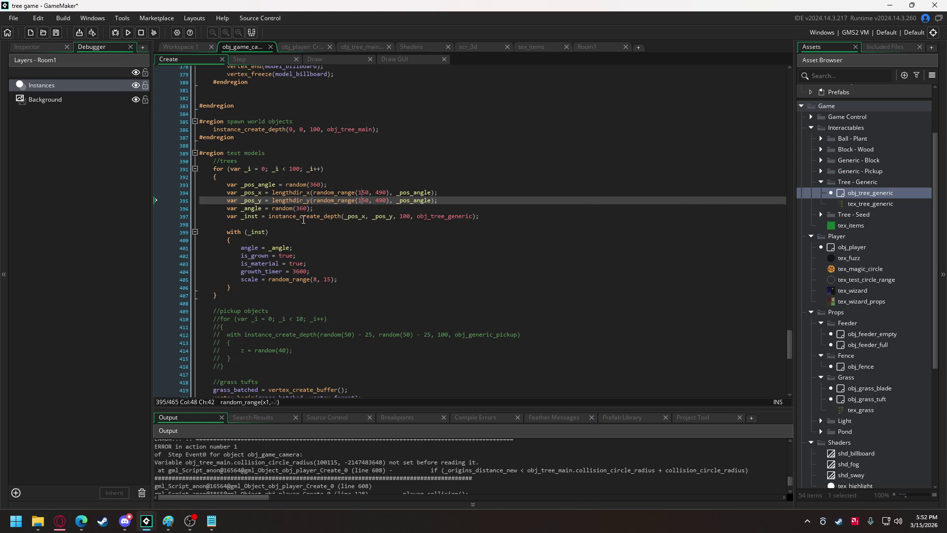
pyautogui.moveTo(301, 217)
pyautogui.doubleClick(294, 169)
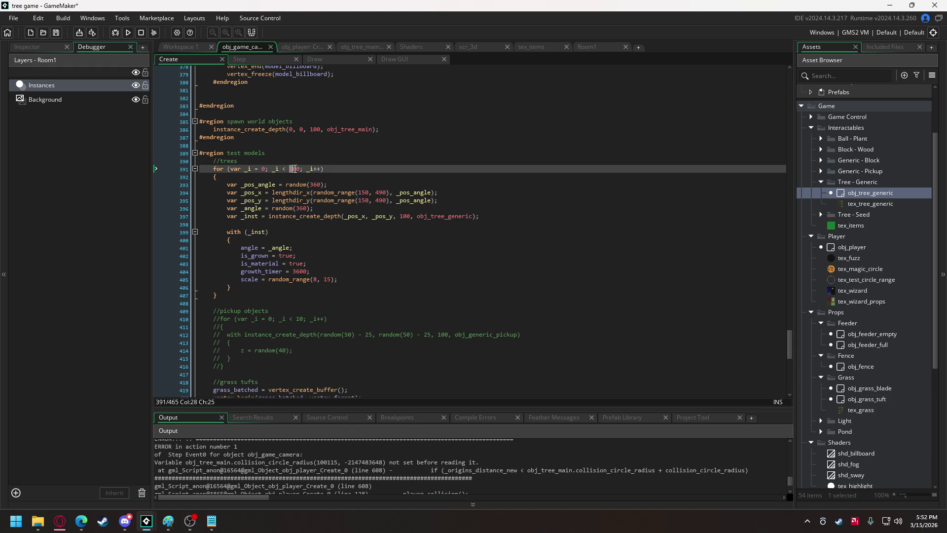
pyautogui.write('20')
pyautogui.click(127, 34)
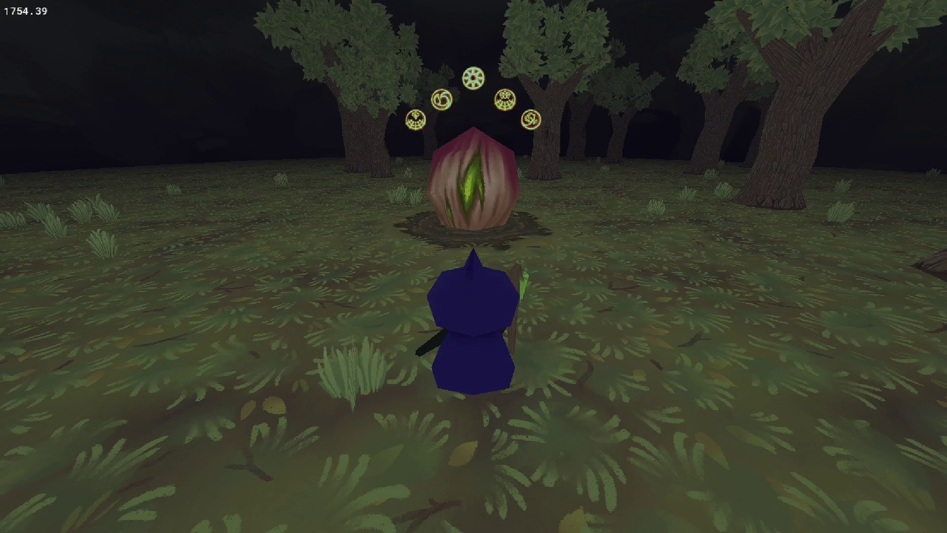
# Walk the witch up to the flower bud and around the plant
pyautogui.press('w')
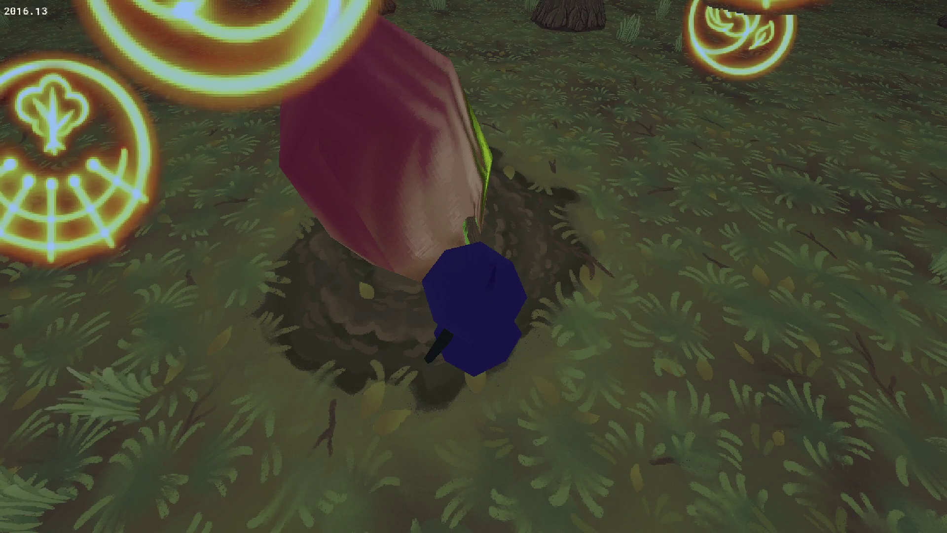
pyautogui.press('s')
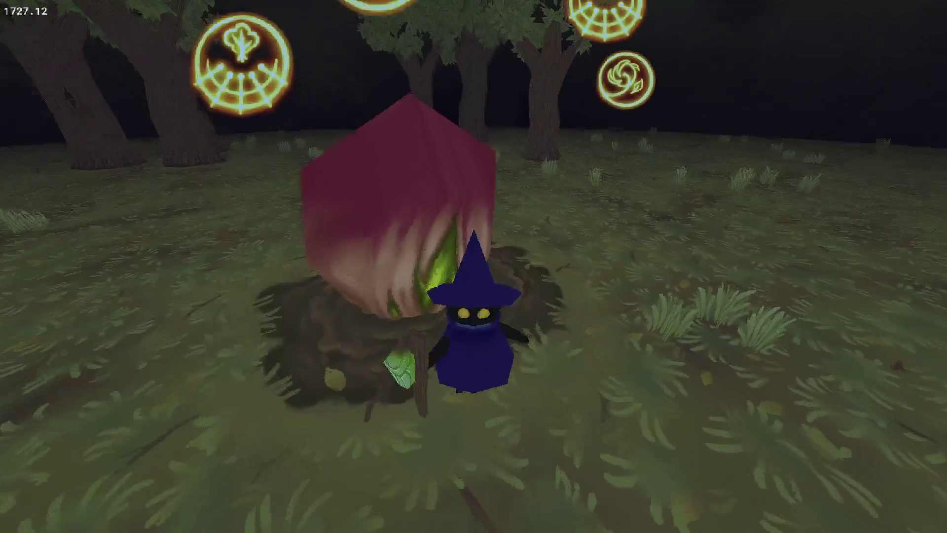
pyautogui.press('w')
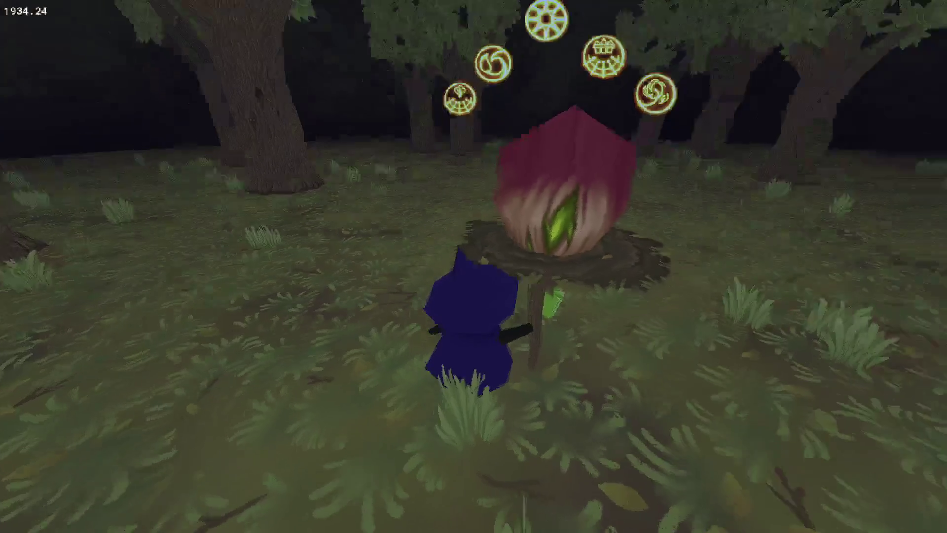
pyautogui.press('w')
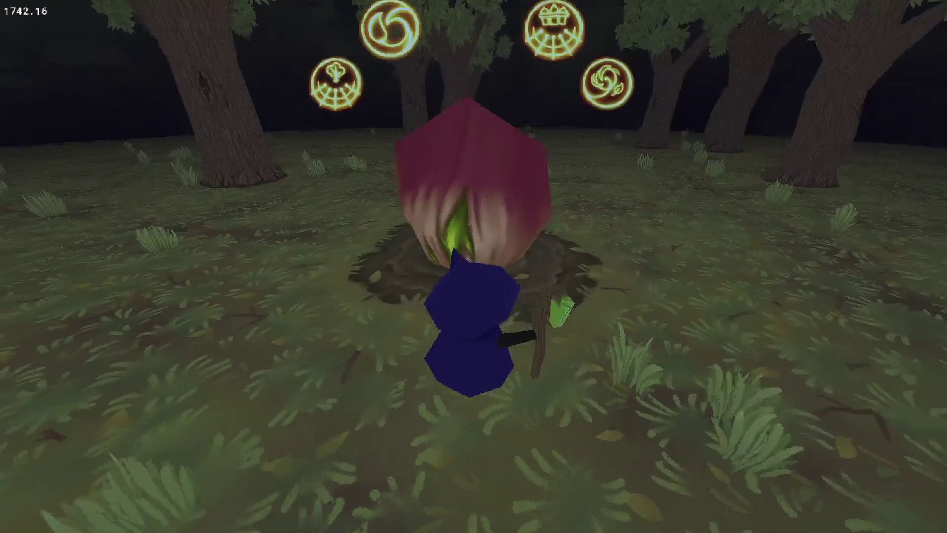
pyautogui.press('s')
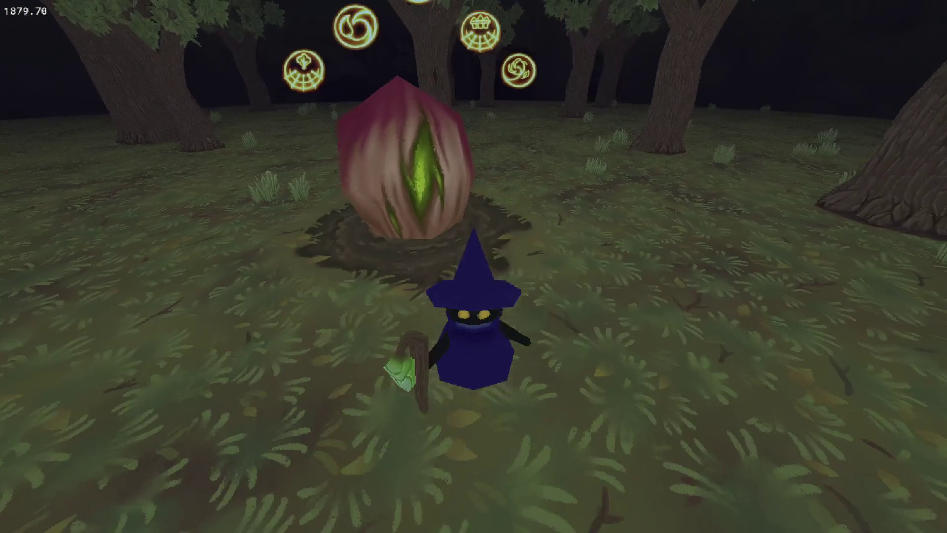
pyautogui.press('w')
# Cast the planting spell right beside the bud, watch the new sapling, then quit the game
pyautogui.press('e')
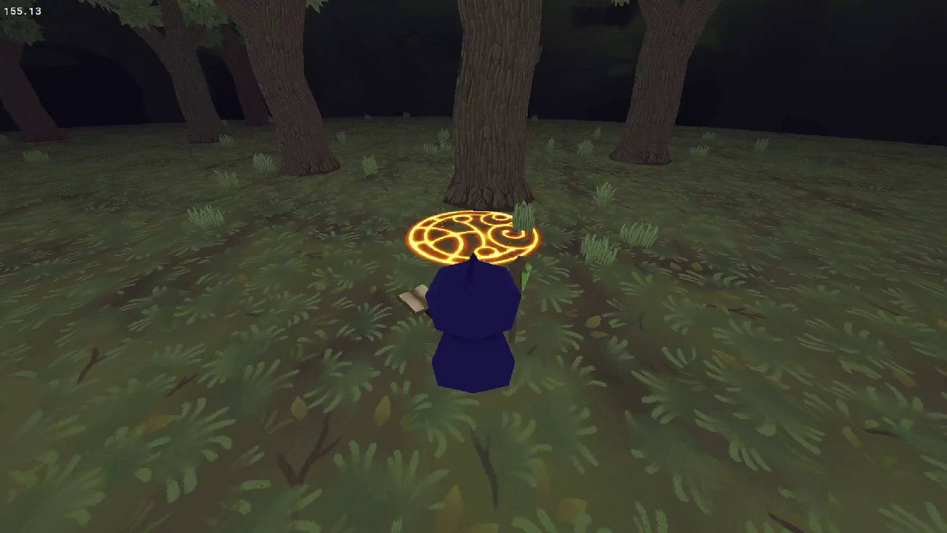
pyautogui.press('w')
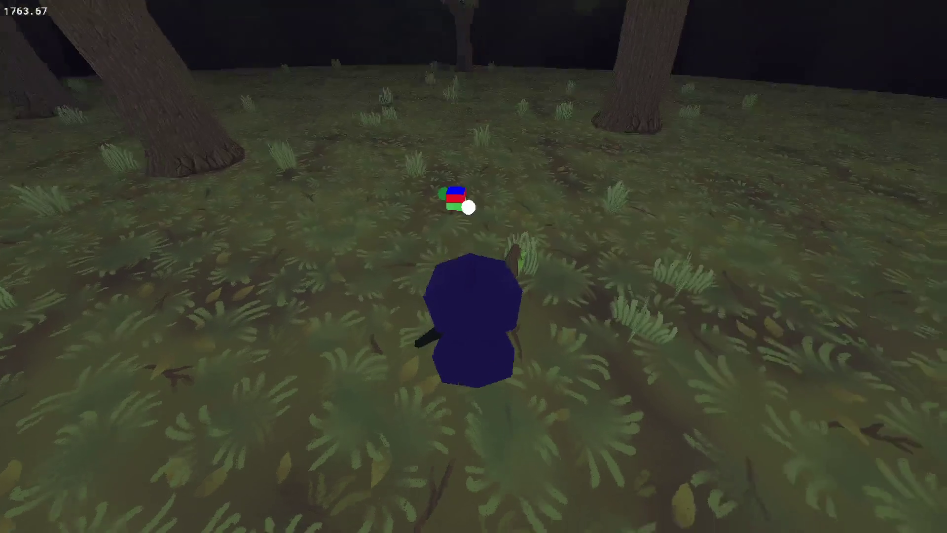
pyautogui.press('a')
pyautogui.press('w')
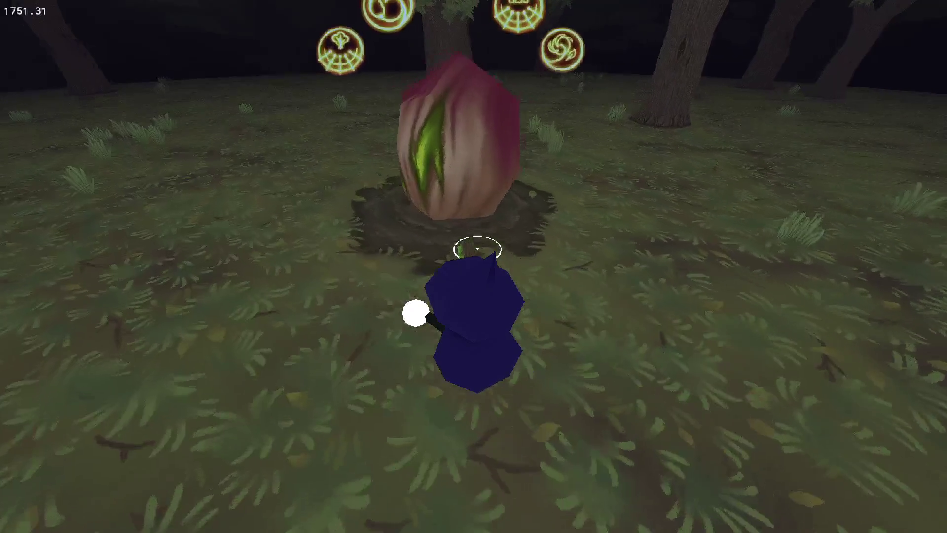
pyautogui.press('d')
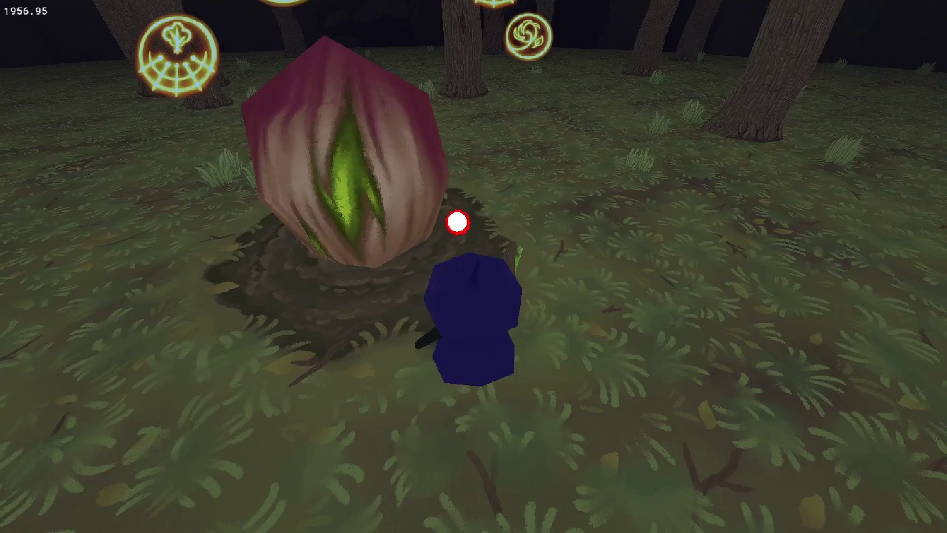
pyautogui.click(456, 223)
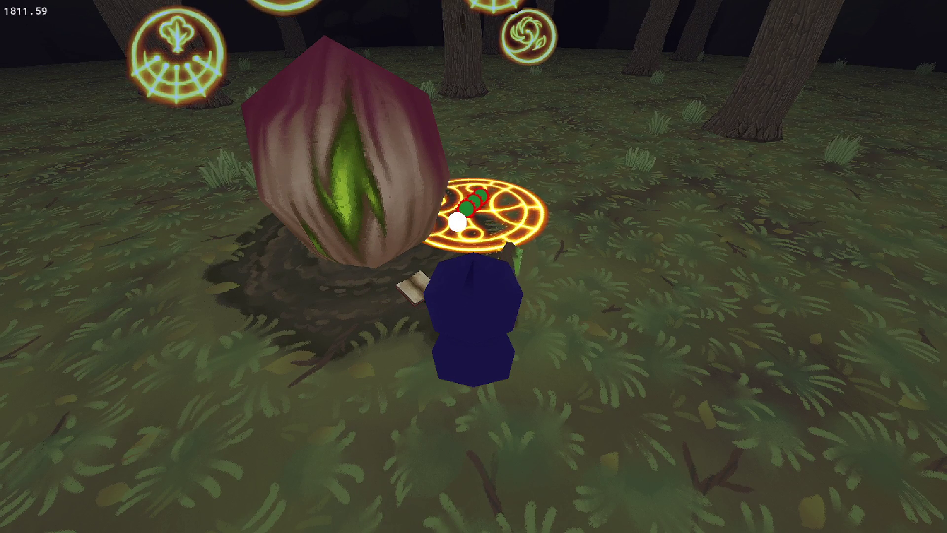
pyautogui.press('d')
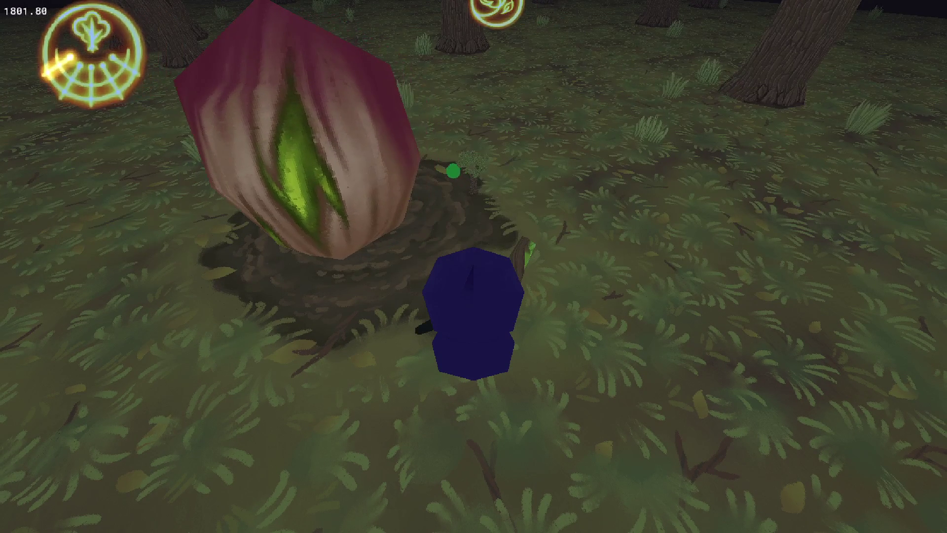
pyautogui.press('Escape')
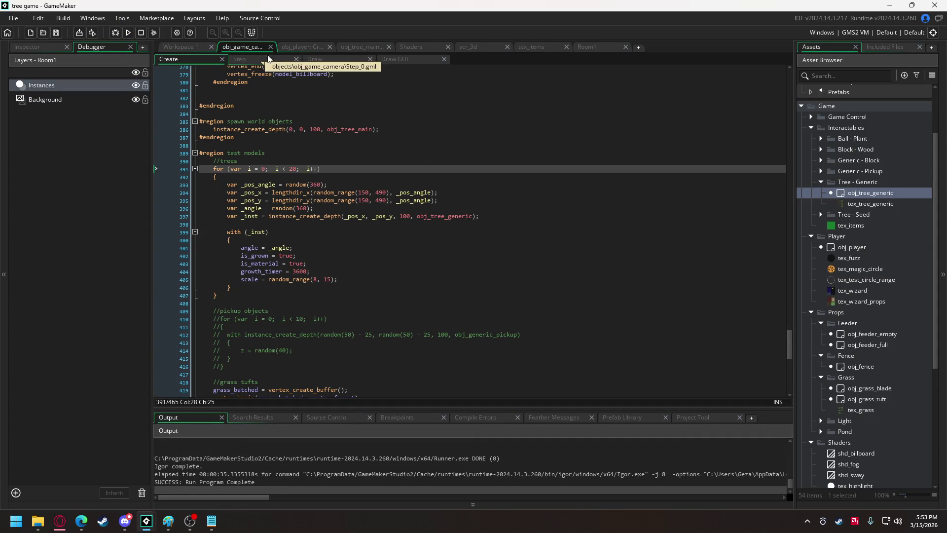
# Prefix x and y on lines 107–108 with '_inst.' so the collision pushes the other tree, then run
pyautogui.click(347, 49)
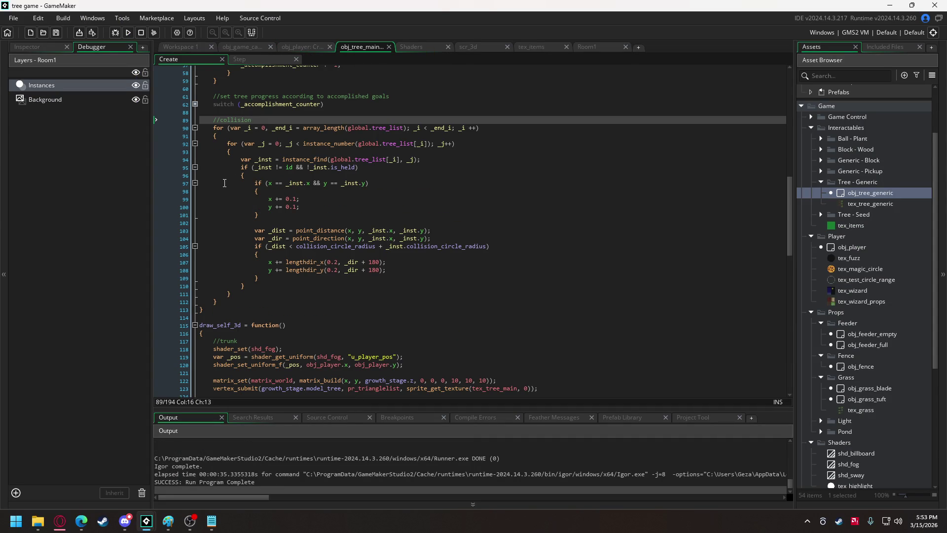
pyautogui.click(306, 184)
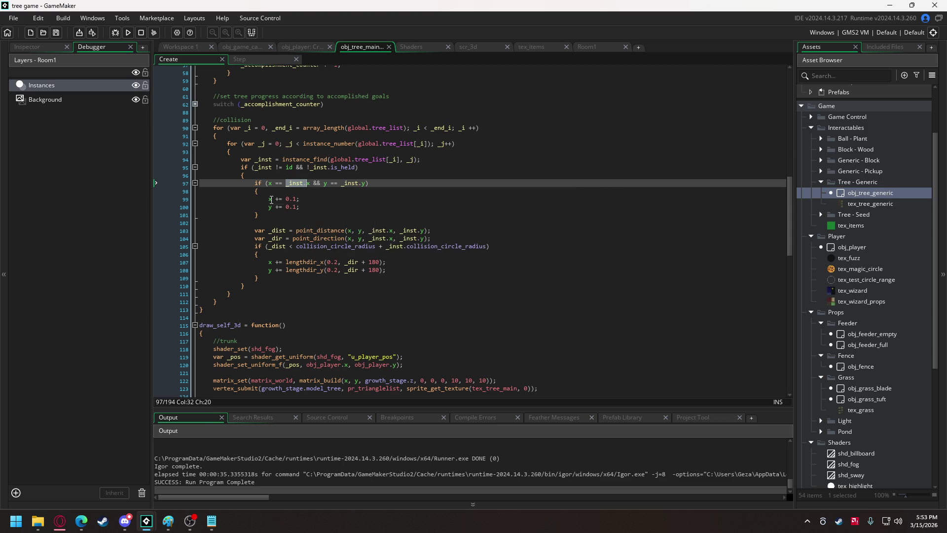
pyautogui.click(269, 207)
pyautogui.write('_inst.')
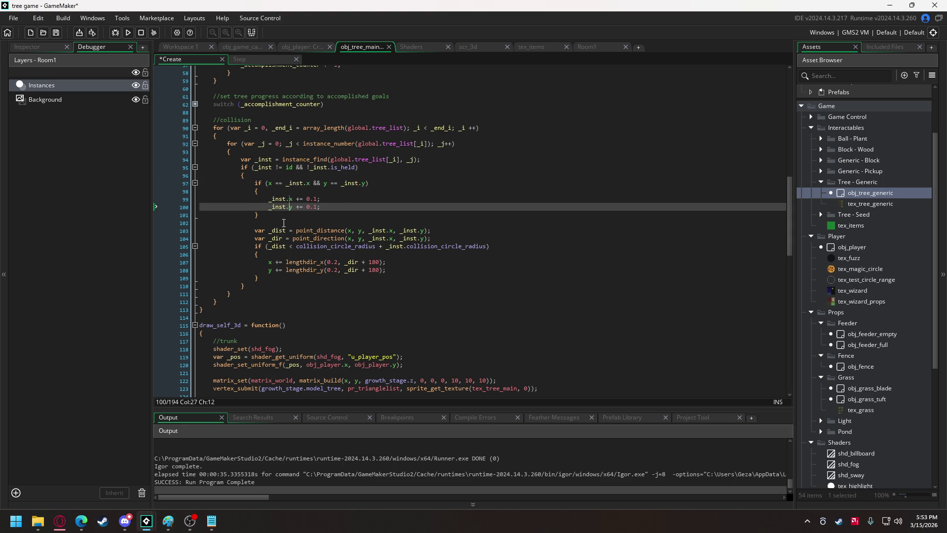
pyautogui.moveTo(268, 262); pyautogui.dragTo(270, 271)
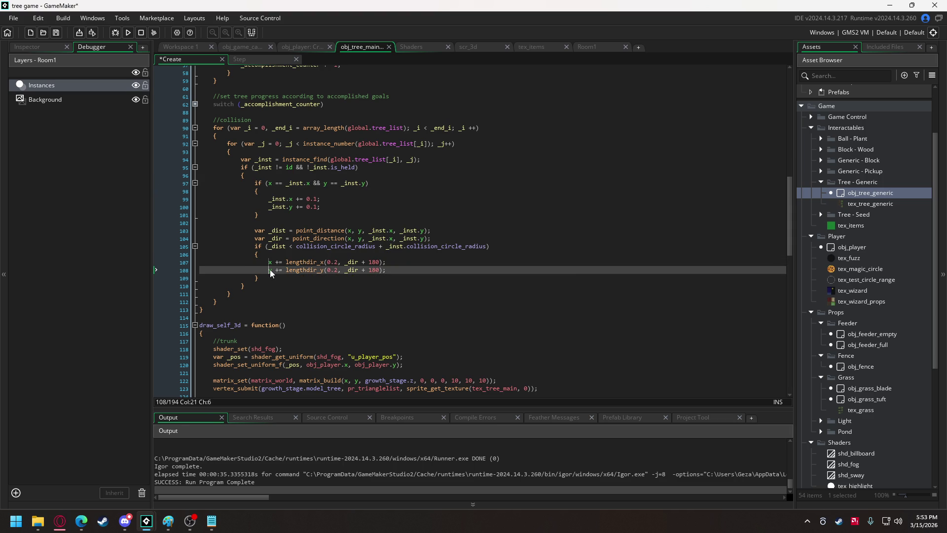
pyautogui.write('_inst.')
pyautogui.click(131, 33)
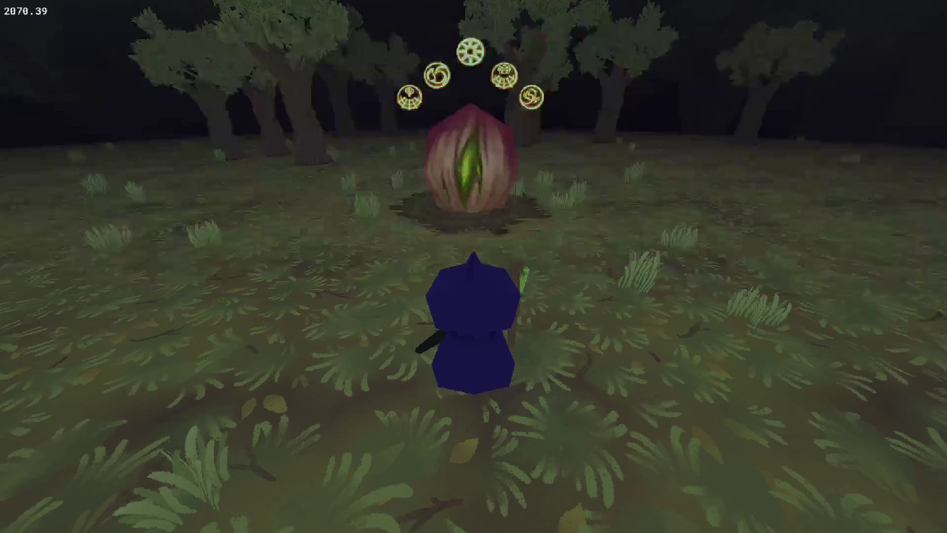
# Turn the camera toward the red tree seed and walk the wizard up to and around it
pyautogui.press('Right')
pyautogui.press('Left')
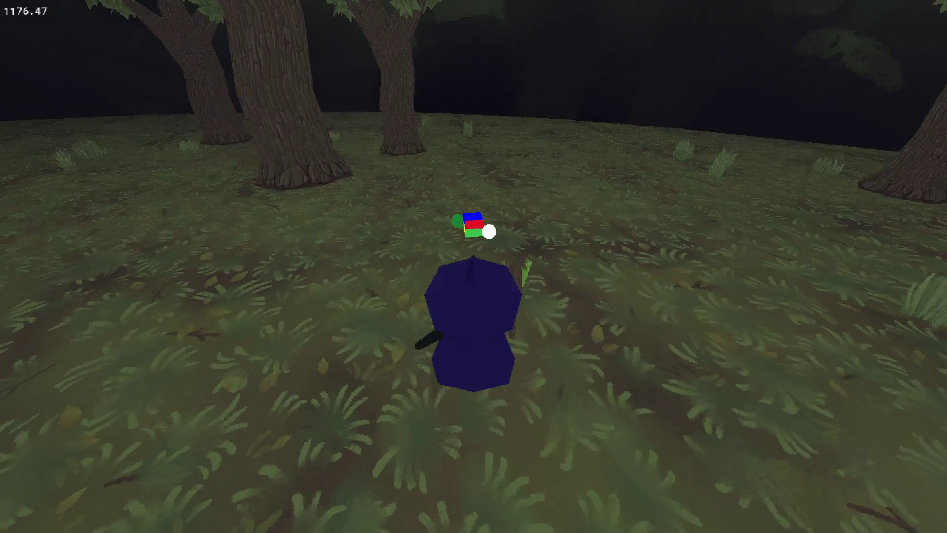
pyautogui.press('Right')
pyautogui.press('Up')
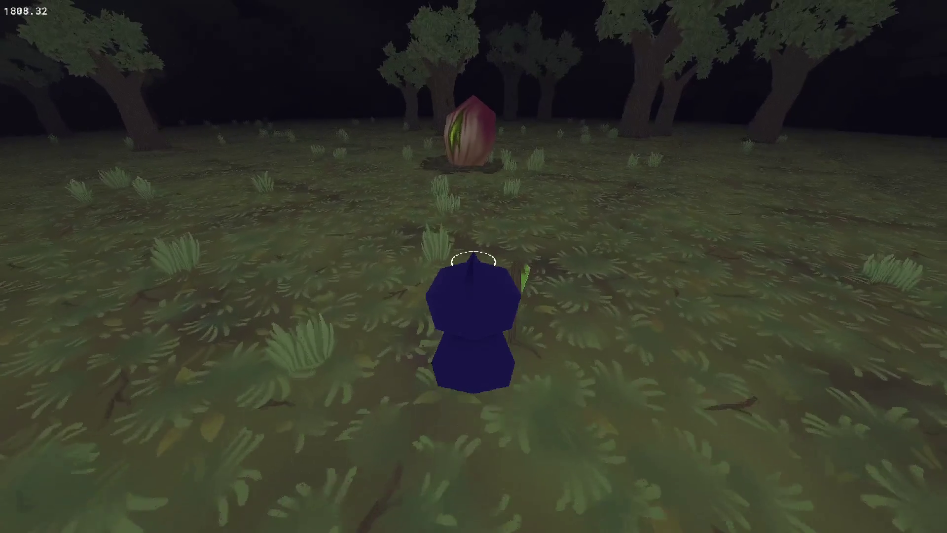
pyautogui.press('Up')
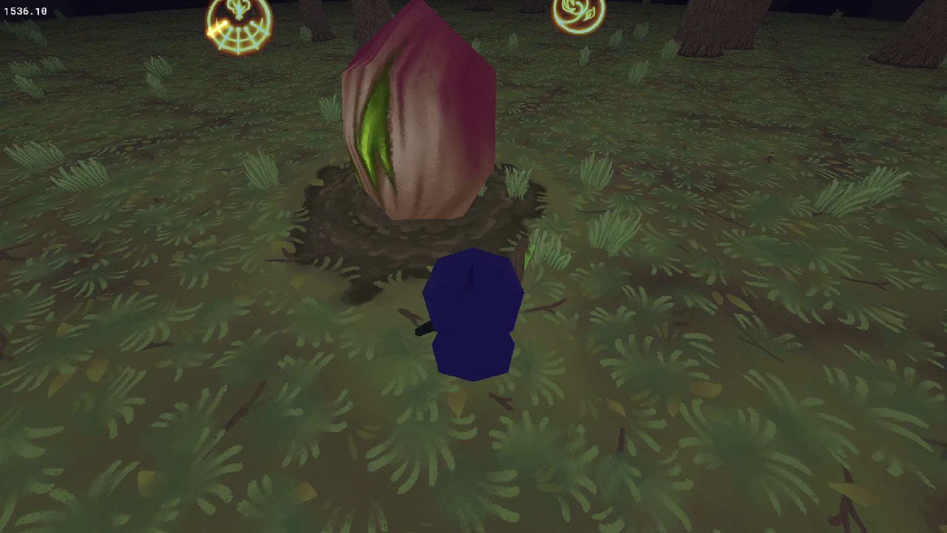
pyautogui.press('Down')
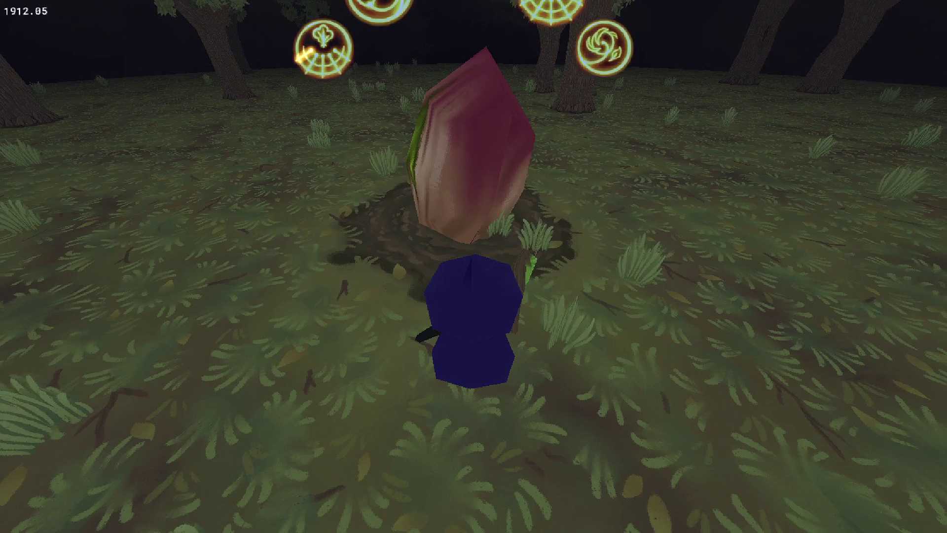
pyautogui.press('Down')
pyautogui.press('Down')
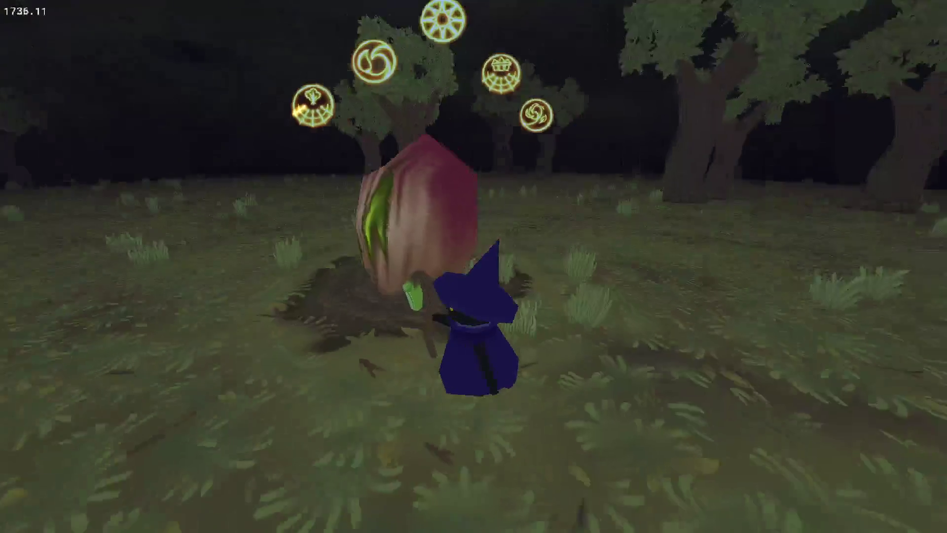
# Walk into the seed and aim beside it, close the game, then walk toward the trees and strike one
pyautogui.press('Up')
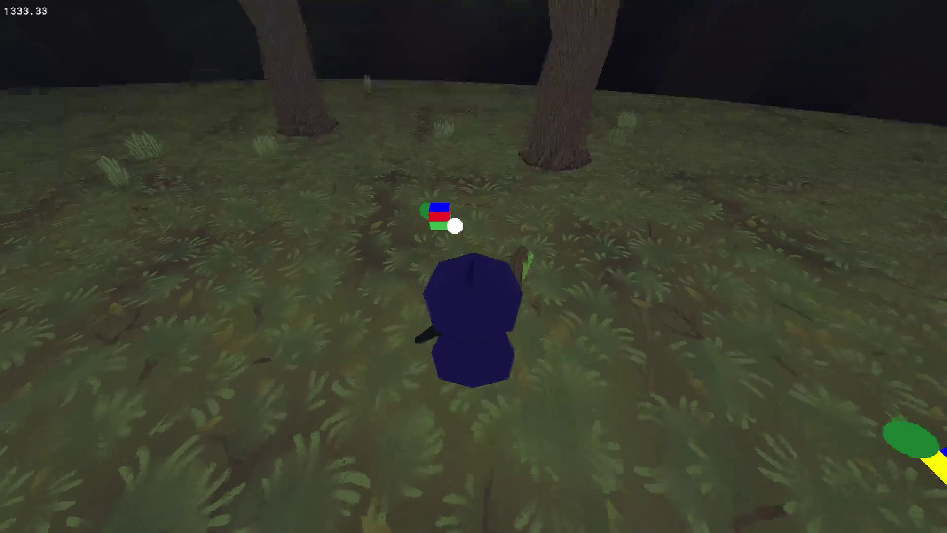
pyautogui.press('Down')
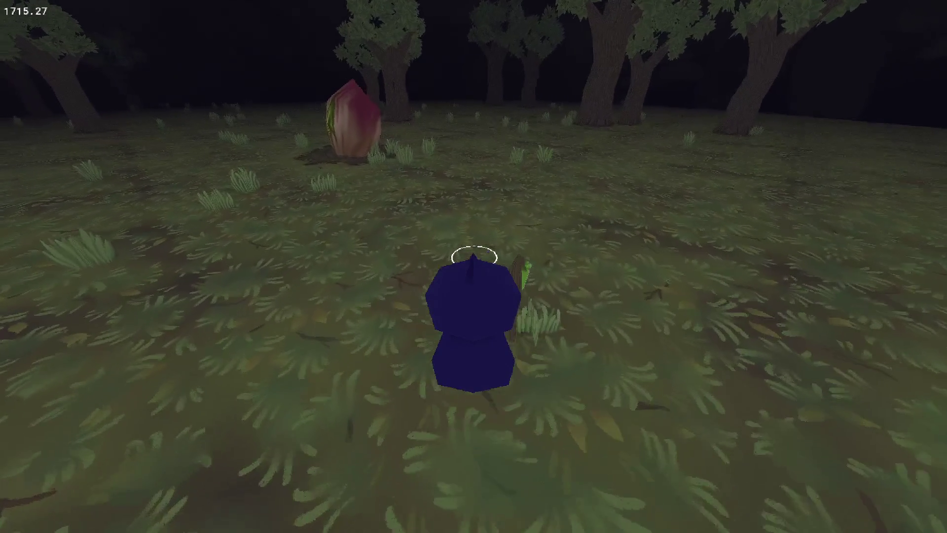
pyautogui.press('Up')
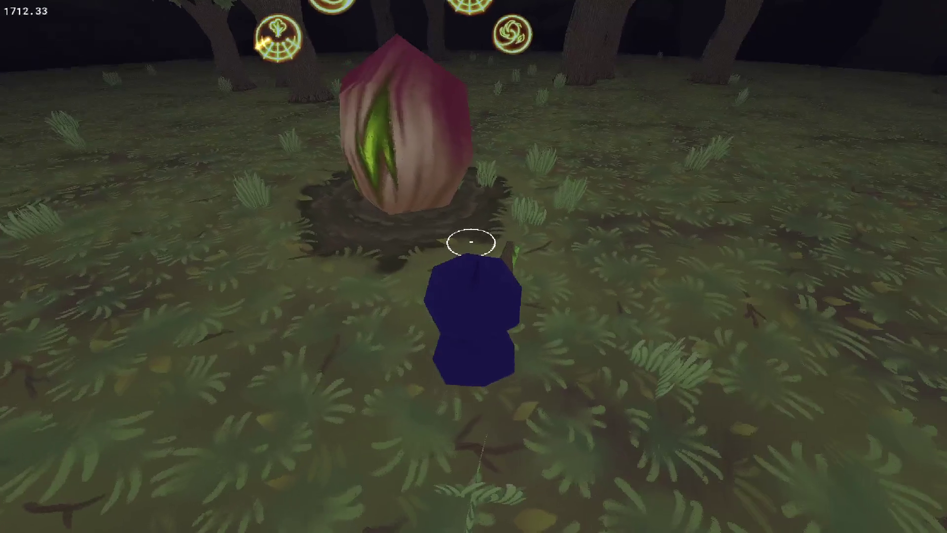
pyautogui.press('Up')
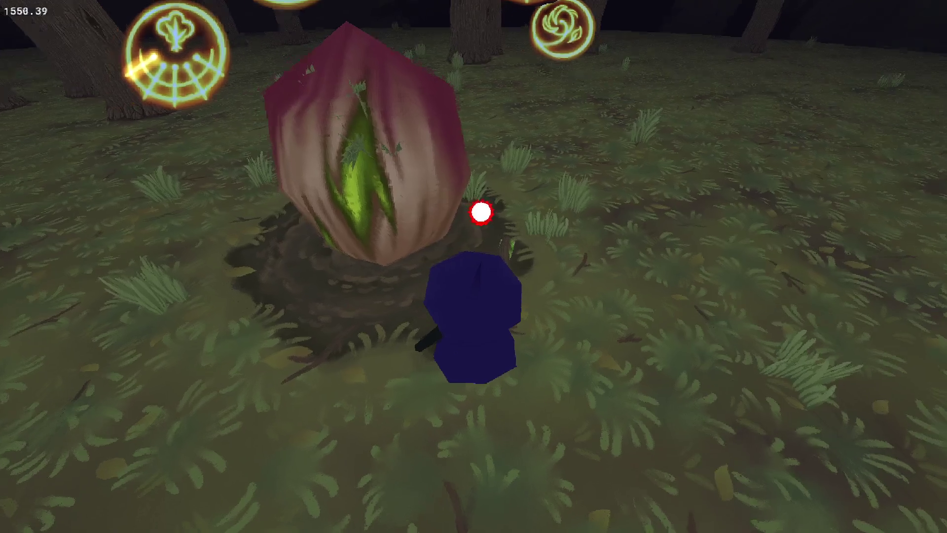
pyautogui.click(467, 214)
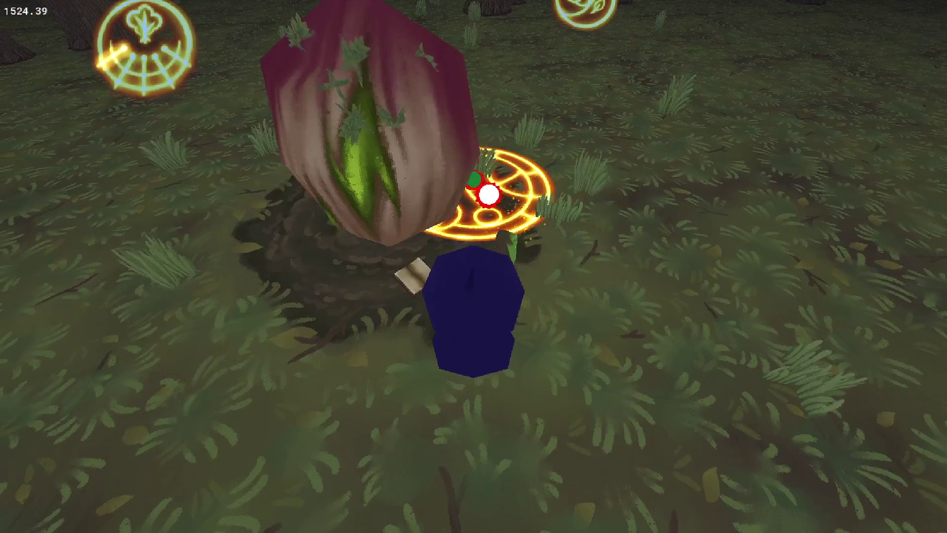
pyautogui.press('Up')
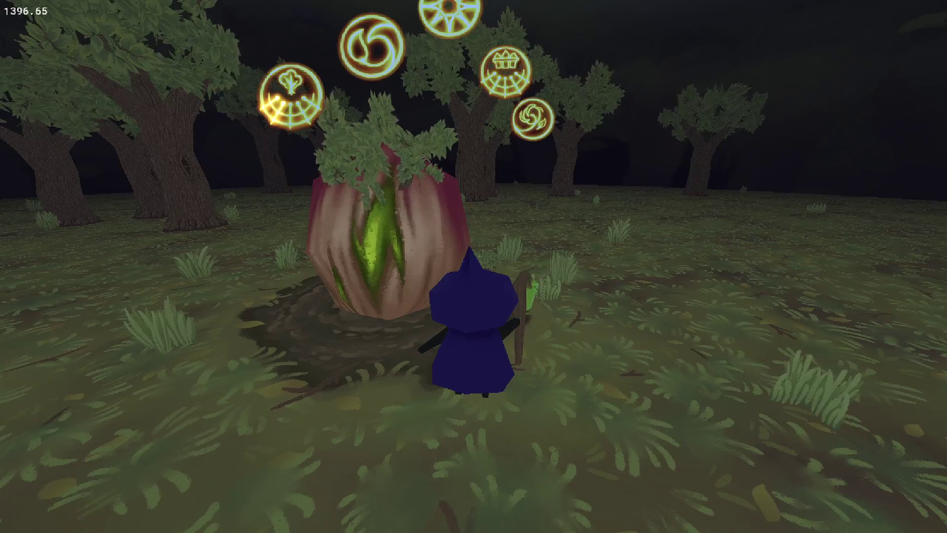
pyautogui.press('Escape')
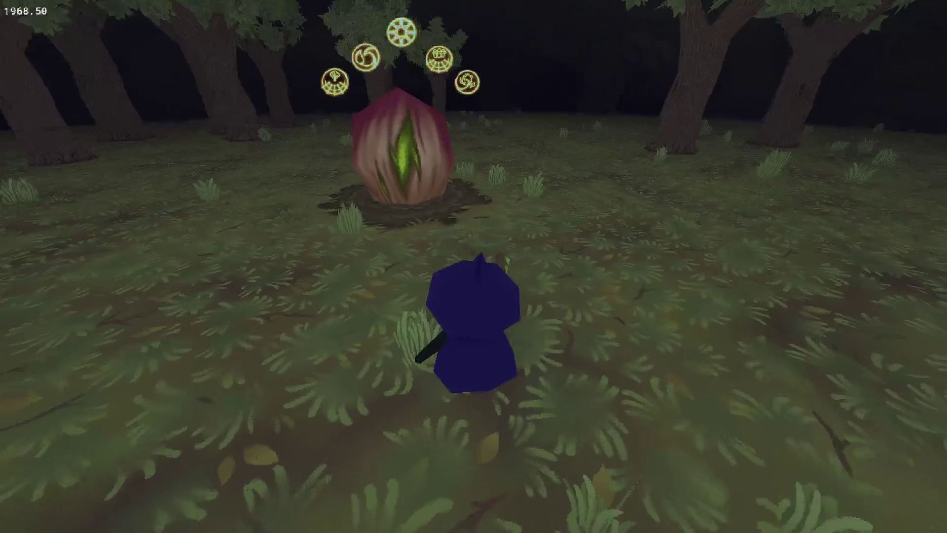
pyautogui.press('w')
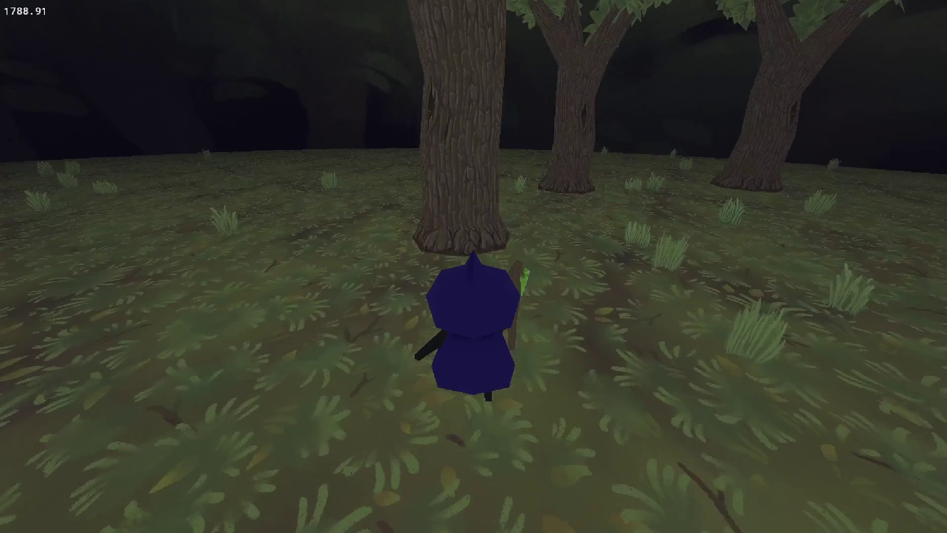
pyautogui.click(519, 247)
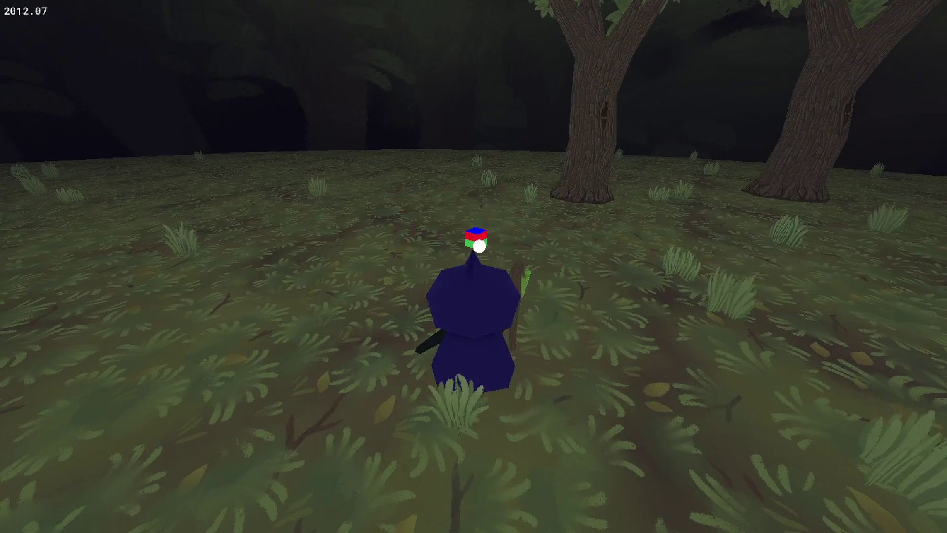
# Walk the wizard away from the tree seed, past the large tree, and back toward it
pyautogui.press('w')
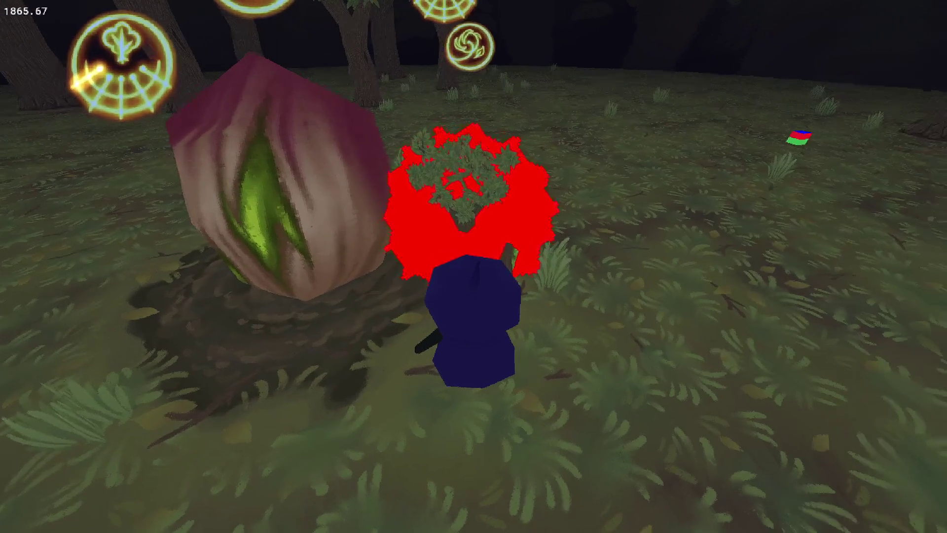
pyautogui.press('s')
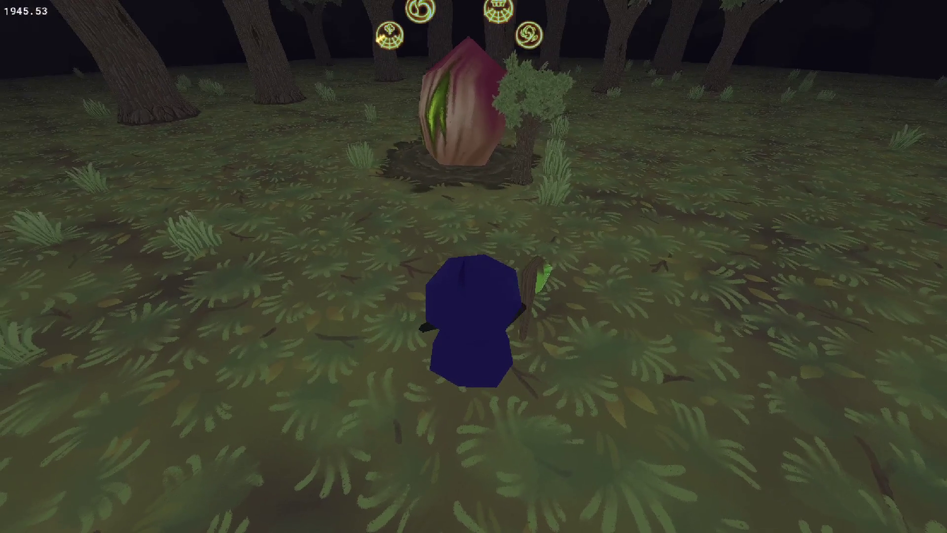
pyautogui.press('w')
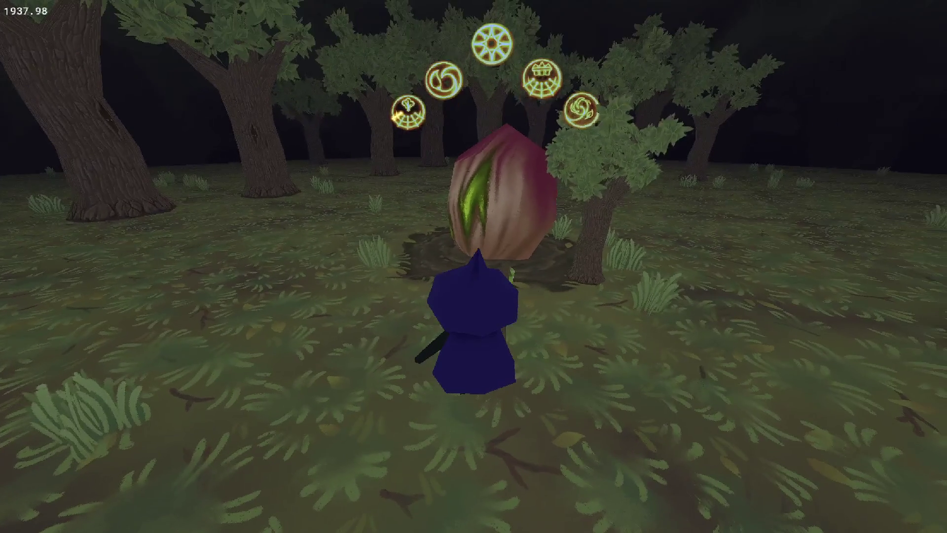
pyautogui.press('d')
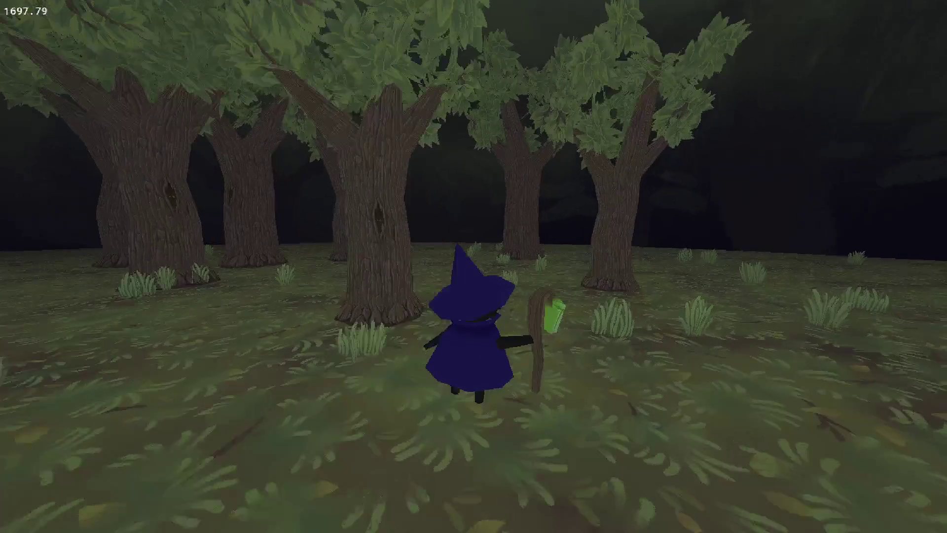
pyautogui.press('w')
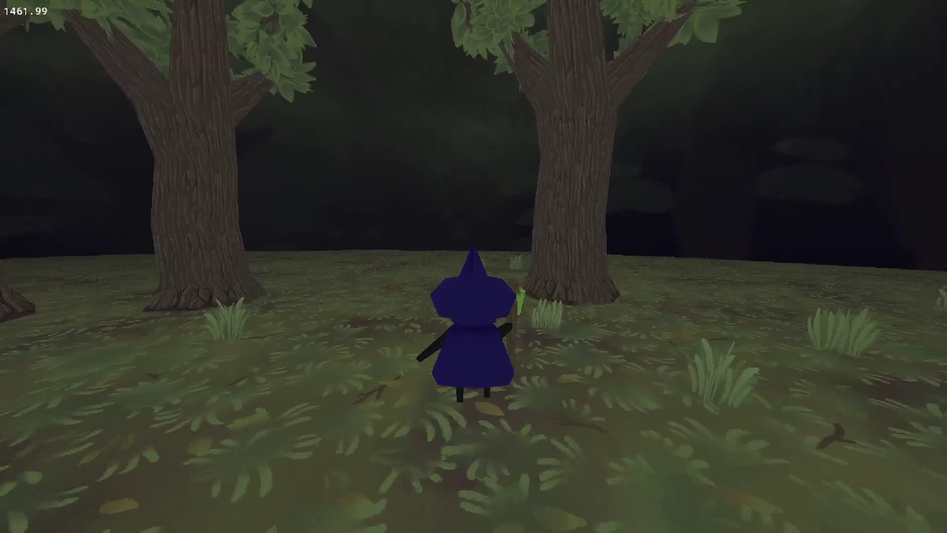
pyautogui.press('a')
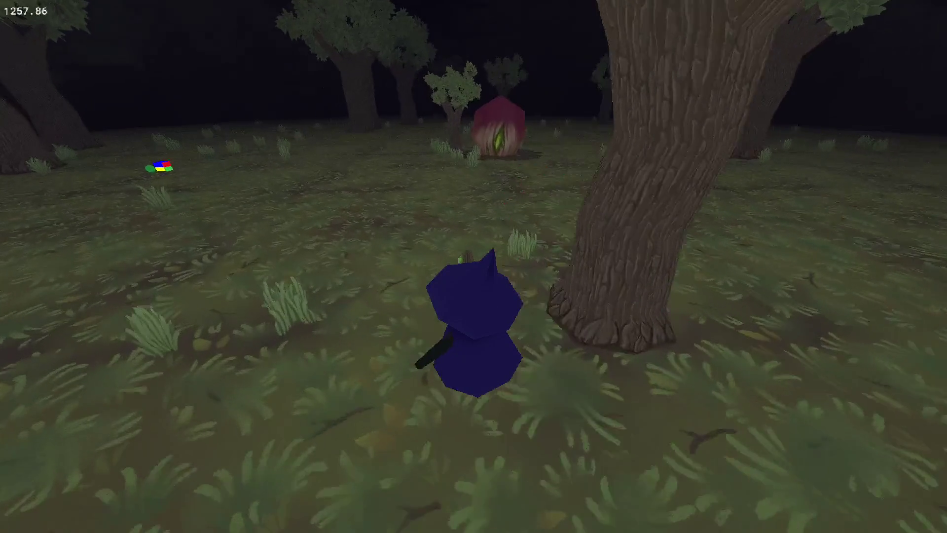
pyautogui.press('w')
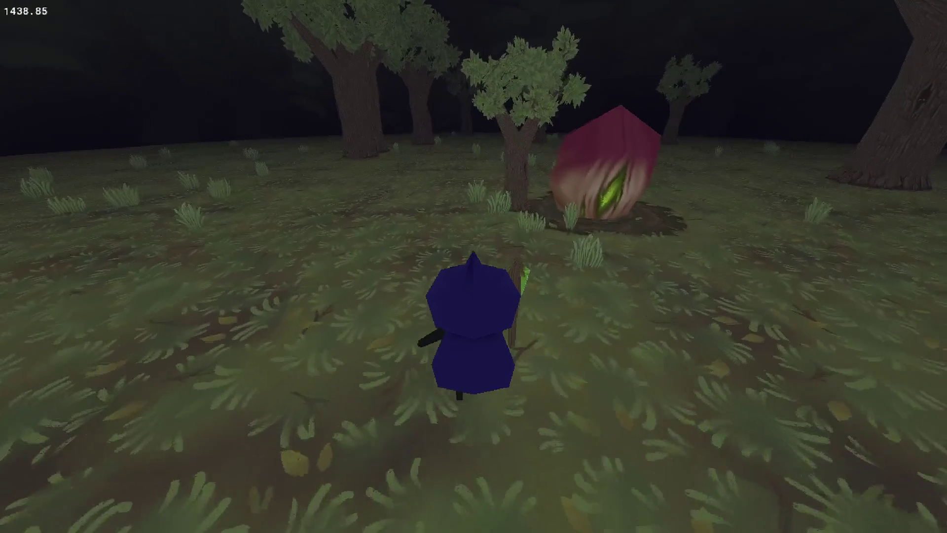
# Circle around the seed, then quit the game and return to obj_tree_main's Create code
pyautogui.press('d')
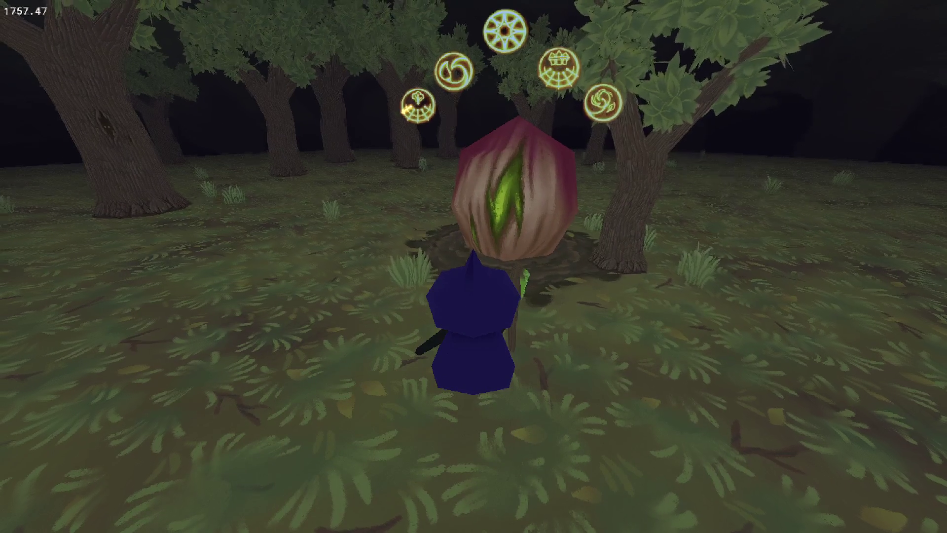
pyautogui.press('d')
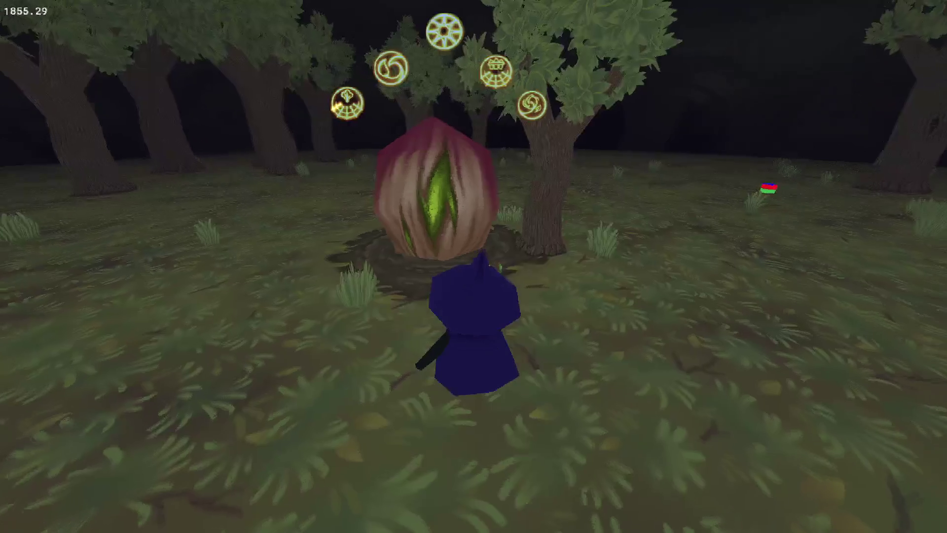
pyautogui.press('a')
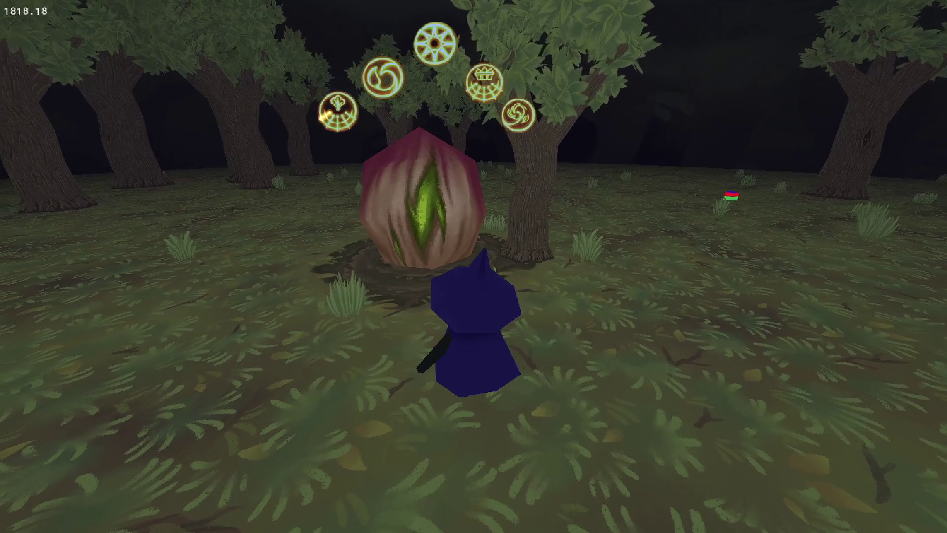
pyautogui.press('w')
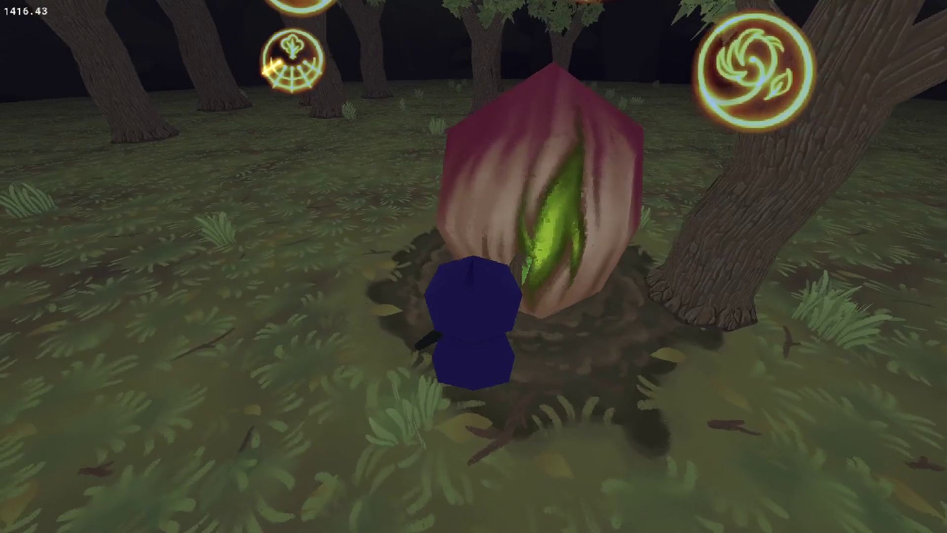
pyautogui.press('Escape')
pyautogui.scroll(15, 354, 181)
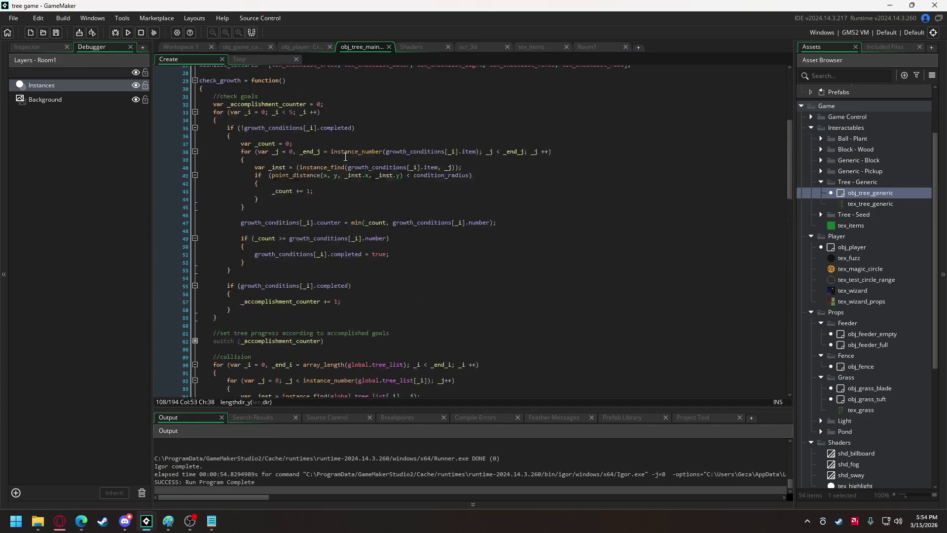
# Edit the completed values on lines 20–22, then comment out and uncomment lines 37–47
pyautogui.moveTo(417, 190); pyautogui.dragTo(435, 209)
pyautogui.write('t')
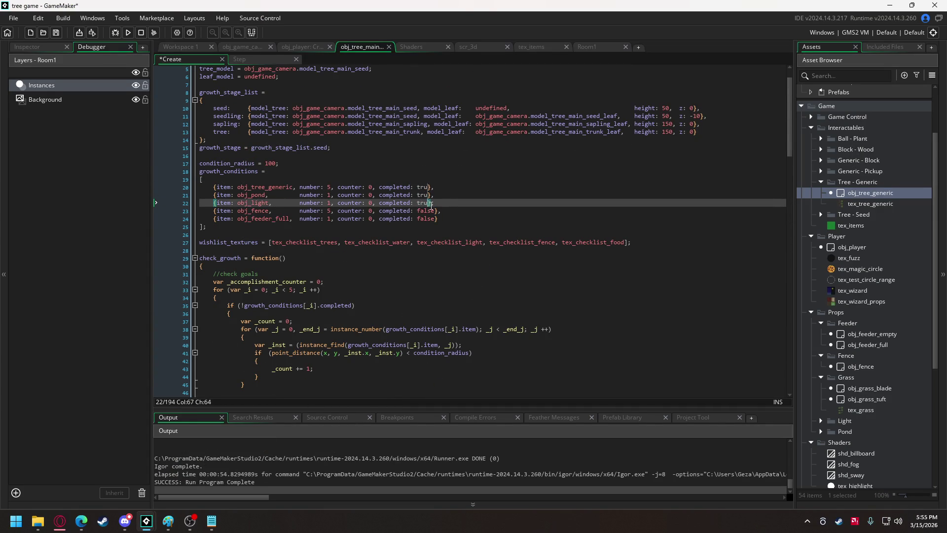
pyautogui.scroll(-4, 338, 268)
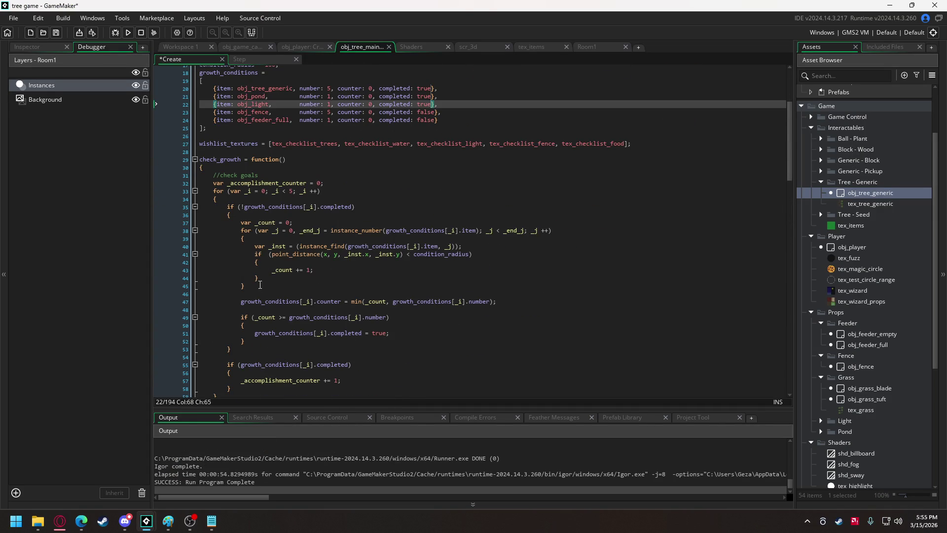
pyautogui.moveTo(260, 285); pyautogui.dragTo(246, 234)
pyautogui.moveTo(502, 305)
pyautogui.mouseDown()
pyautogui.moveTo(394, 301)
pyautogui.moveTo(291, 269)
pyautogui.moveTo(241, 225)
pyautogui.mouseUp()
pyautogui.hotkey('ctrl', 'k')
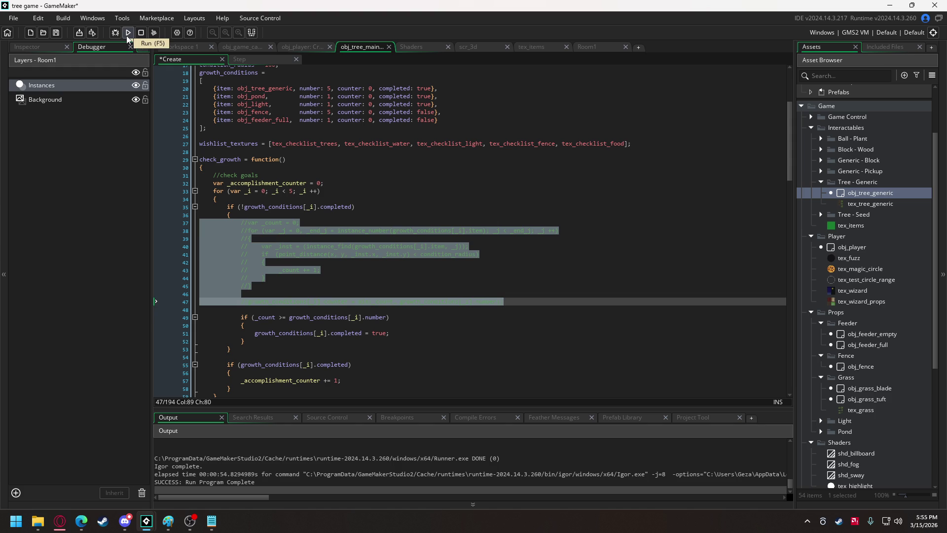
pyautogui.hotkey('ctrl', 'shift', 'k')
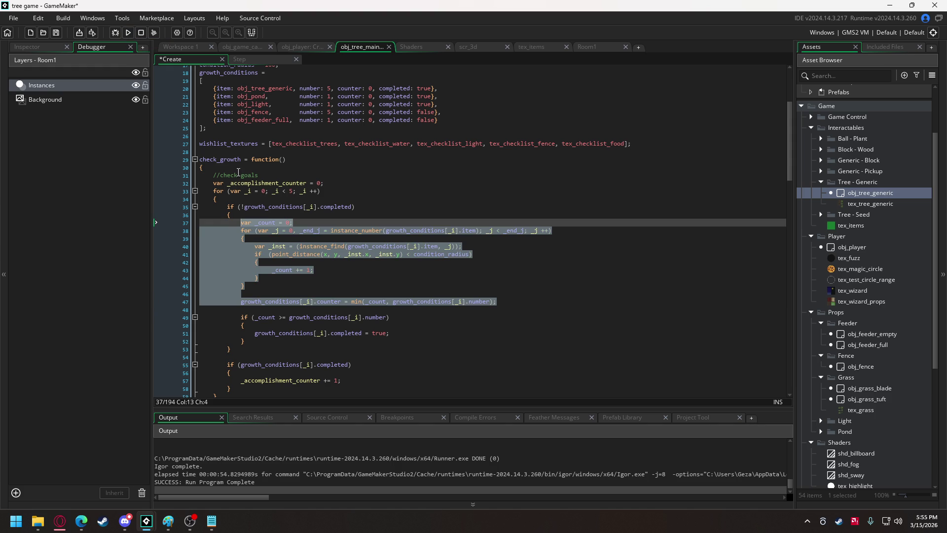
# Comment out lines 33–59, the entire goal-checking loop in check_growth
pyautogui.scroll(-1, 249, 296)
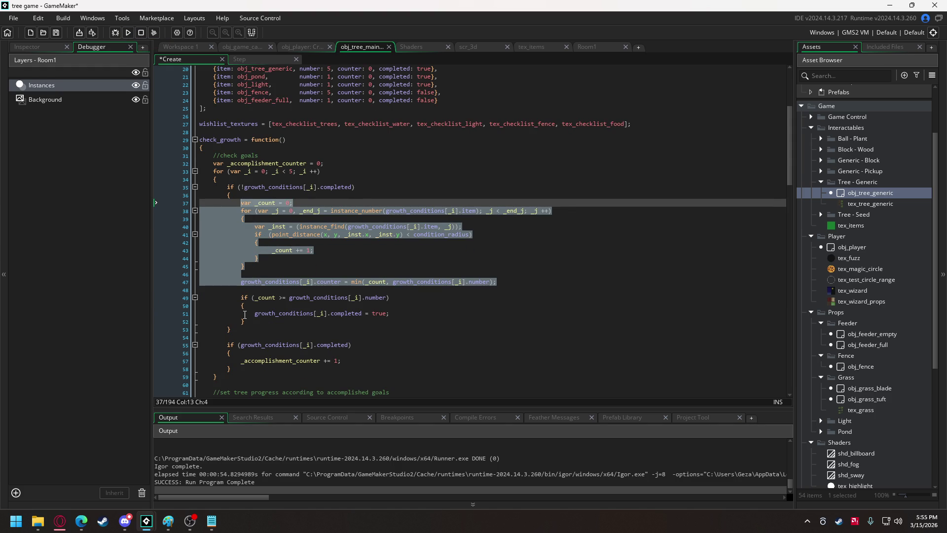
pyautogui.click(259, 267)
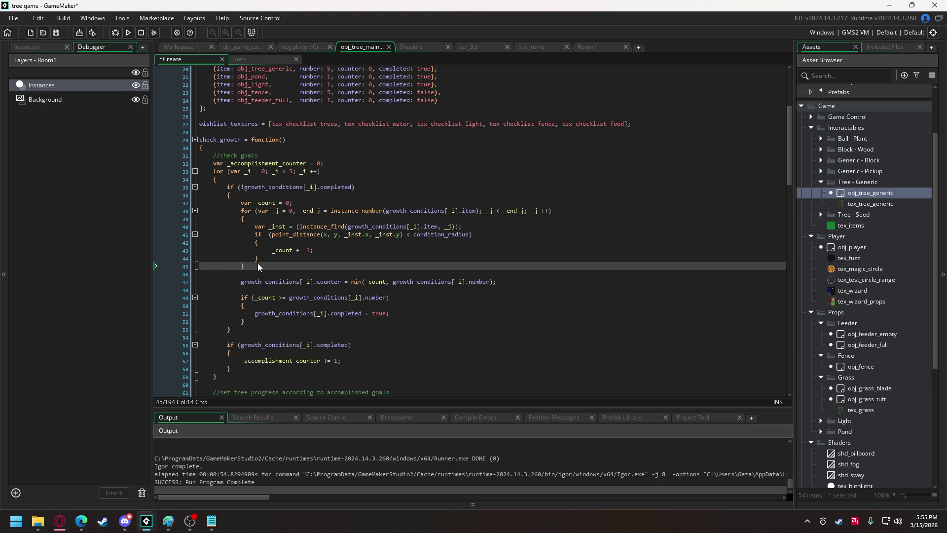
pyautogui.moveTo(258, 267); pyautogui.dragTo(242, 212)
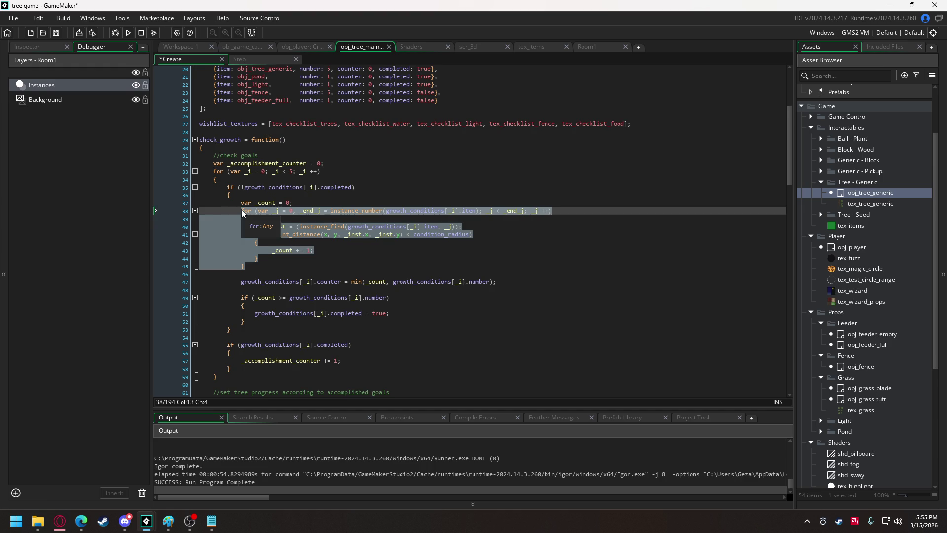
pyautogui.scroll(-2, 242, 212)
pyautogui.moveTo(213, 132); pyautogui.dragTo(234, 341)
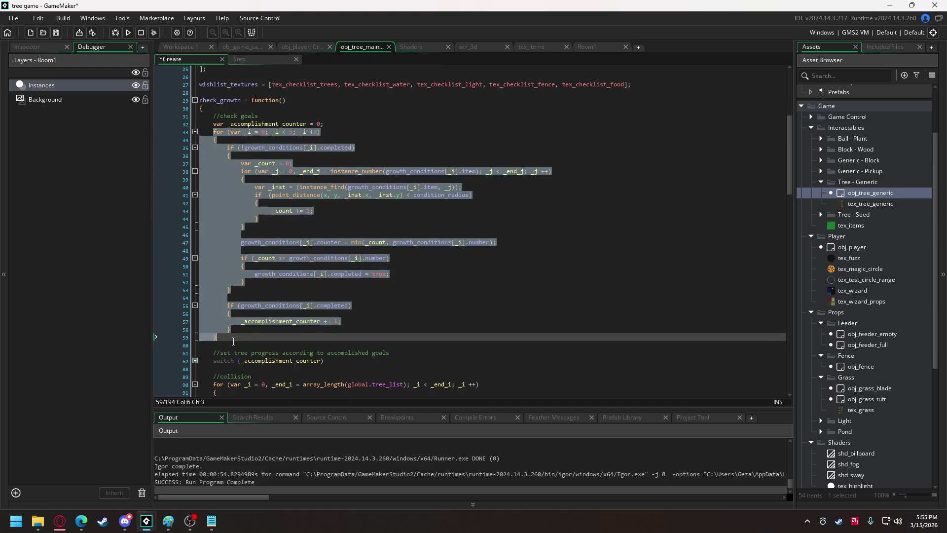
pyautogui.hotkey('ctrl', 'k')
# Run the game with the goal loop commented out, then close it
pyautogui.click(130, 33)
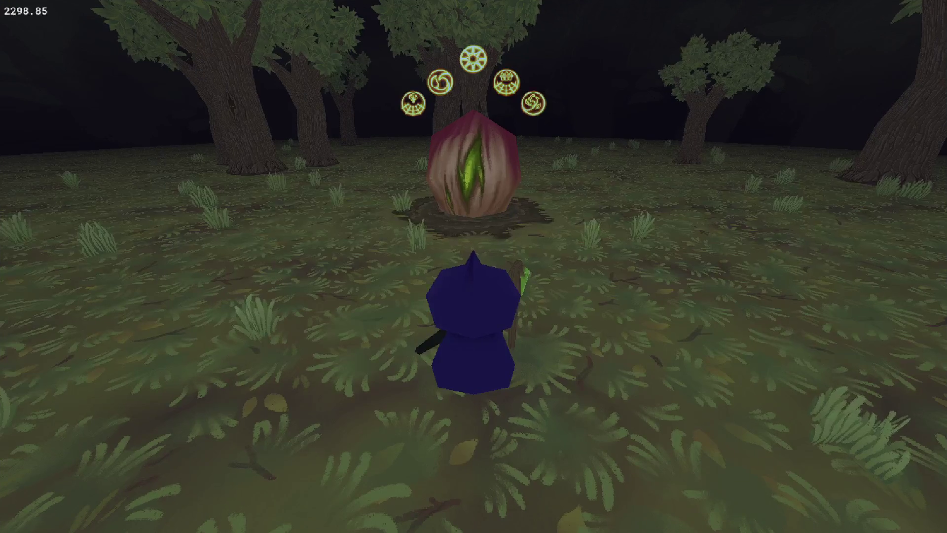
pyautogui.press('w')
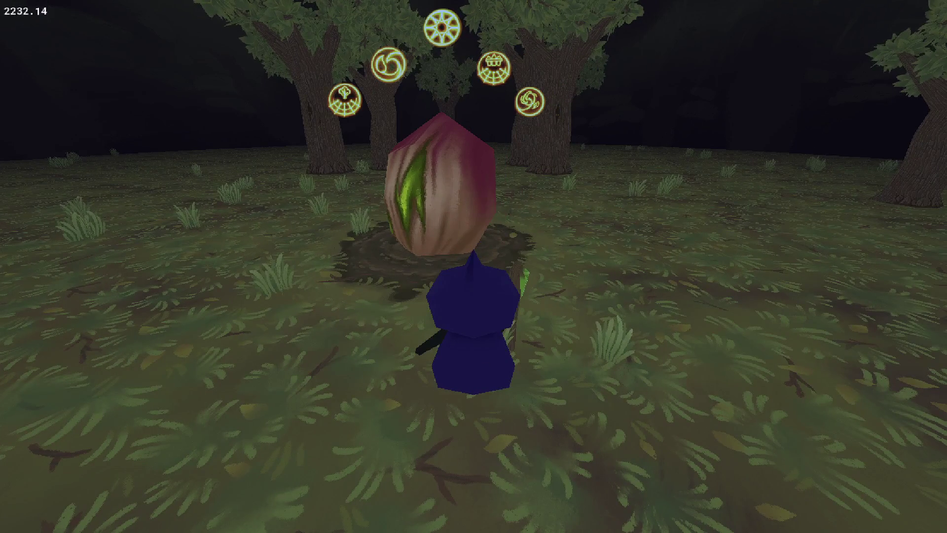
pyautogui.press('Escape')
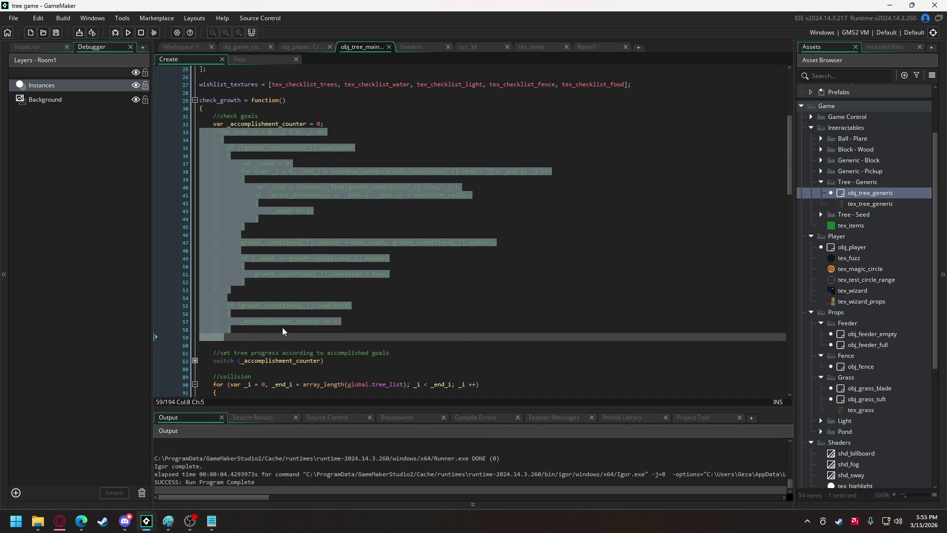
# Restore the goal loop, comment out only lines 35–53, and run the game again
pyautogui.click(195, 361)
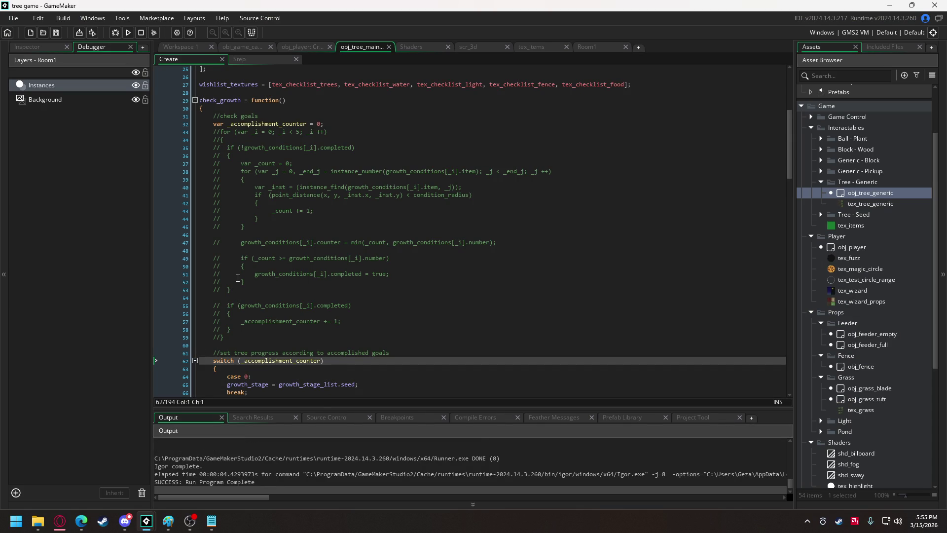
pyautogui.hotkey('ctrl', 'z')
pyautogui.moveTo(234, 294); pyautogui.dragTo(230, 150)
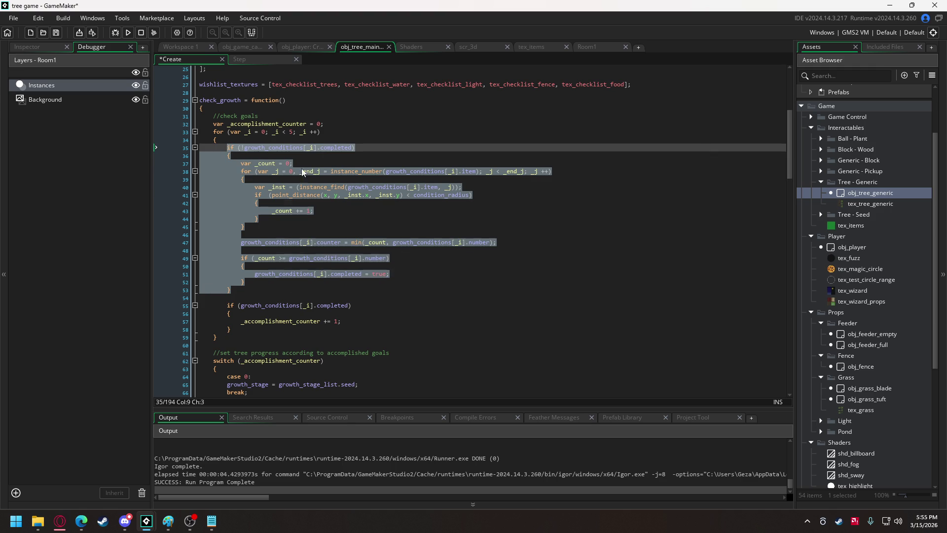
pyautogui.hotkey('ctrl', 'k')
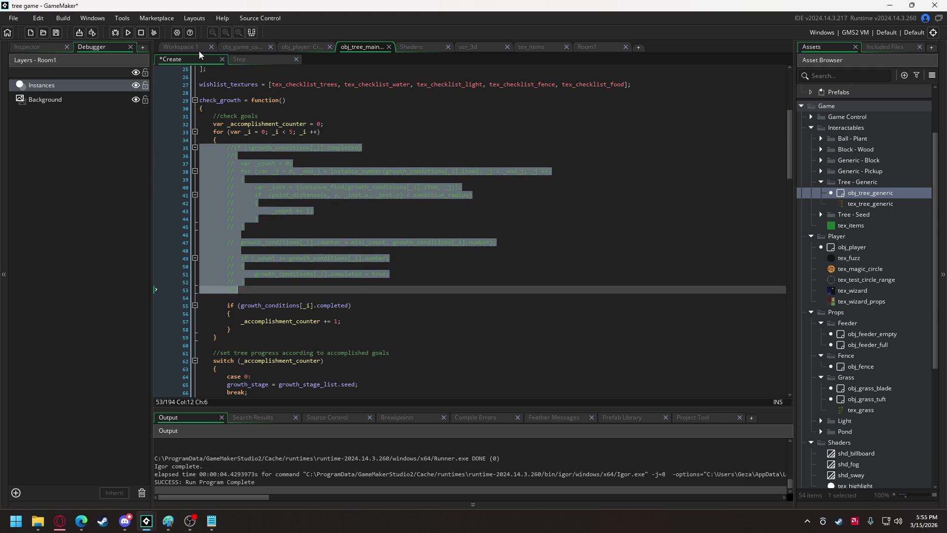
pyautogui.click(127, 32)
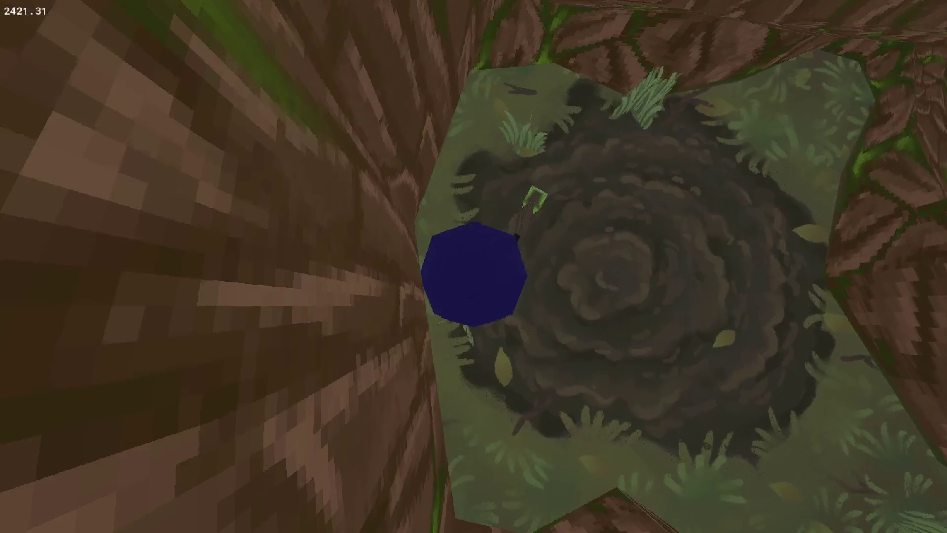
# Close the game, change collision_circle_radius on line 3 from 20 to 40, and rerun
pyautogui.press('Escape')
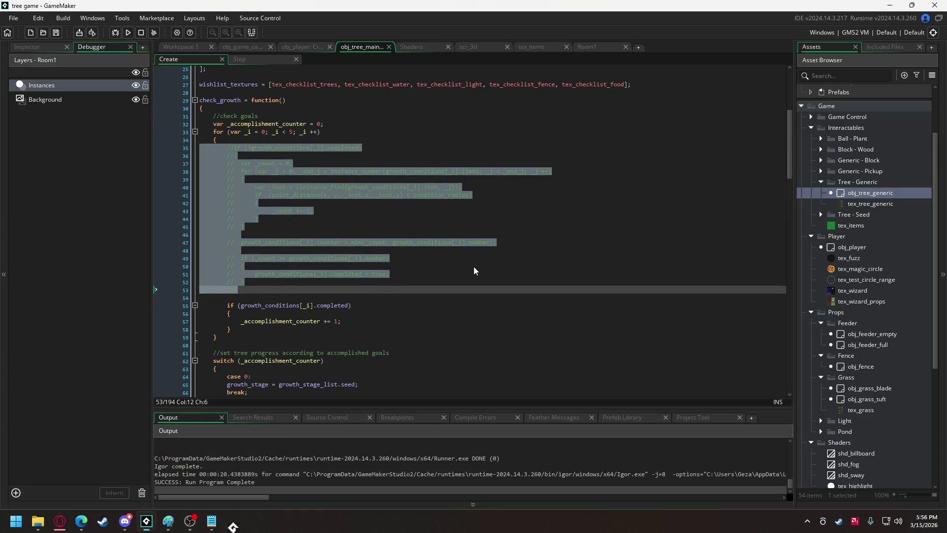
pyautogui.scroll(-10, 342, 310)
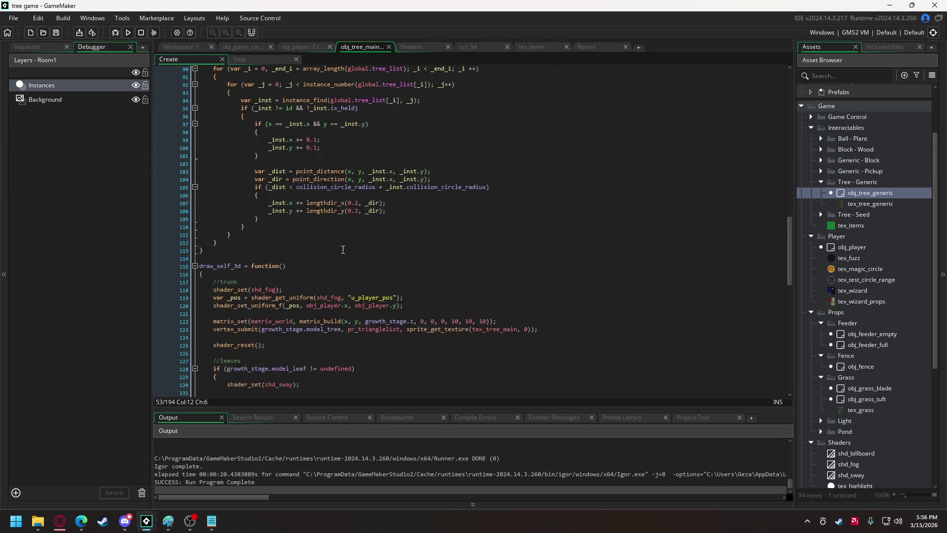
pyautogui.moveTo(789, 247); pyautogui.dragTo(781, 70)
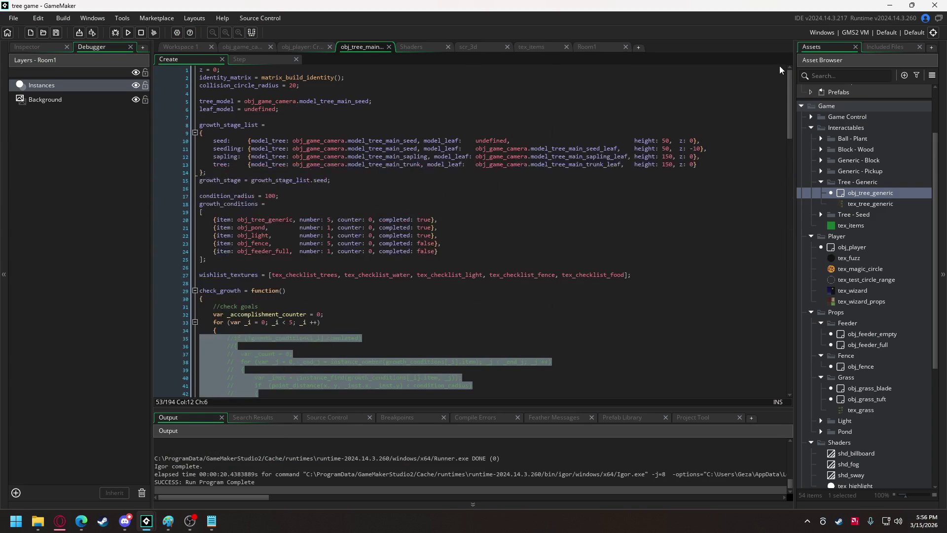
pyautogui.click(292, 86)
pyautogui.write('4')
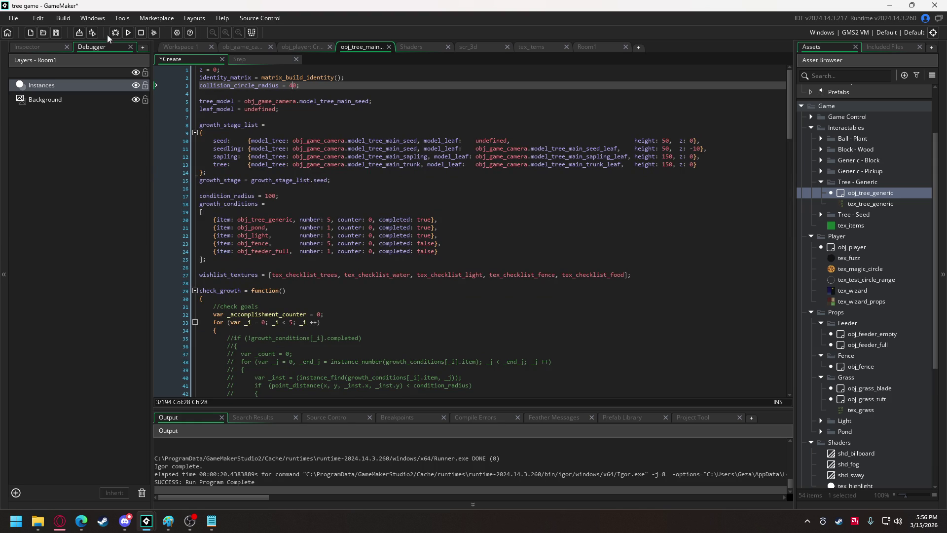
pyautogui.click(128, 33)
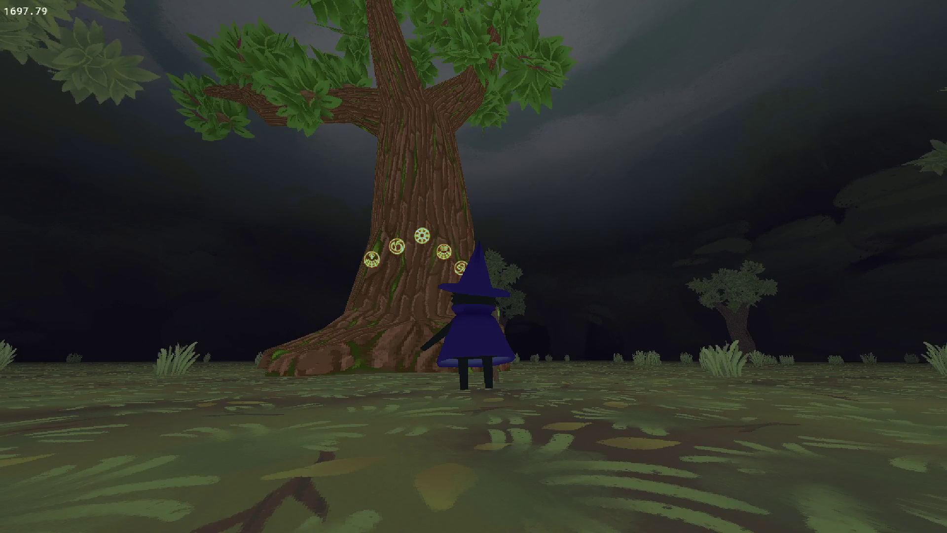
# Walk the witch up to the trunk and circle it to test collision, then quit
pyautogui.press('w')
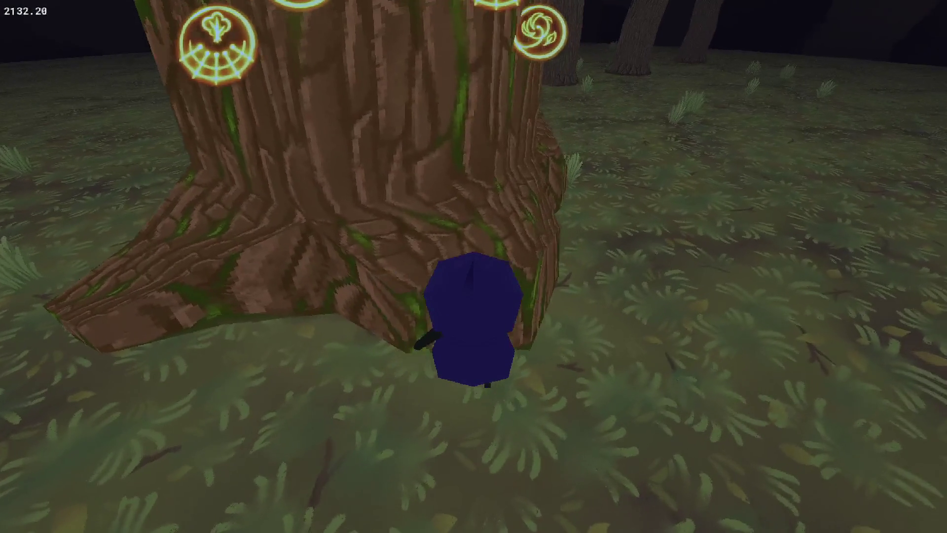
pyautogui.press('a')
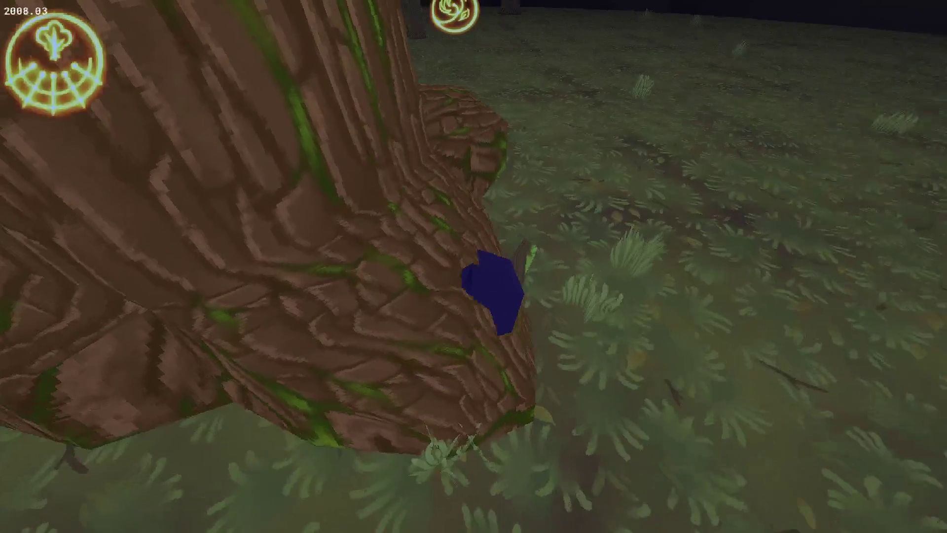
pyautogui.press('a')
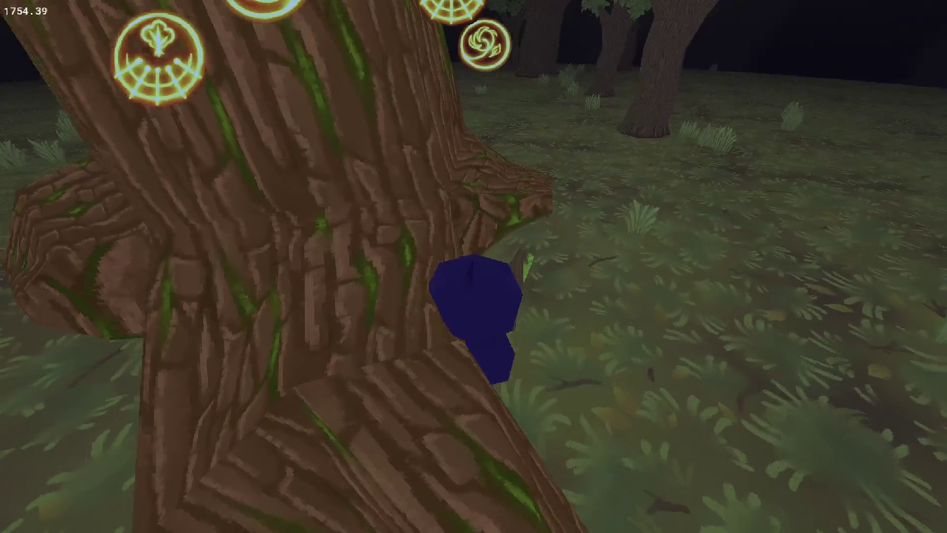
pyautogui.press('a')
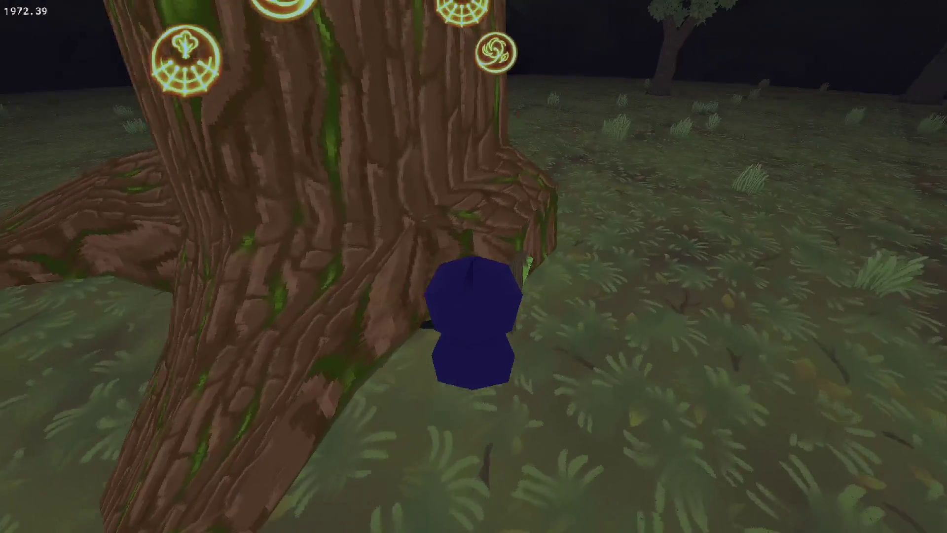
pyautogui.press('s')
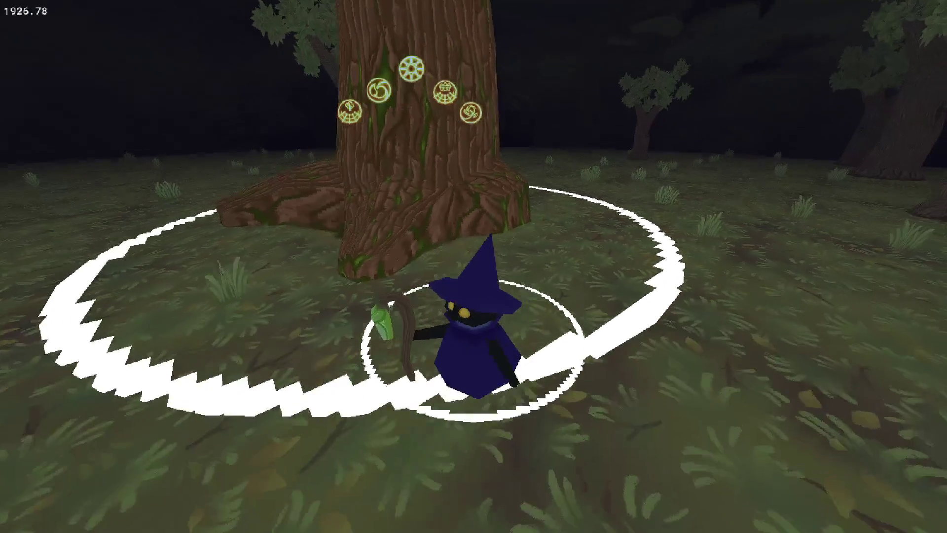
pyautogui.press('w')
pyautogui.press('Escape')
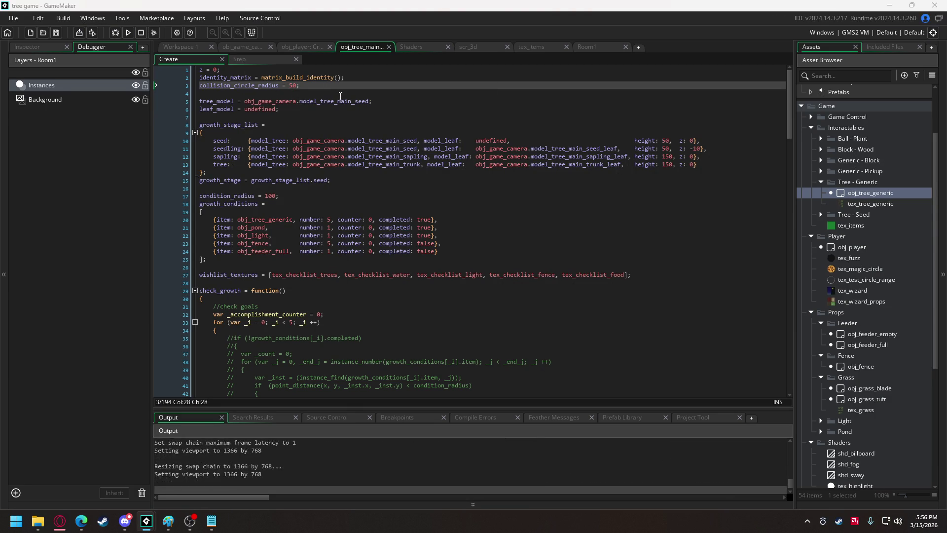
# Walk the witch away into the forest, then turn and head back toward the big tree
pyautogui.press('s')
pyautogui.press('s')
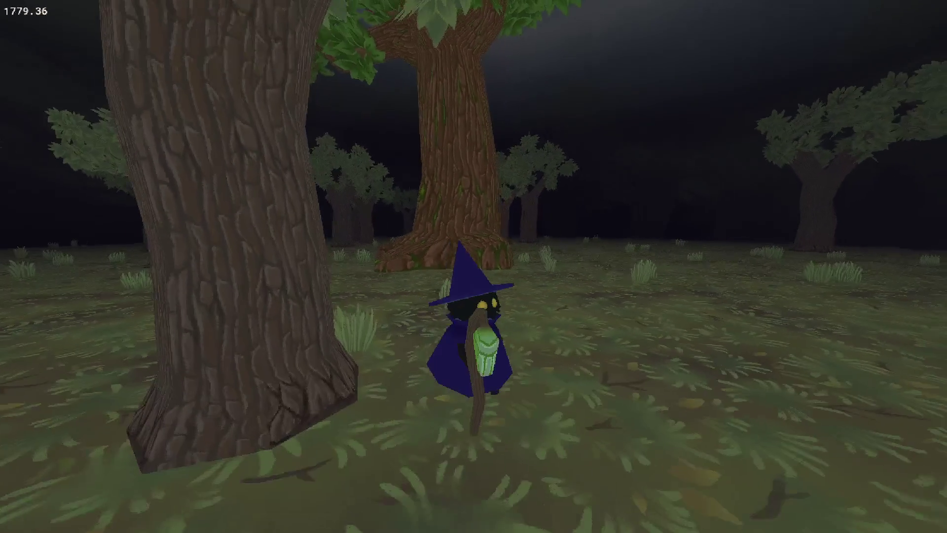
pyautogui.press('s')
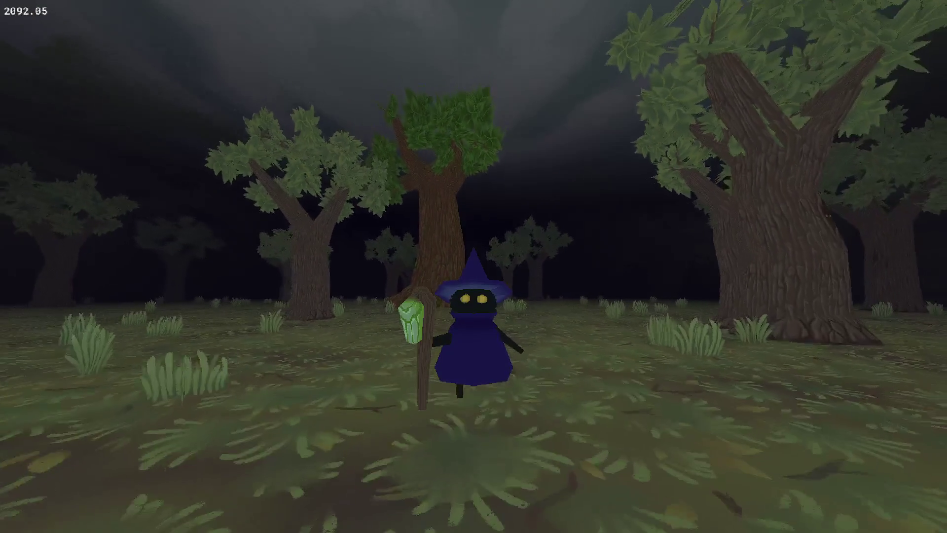
pyautogui.press('s')
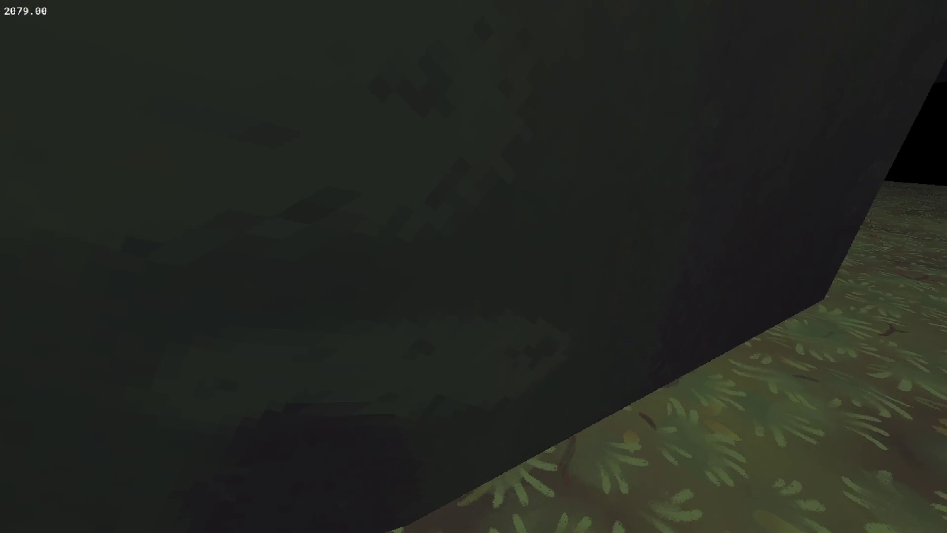
pyautogui.press('w')
pyautogui.press('a')
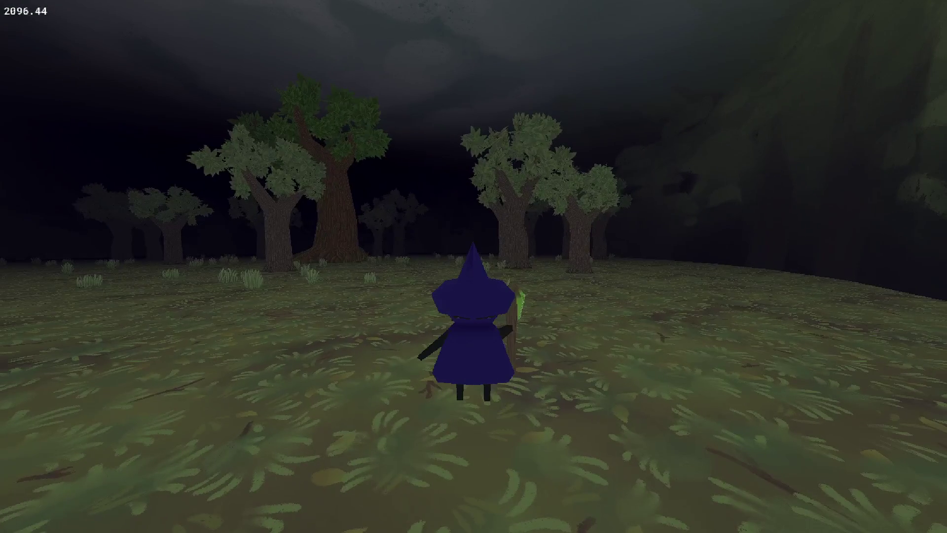
pyautogui.press('w')
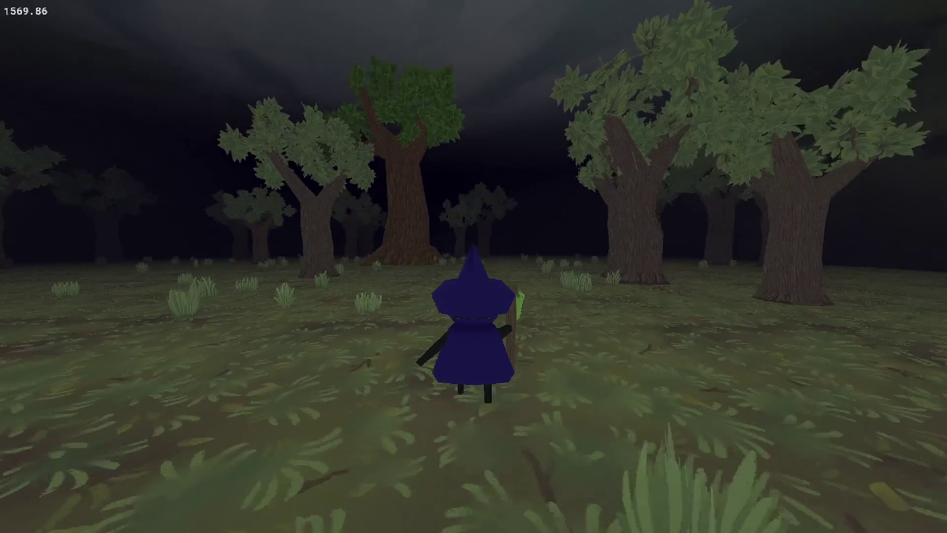
pyautogui.press('a')
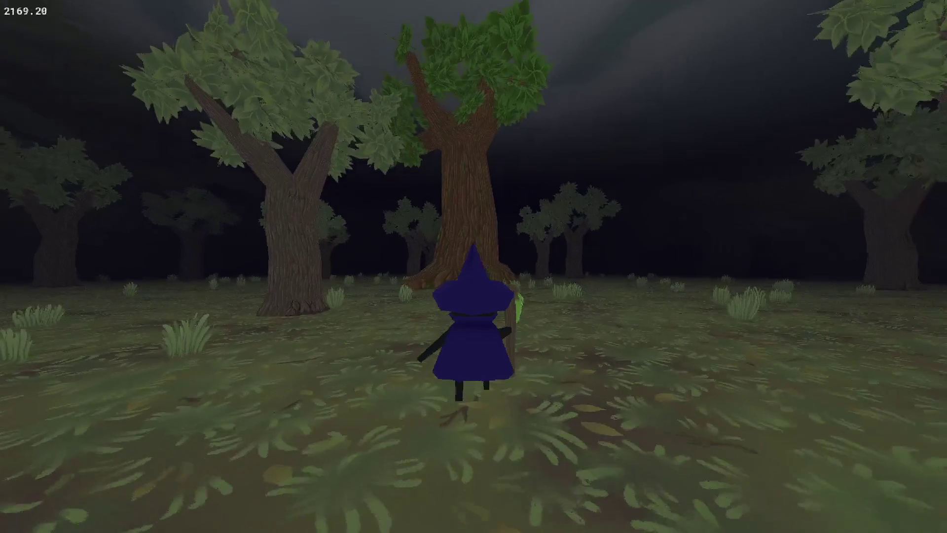
pyautogui.press('w')
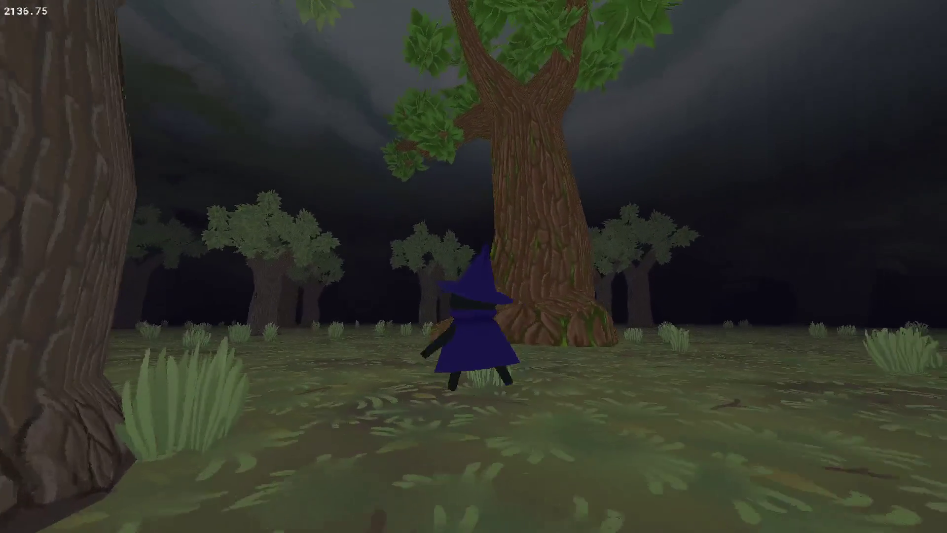
# Walk up to the trunk, circle its base, back away, and close the game
pyautogui.press('d')
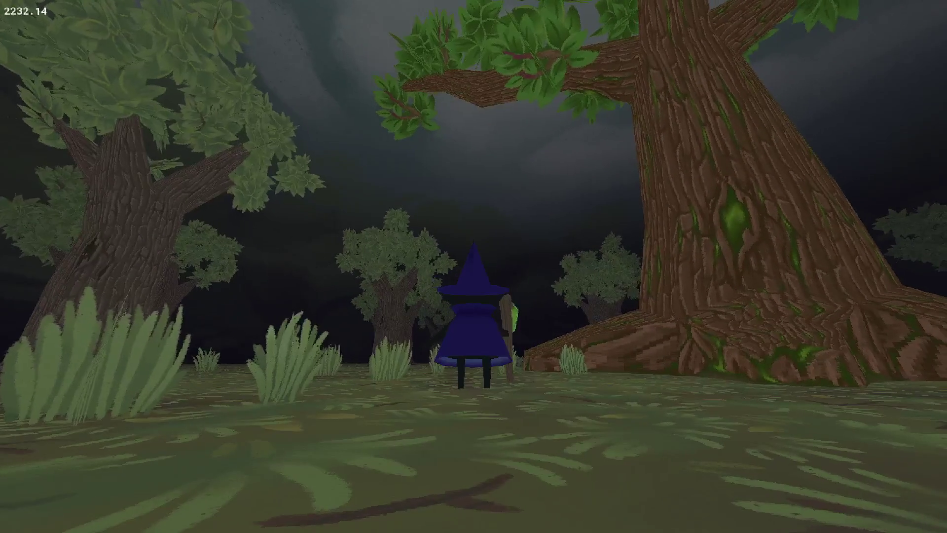
pyautogui.press('w')
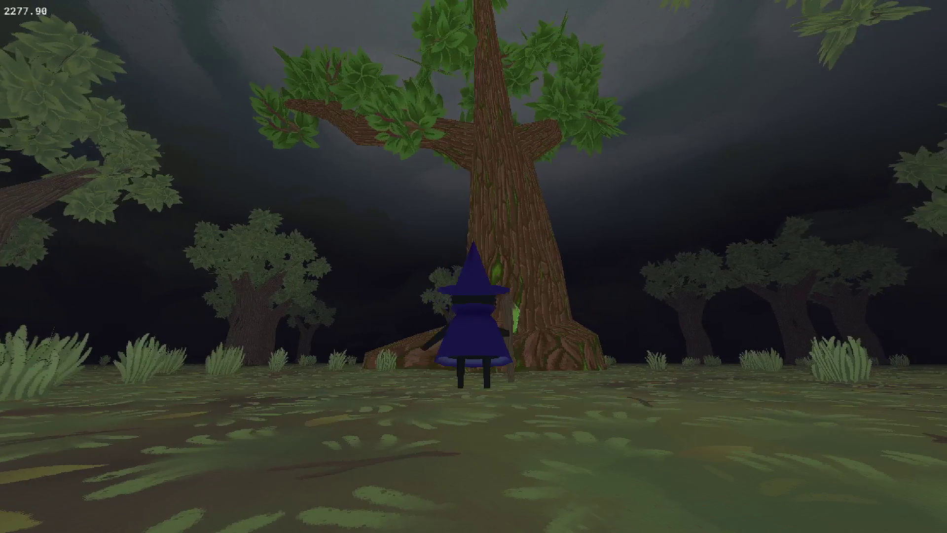
pyautogui.press('w')
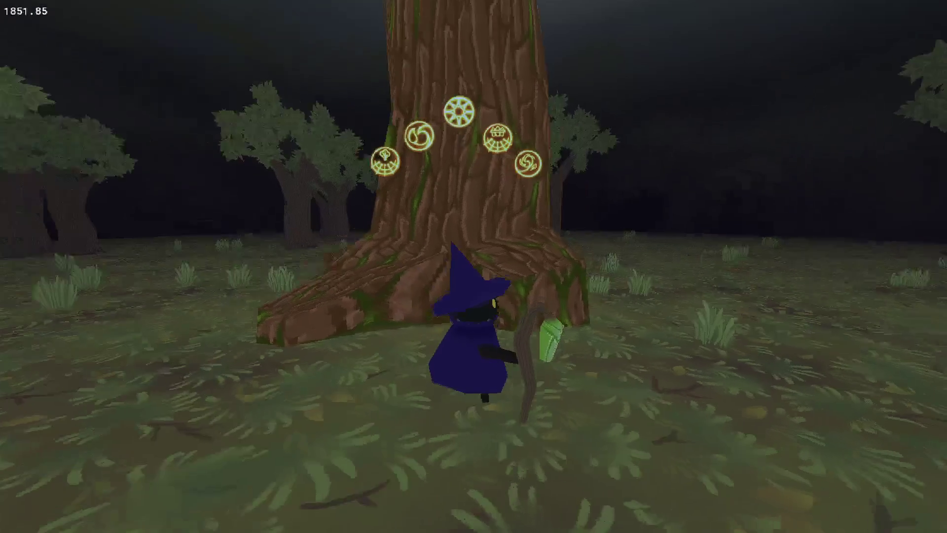
pyautogui.press('a')
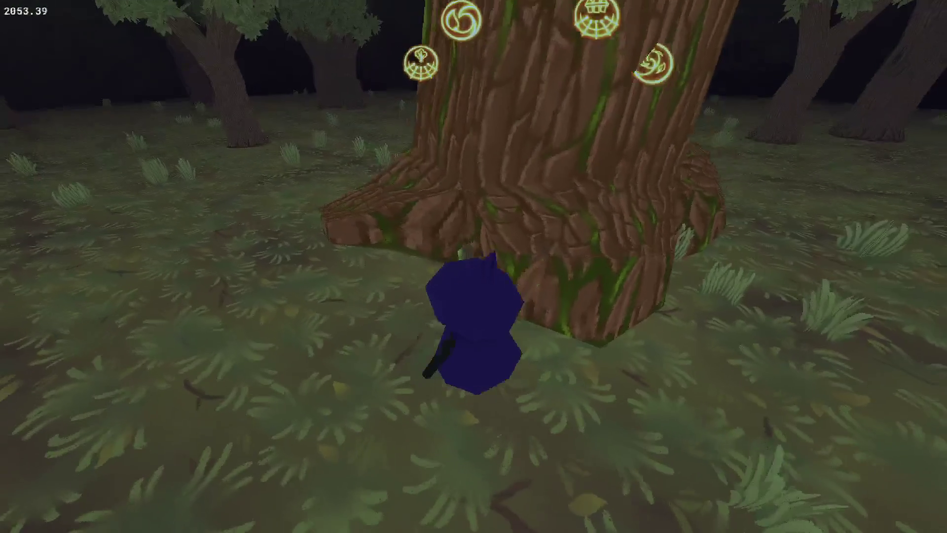
pyautogui.press('a')
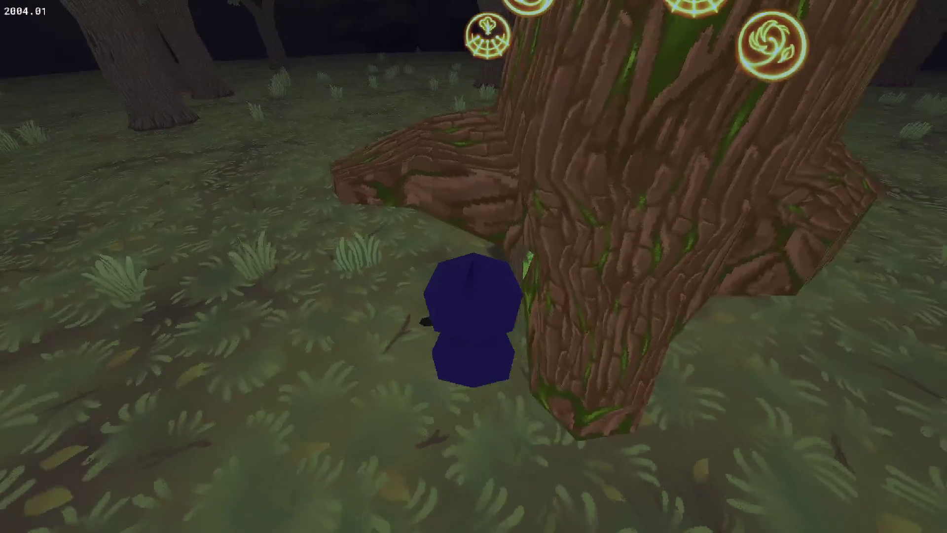
pyautogui.press('a')
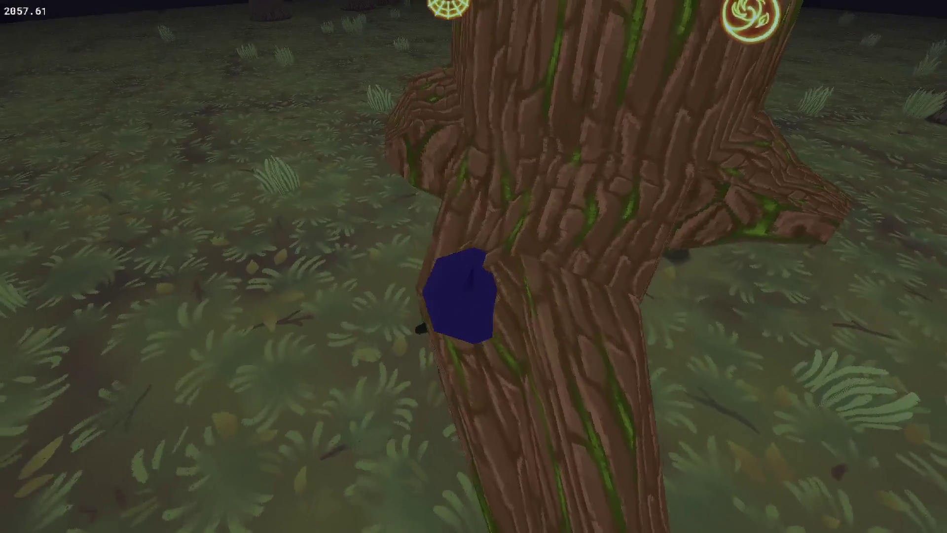
pyautogui.press('s')
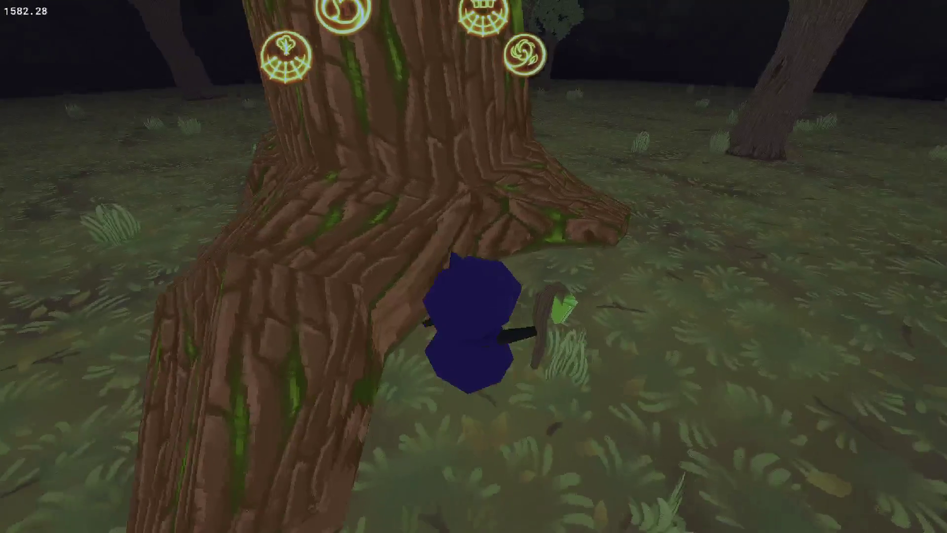
pyautogui.press('a')
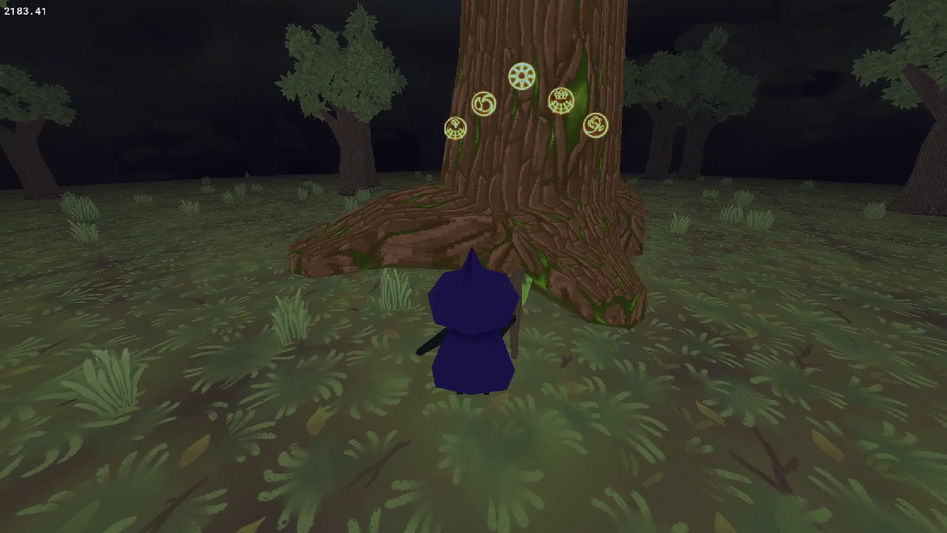
pyautogui.press('Escape')
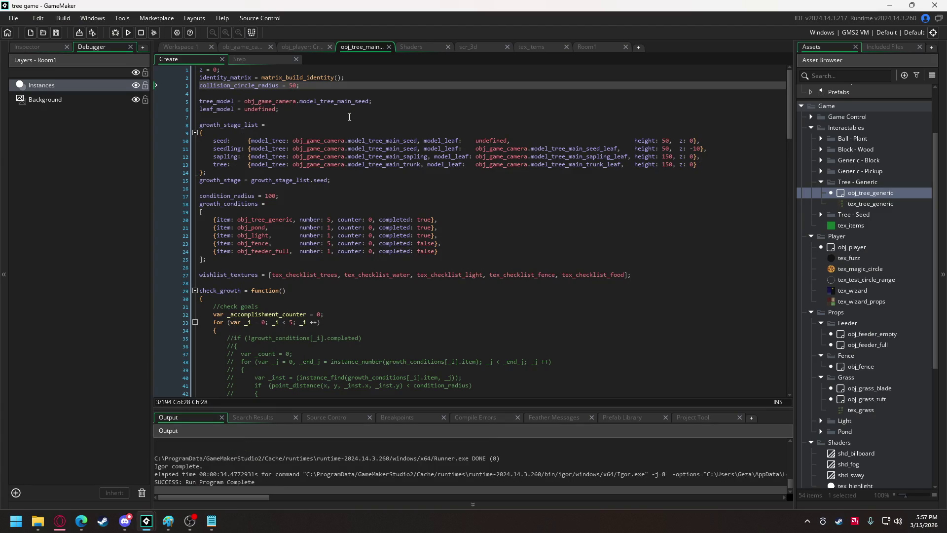
# Set condition_radius on line 17 to 150, run the game, and close it
pyautogui.click(270, 195)
pyautogui.write('5')
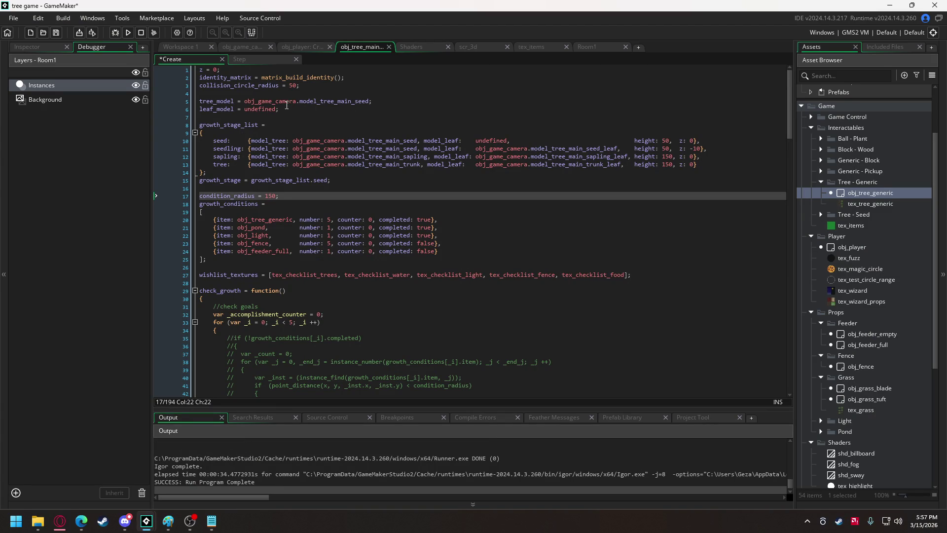
pyautogui.click(127, 32)
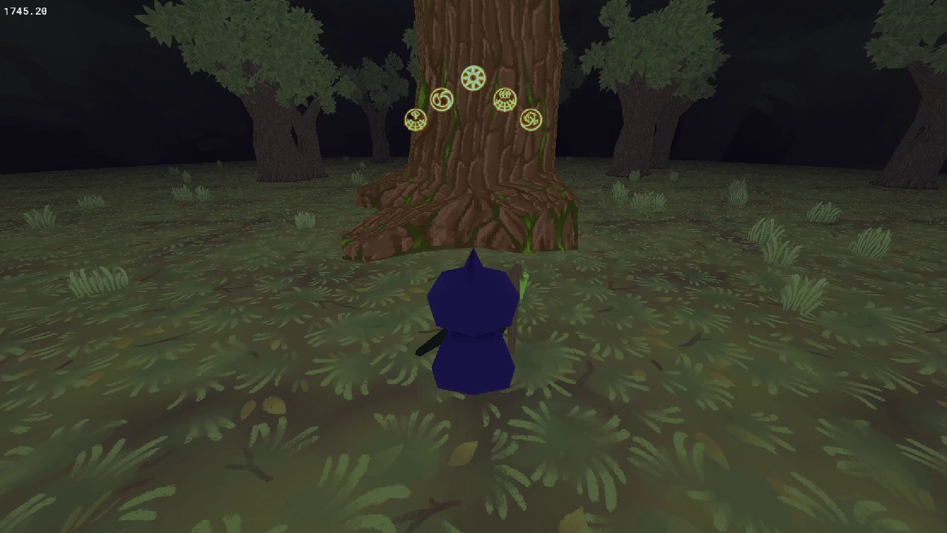
pyautogui.press('Escape')
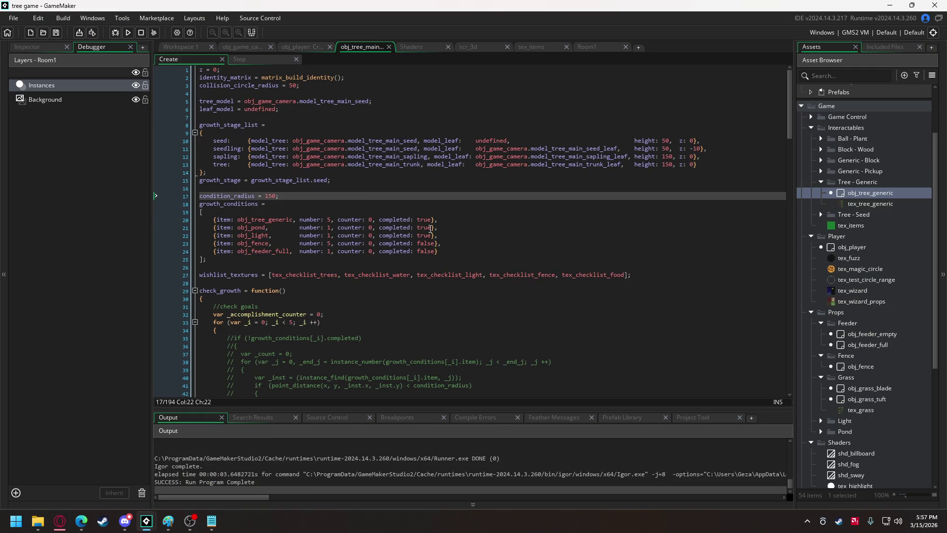
# Change the completed flags on lines 20–22 to false, uncomment lines 35–53, and rebuild
pyautogui.moveTo(418, 219); pyautogui.dragTo(432, 238)
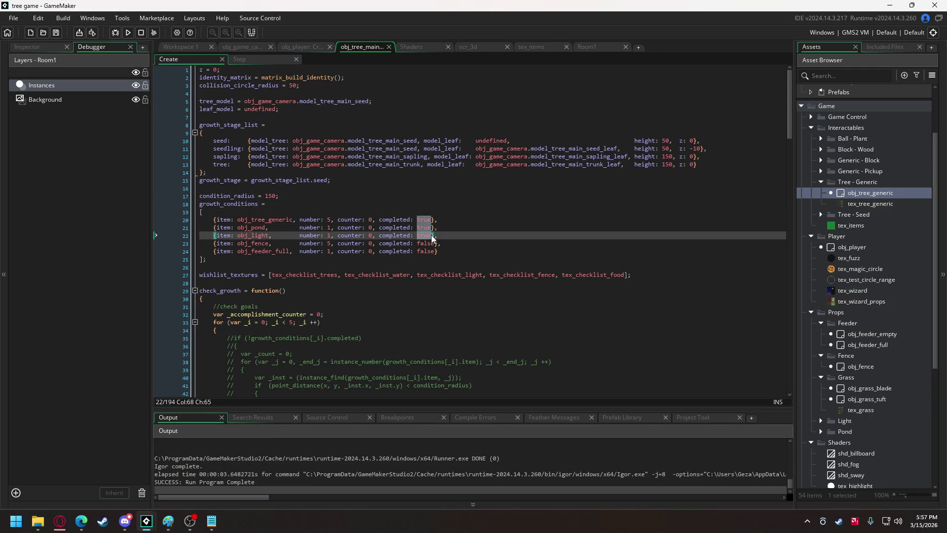
pyautogui.write('false')
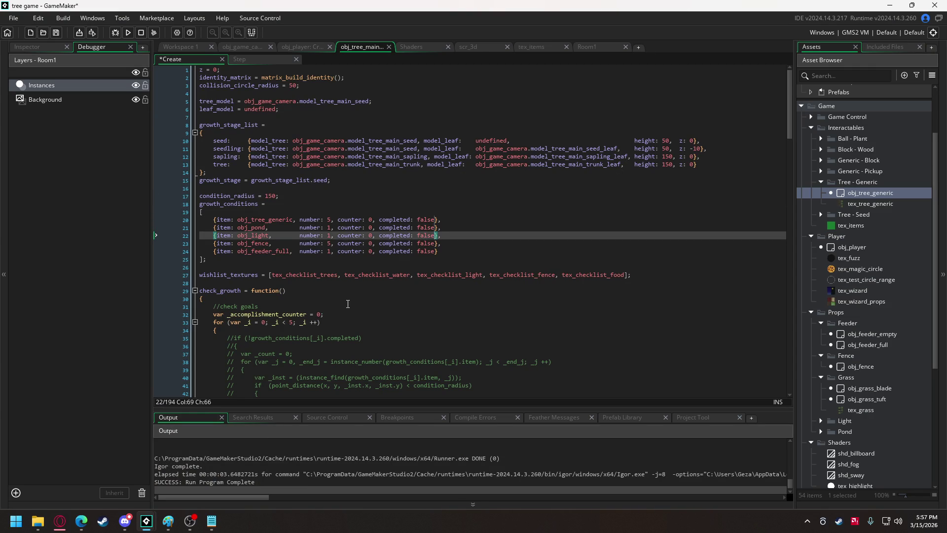
pyautogui.scroll(-6, 347, 304)
pyautogui.moveTo(230, 203)
pyautogui.mouseDown()
pyautogui.moveTo(242, 216)
pyautogui.moveTo(244, 342)
pyautogui.mouseUp()
pyautogui.hotkey('ctrl', 'shift', 'k')
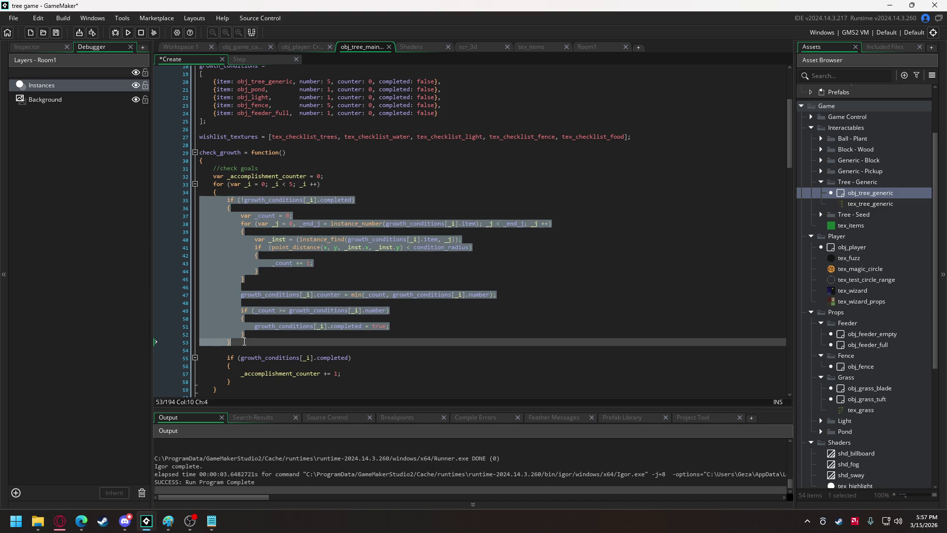
pyautogui.click(128, 33)
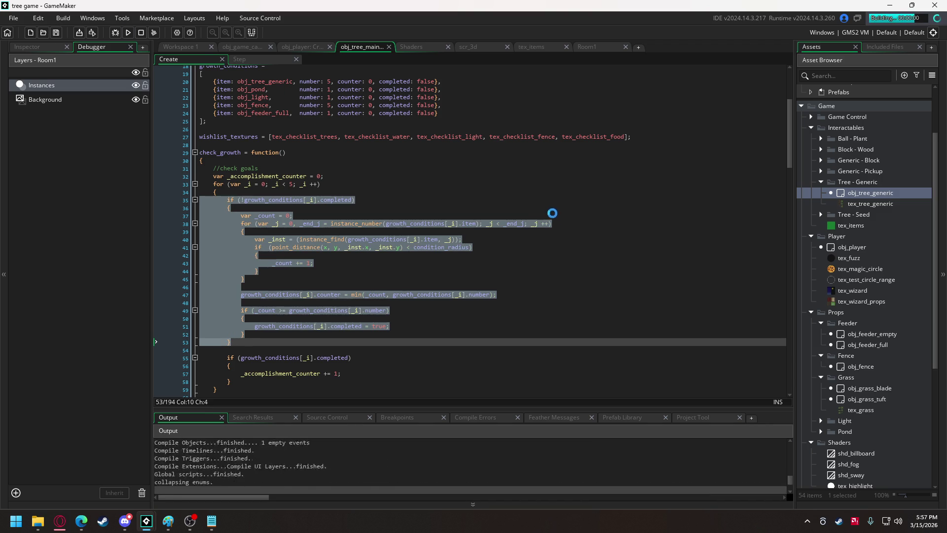
# Walk the witch around the seed bulb and back toward it, then close the game
pyautogui.press('w')
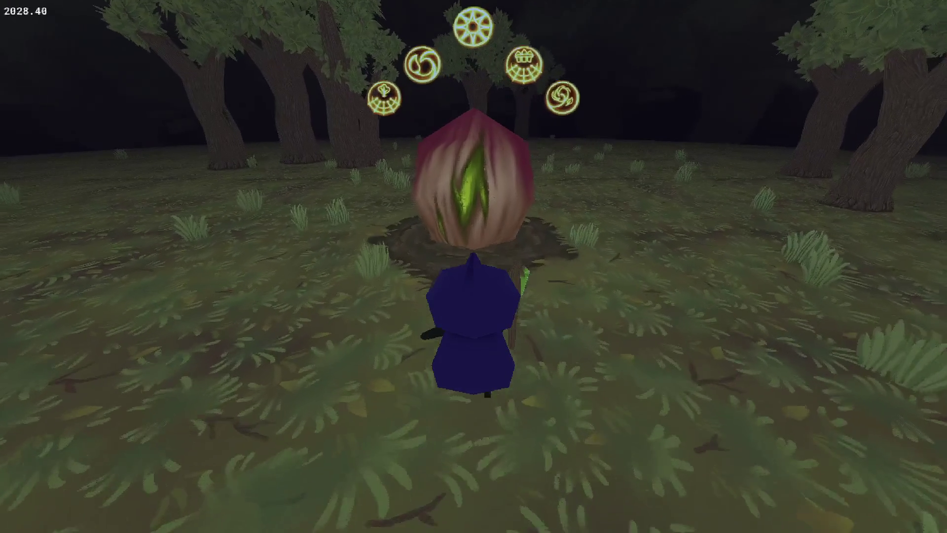
pyautogui.press('d')
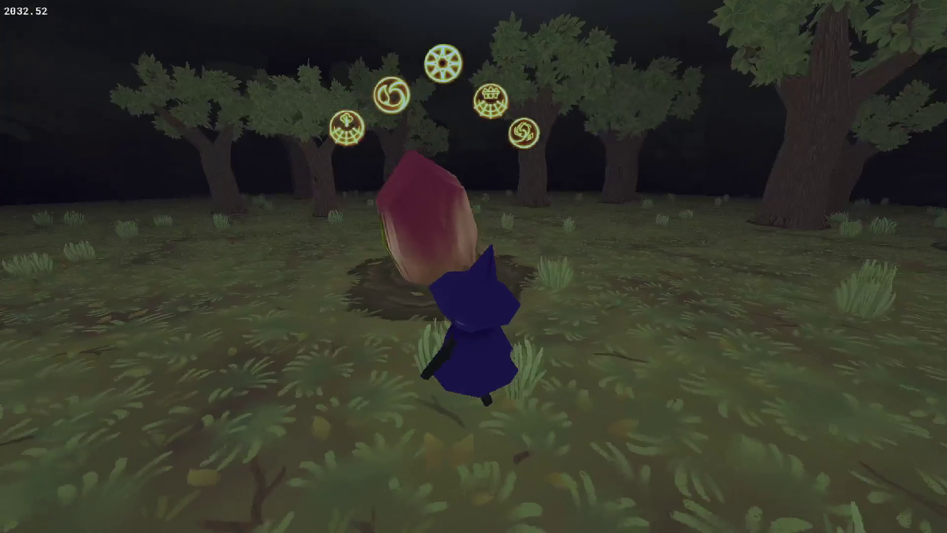
pyautogui.press('a')
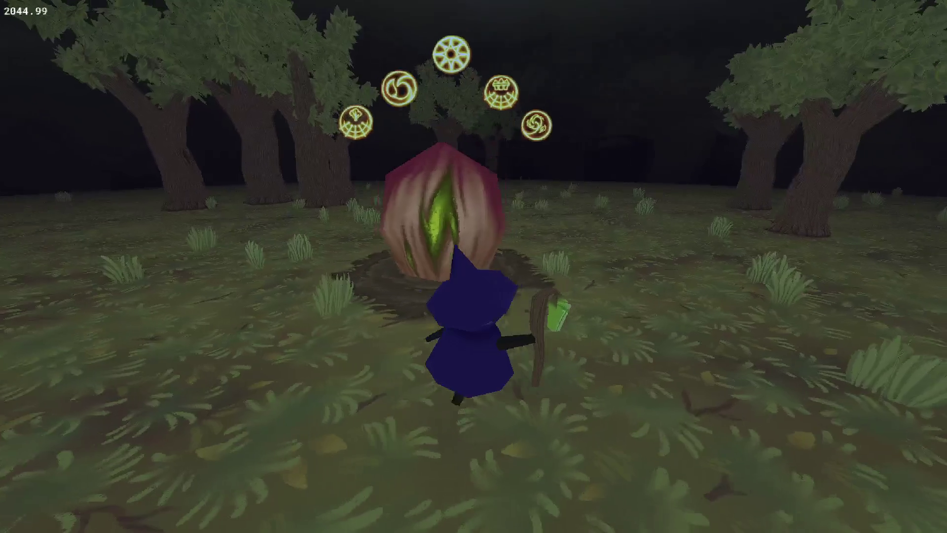
pyautogui.press('d')
pyautogui.press('s')
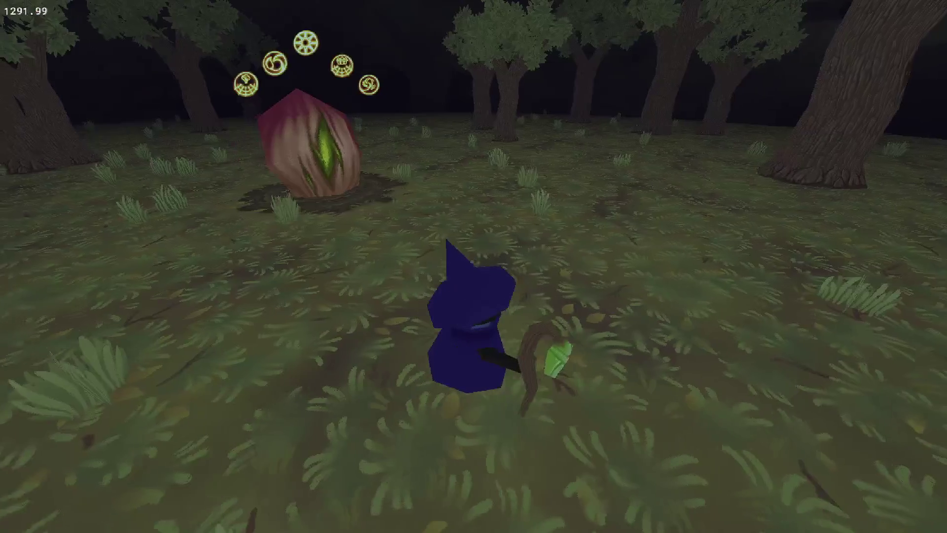
pyautogui.press('w')
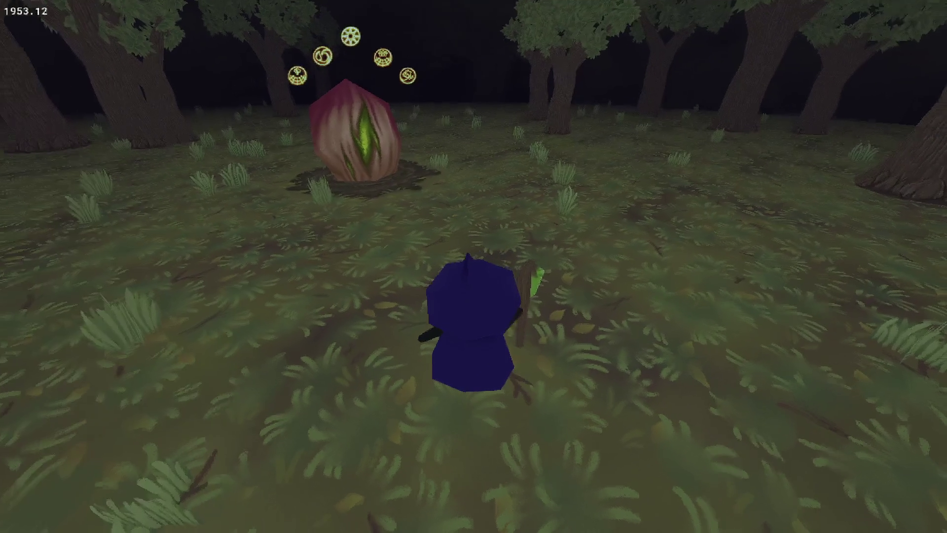
pyautogui.press('Escape')
pyautogui.scroll(2, 383, 185)
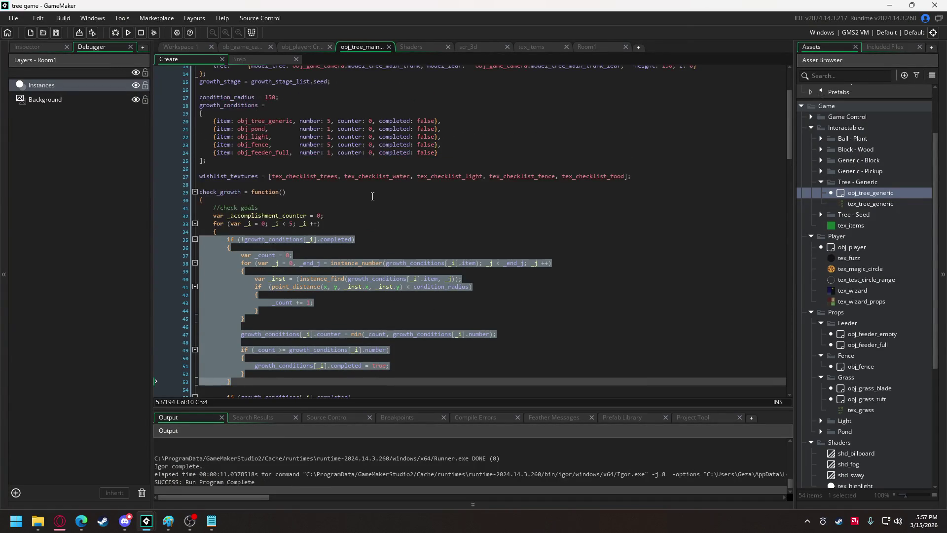
# Copy the collision_circle_radius line and paste it into the tree growth stage case
pyautogui.scroll(2, 370, 196)
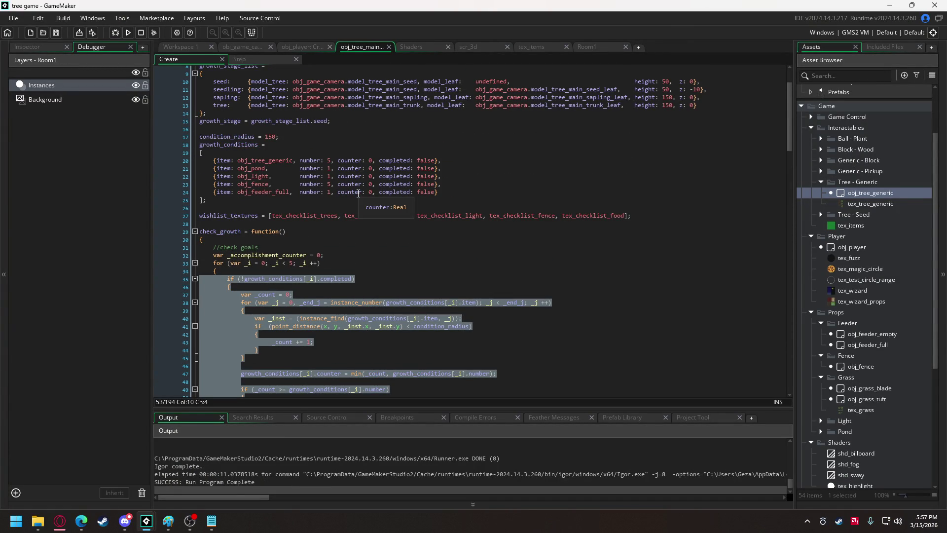
pyautogui.scroll(-12, 353, 192)
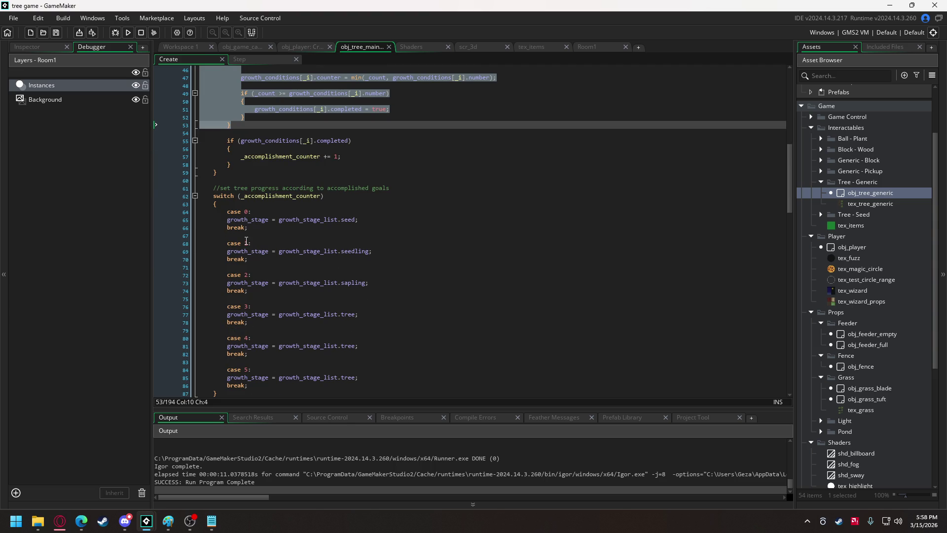
pyautogui.scroll(15, 247, 237)
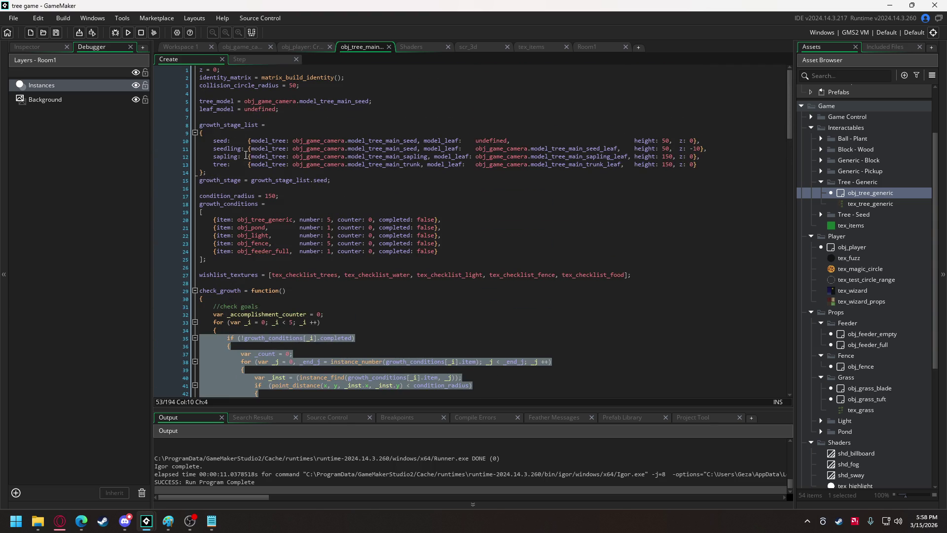
pyautogui.moveTo(302, 87); pyautogui.dragTo(201, 88)
pyautogui.hotkey('ctrl', 'c')
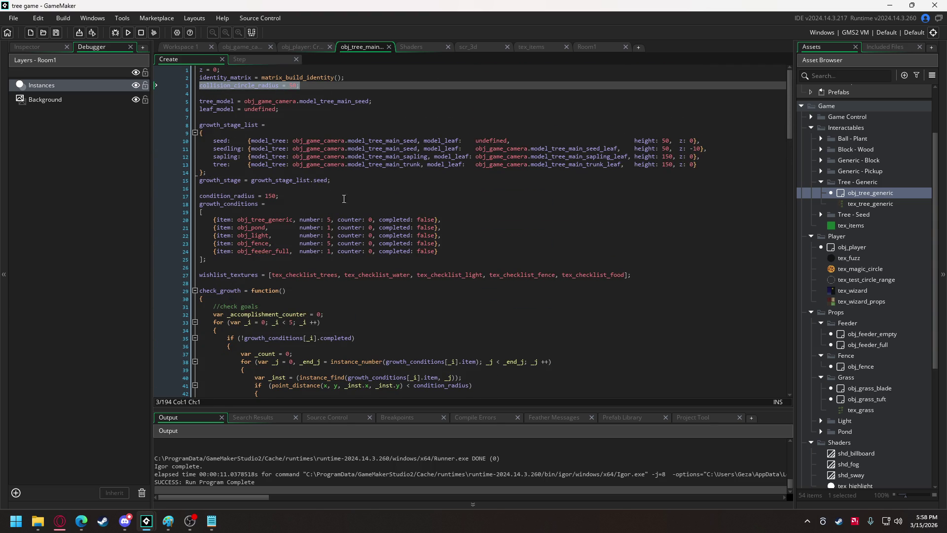
pyautogui.scroll(-19, 343, 199)
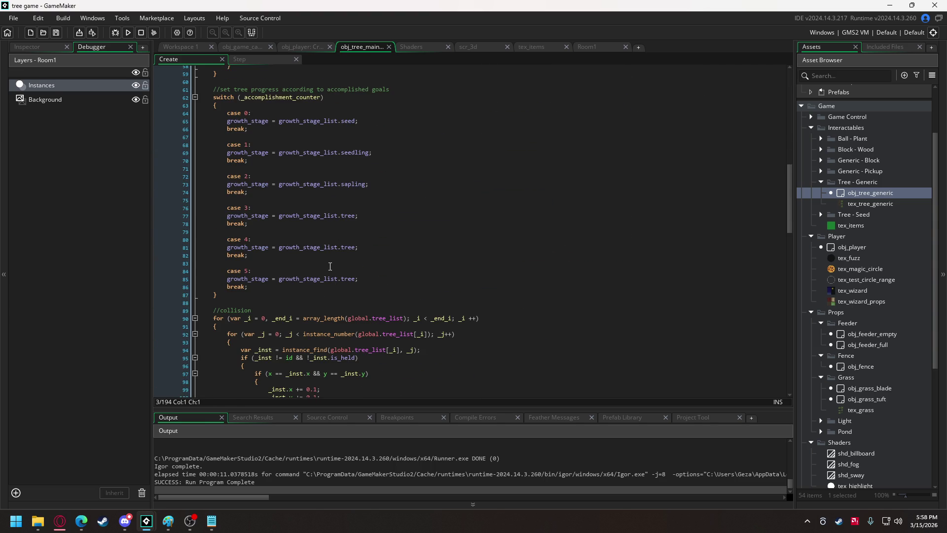
pyautogui.click(376, 186)
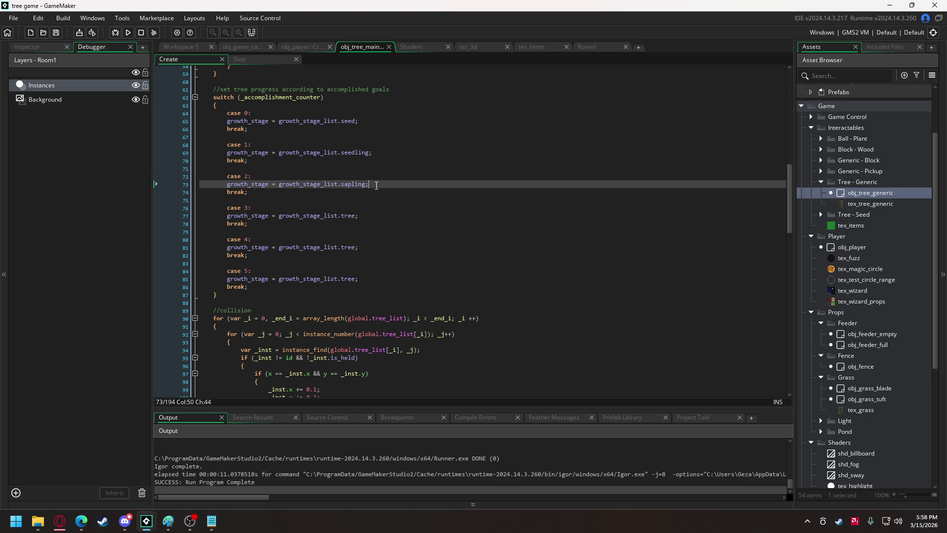
pyautogui.click(334, 217)
pyautogui.press('End')
pyautogui.press('Return')
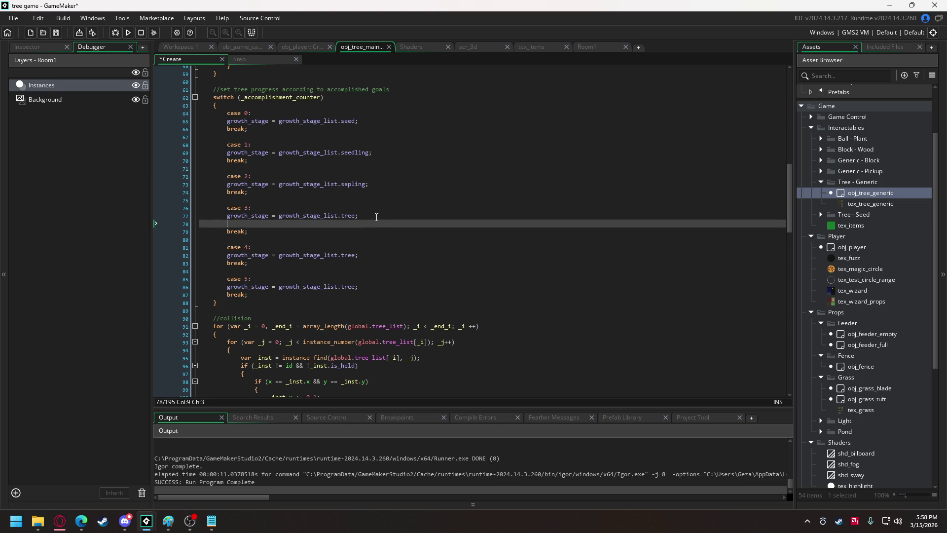
pyautogui.hotkey('ctrl', 'v')
# Add the 50 collision radius line to cases 4 and 5
pyautogui.click(366, 256)
pyautogui.press('Return')
pyautogui.hotkey('ctrl', 'v')
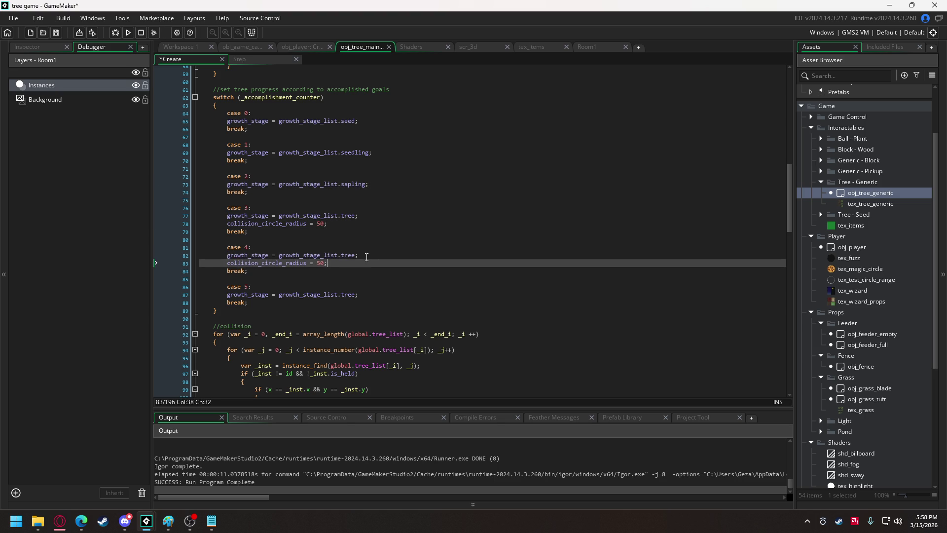
pyautogui.click(384, 293)
pyautogui.press('Return')
pyautogui.hotkey('ctrl', 'v')
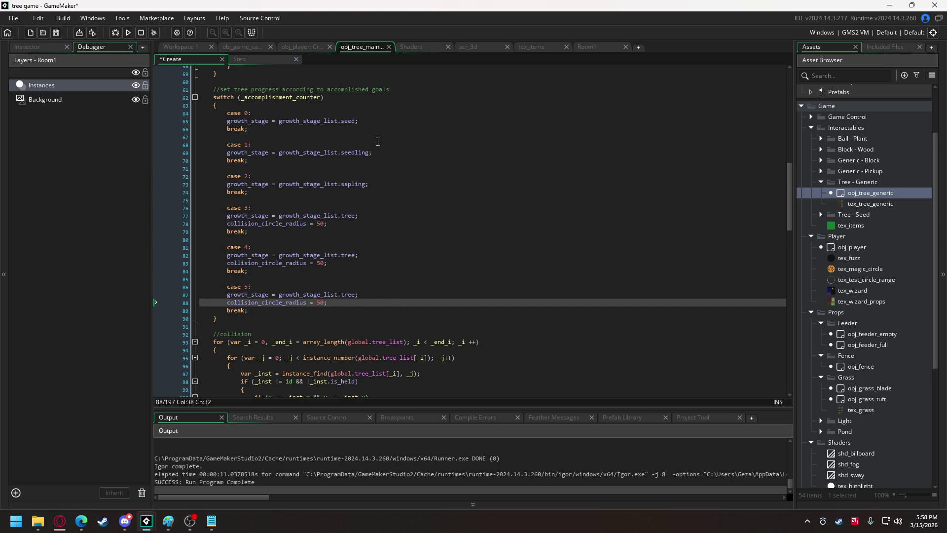
# Add collision radius lines to cases 0, 1 and 2, setting the early stages to 20
pyautogui.click(370, 120)
pyautogui.press('Return')
pyautogui.hotkey('ctrl', 'v')
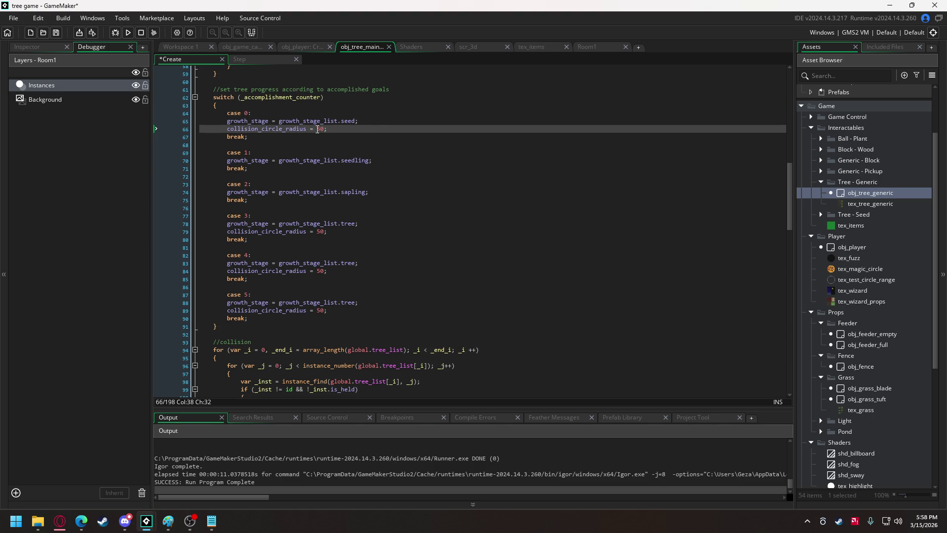
pyautogui.write('2')
pyautogui.click(387, 158)
pyautogui.press('Return')
pyautogui.hotkey('ctrl', 'v')
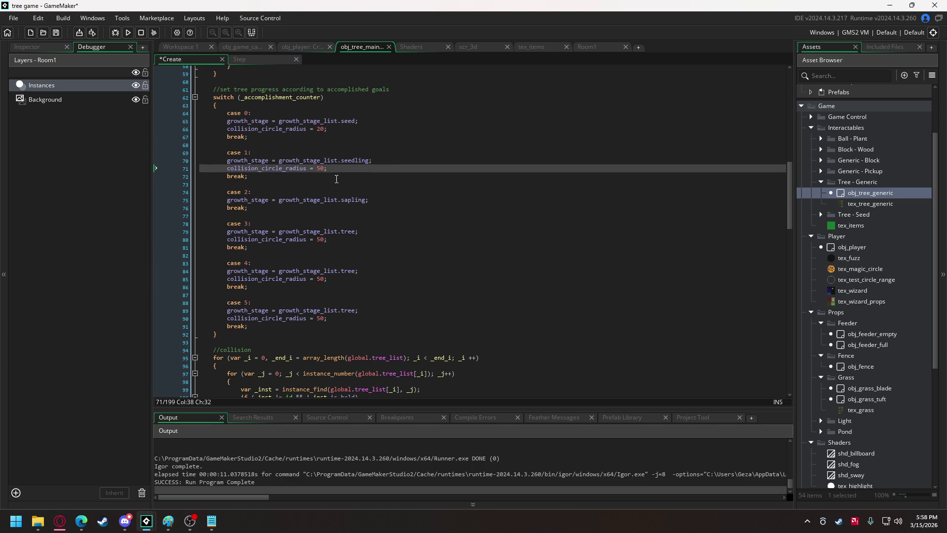
pyautogui.write('2')
pyautogui.click(378, 198)
pyautogui.press('Return')
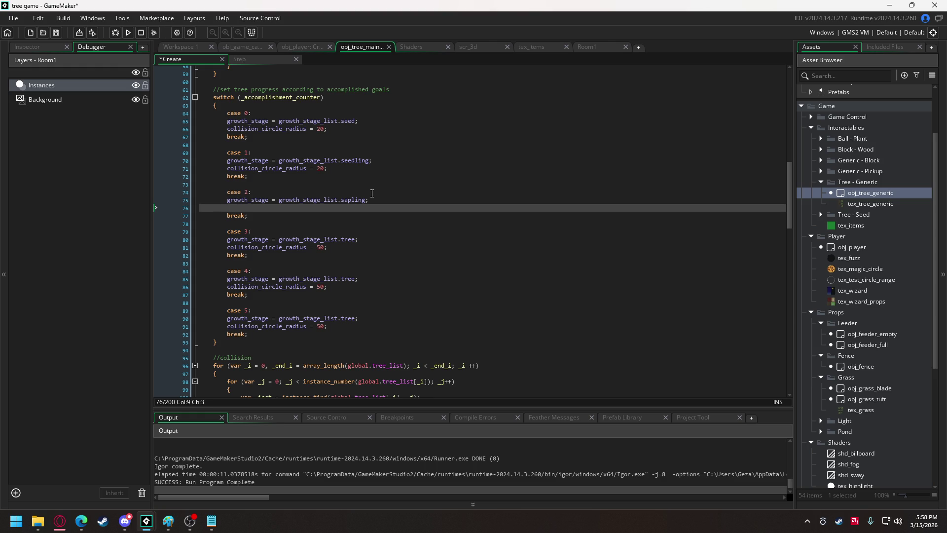
pyautogui.hotkey('ctrl', 'v')
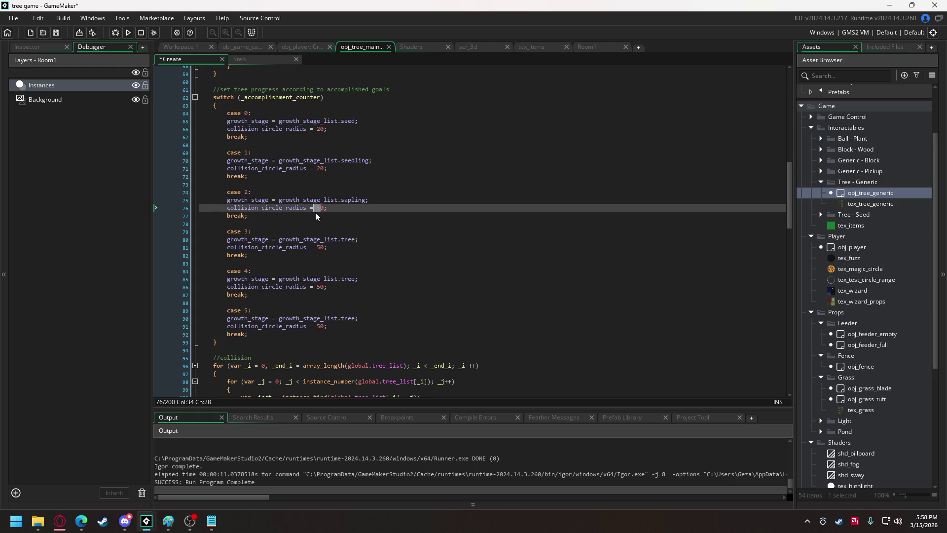
# Adjust the case 2 radius value and the default collision radius on line 3
pyautogui.rightClick(318, 217)
pyautogui.press('Escape')
pyautogui.click(321, 213)
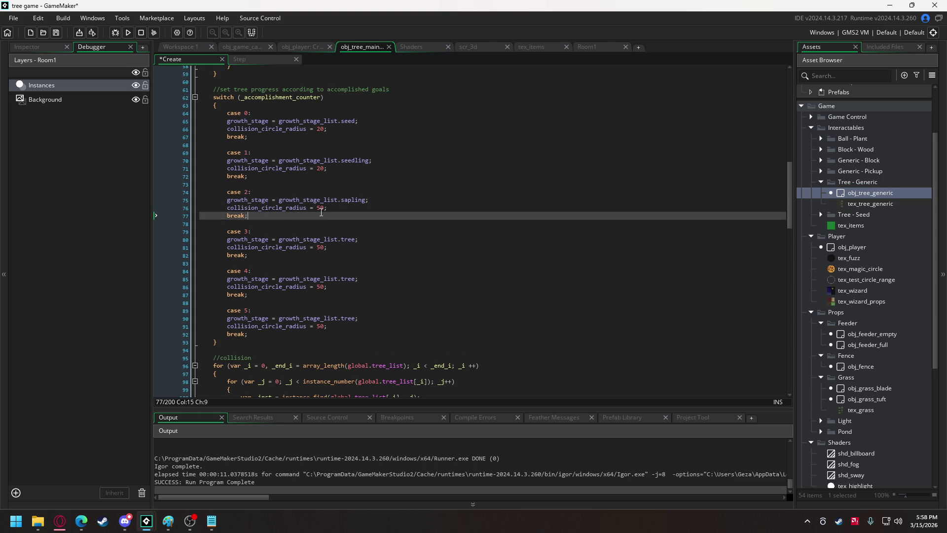
pyautogui.click(320, 209)
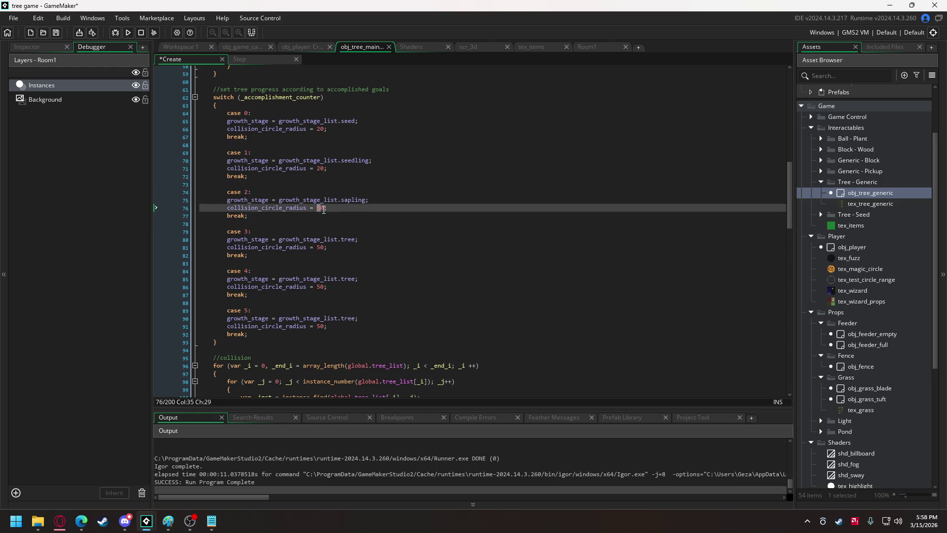
pyautogui.write('3')
pyautogui.scroll(15, 315, 197)
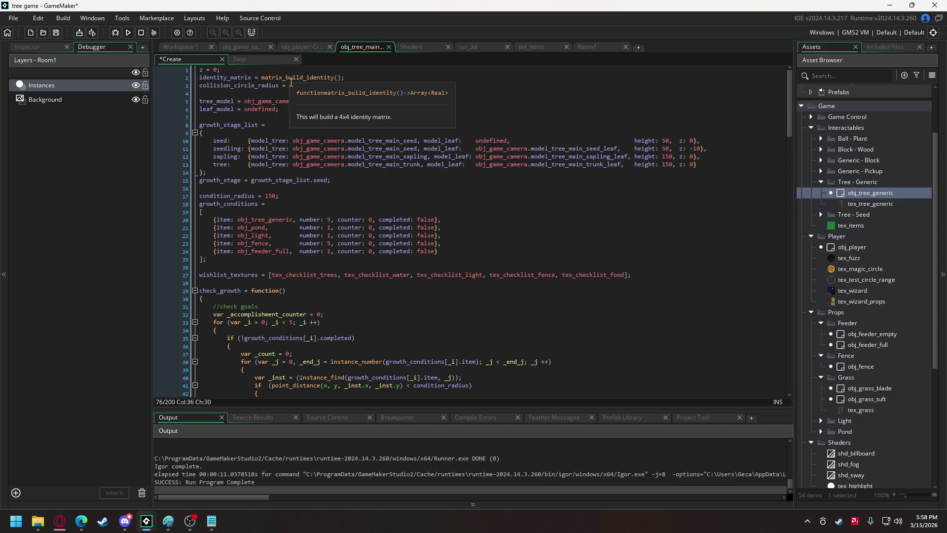
pyautogui.click(294, 86)
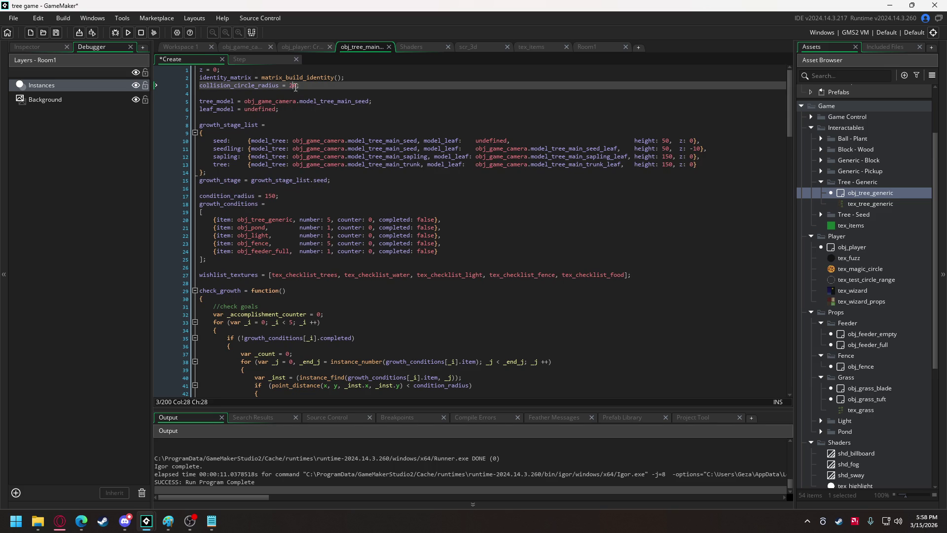
# Mark obj_tree_generic and obj_pond completed and comment out the condition-checking block
pyautogui.scroll(-4, 321, 132)
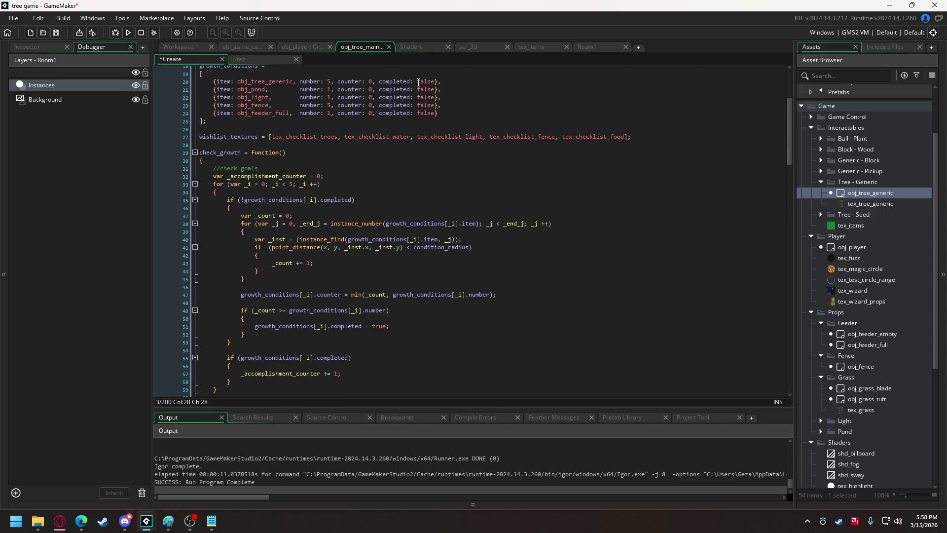
pyautogui.click(428, 90)
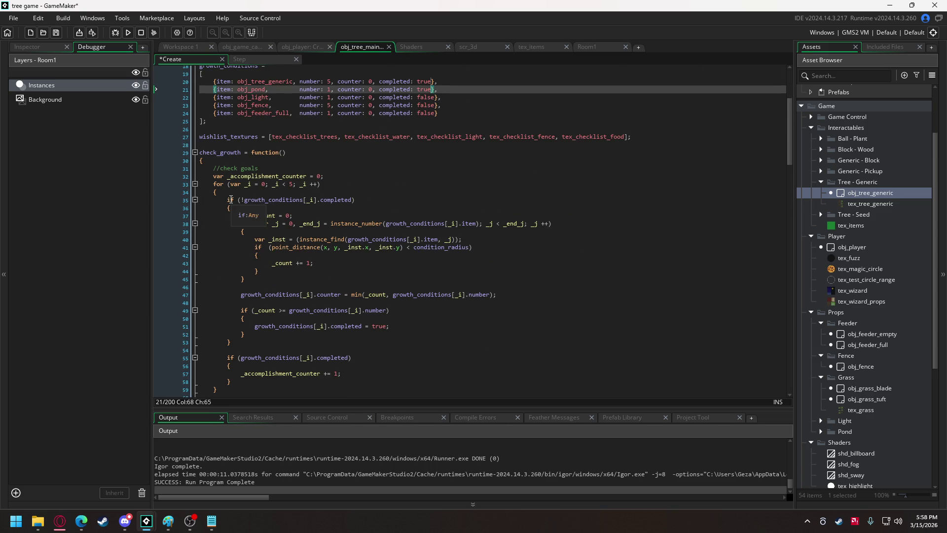
pyautogui.moveTo(230, 199); pyautogui.dragTo(245, 342)
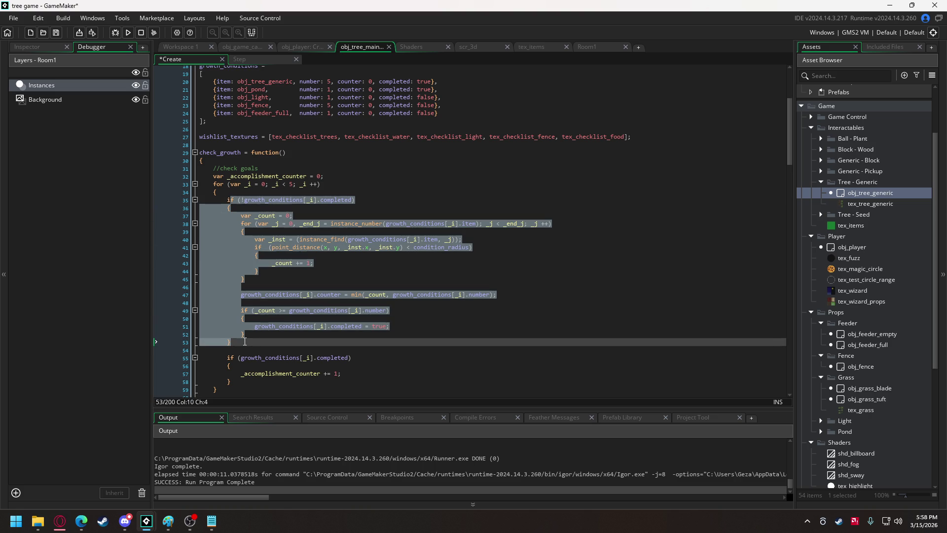
pyautogui.hotkey('ctrl', 'k')
# Stop the old run and restart the game to view the tree's stage and collision
pyautogui.click(129, 32)
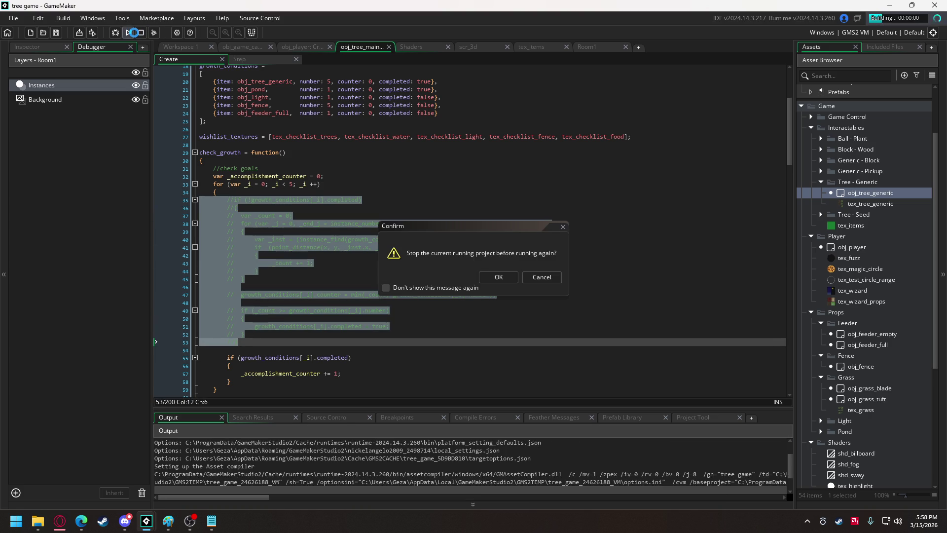
pyautogui.click(556, 279)
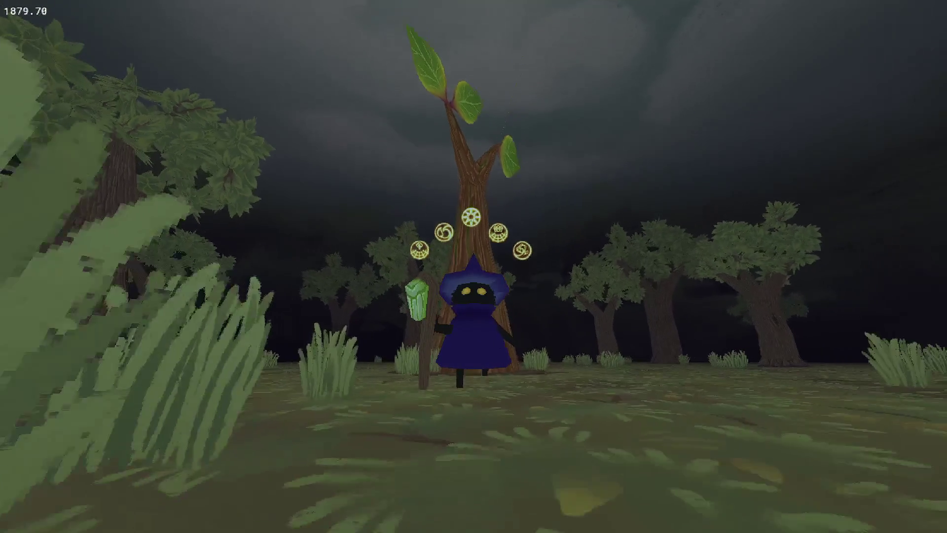
# Close the game, re-enable the check block, restore all completed flags to false, and open the tree notes
pyautogui.press('Escape')
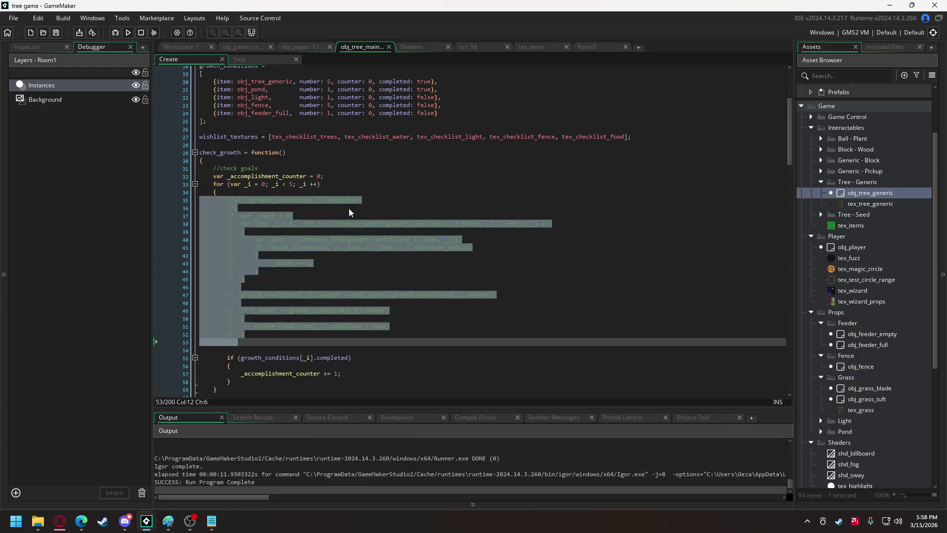
pyautogui.hotkey('ctrl', 'shift', 'k')
pyautogui.hotkey('ctrl', 'z')
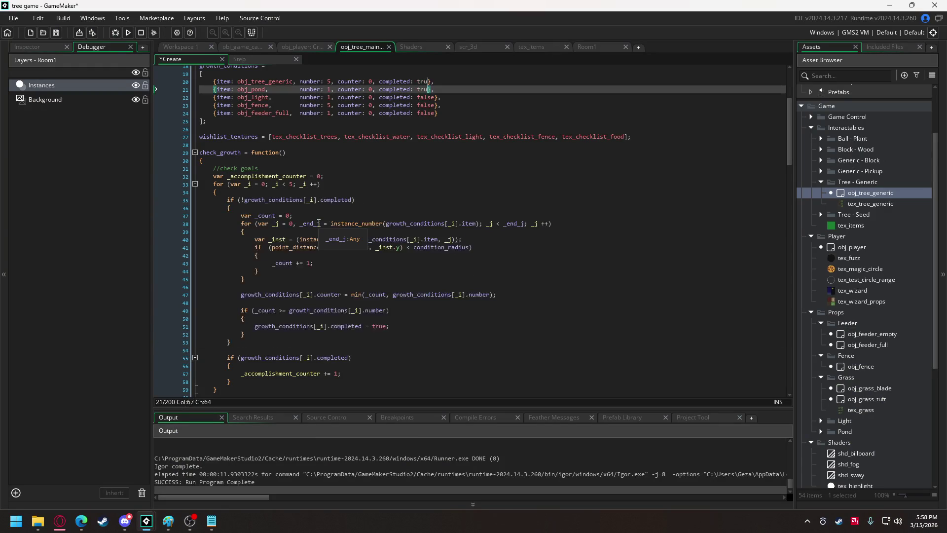
pyautogui.hotkey('ctrl', 'z')
pyautogui.hotkey('ctrl', 'z')
pyautogui.hotkey('ctrl', 'z')
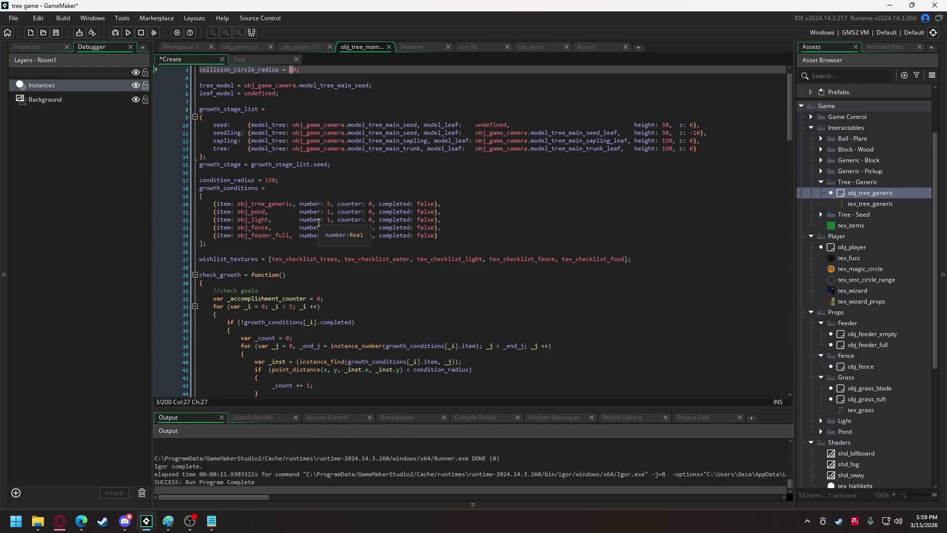
pyautogui.scroll(-13, 314, 211)
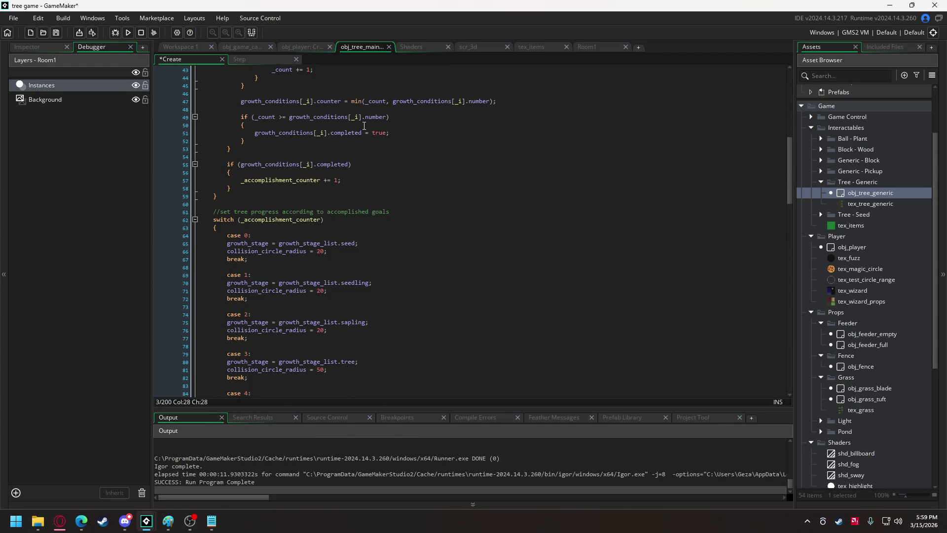
pyautogui.click(211, 521)
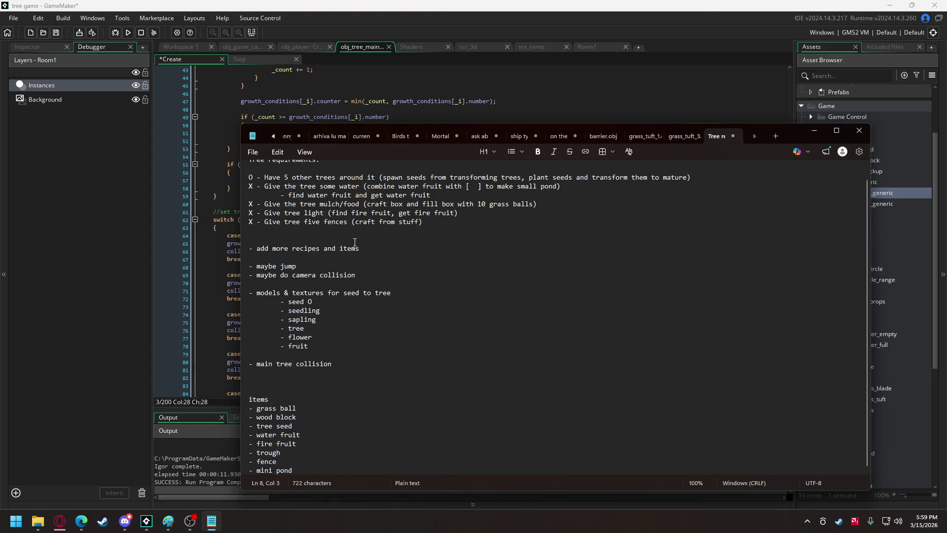
# Delete the finished main tree collision entry and the seed-to-tree models and textures list from the notes
pyautogui.moveTo(342, 363); pyautogui.dragTo(243, 363)
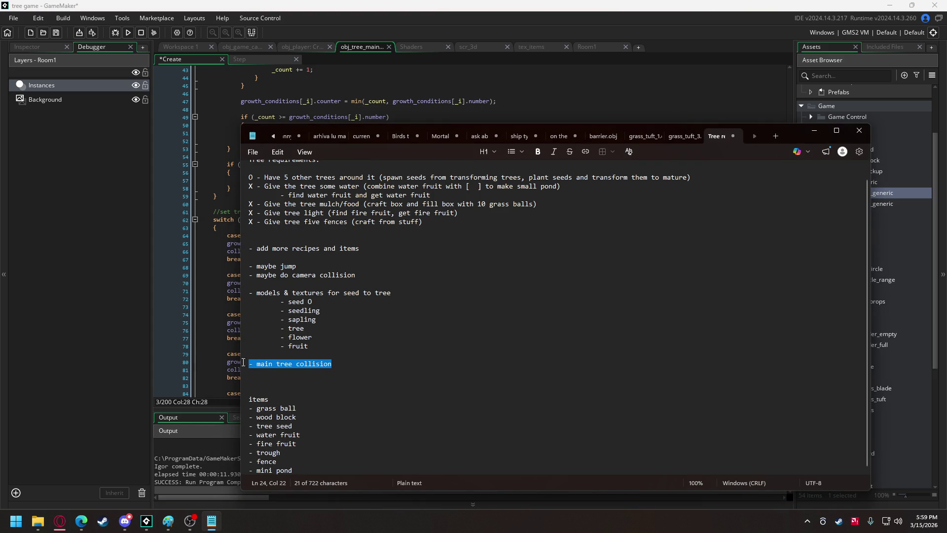
pyautogui.press('BackSpace')
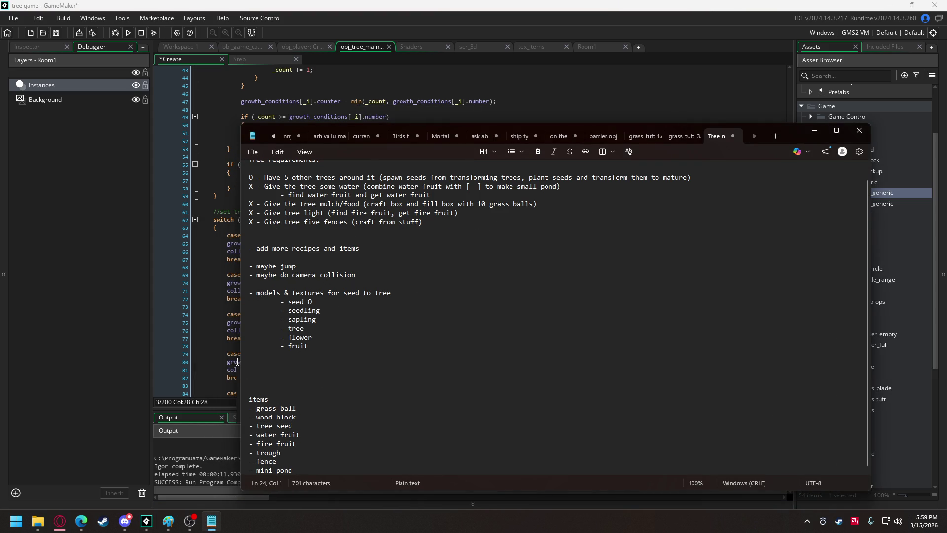
pyautogui.moveTo(321, 347)
pyautogui.mouseDown()
pyautogui.moveTo(289, 301)
pyautogui.moveTo(232, 285)
pyautogui.mouseUp()
pyautogui.press('BackSpace')
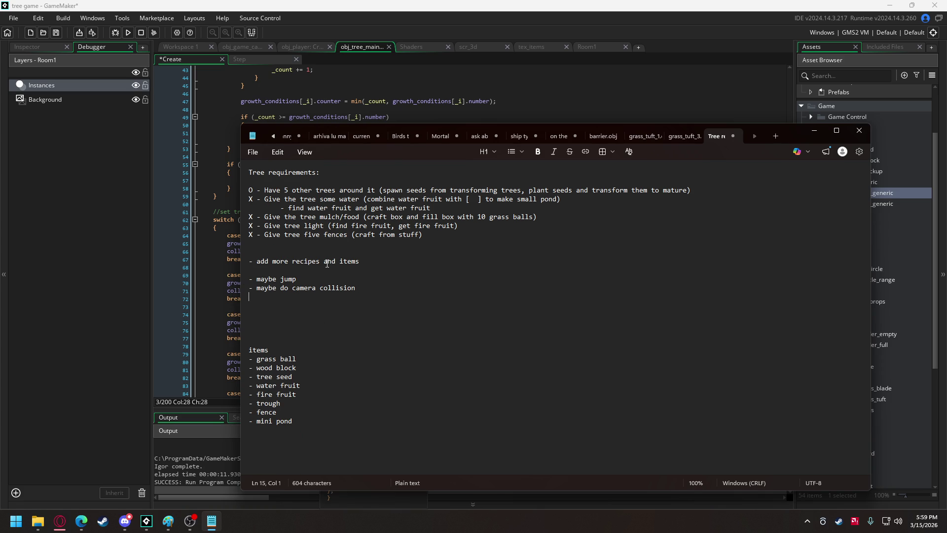
# Add the to-do lines '- add spellbook menu' and '- add world design' above the recipes entry
pyautogui.click(316, 252)
pyautogui.write('- add')
pyautogui.write(' spellbook')
pyautogui.write(' menu')
pyautogui.click(339, 261)
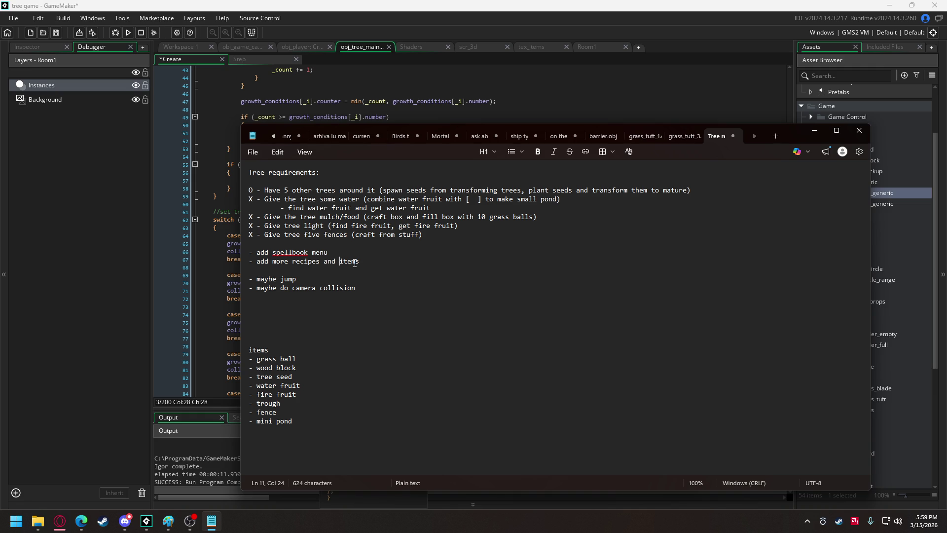
pyautogui.click(60, 521)
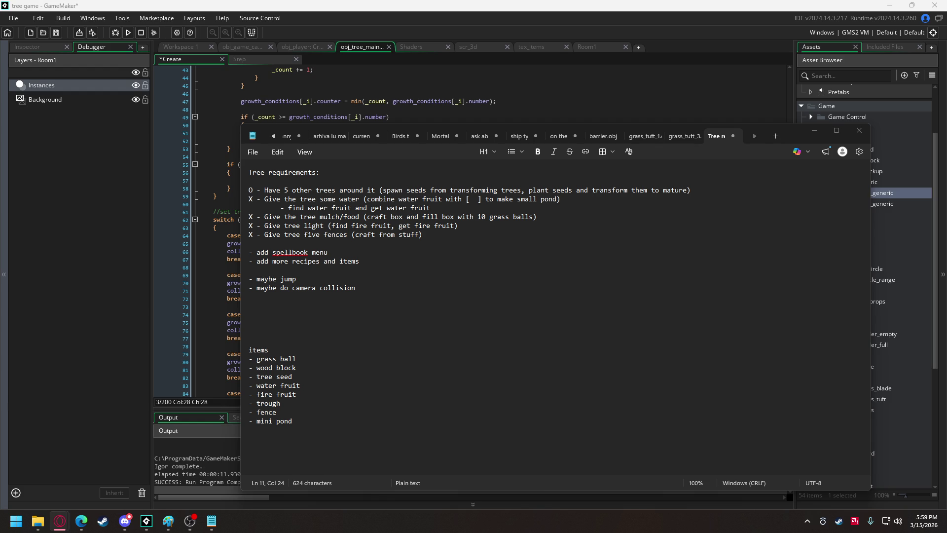
pyautogui.click(328, 252)
pyautogui.hotkey('ctrl', 'v')
pyautogui.press('Return')
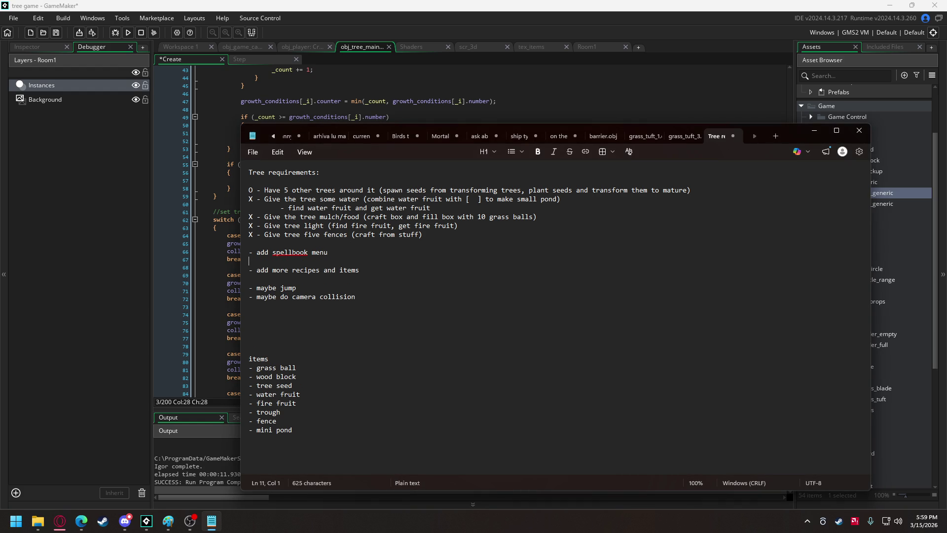
pyautogui.write('- add world de')
pyautogui.write('sign')
# Move the Feeder, Fence and Pond folders into Interactables in GameMaker's Asset Browser
pyautogui.click(814, 130)
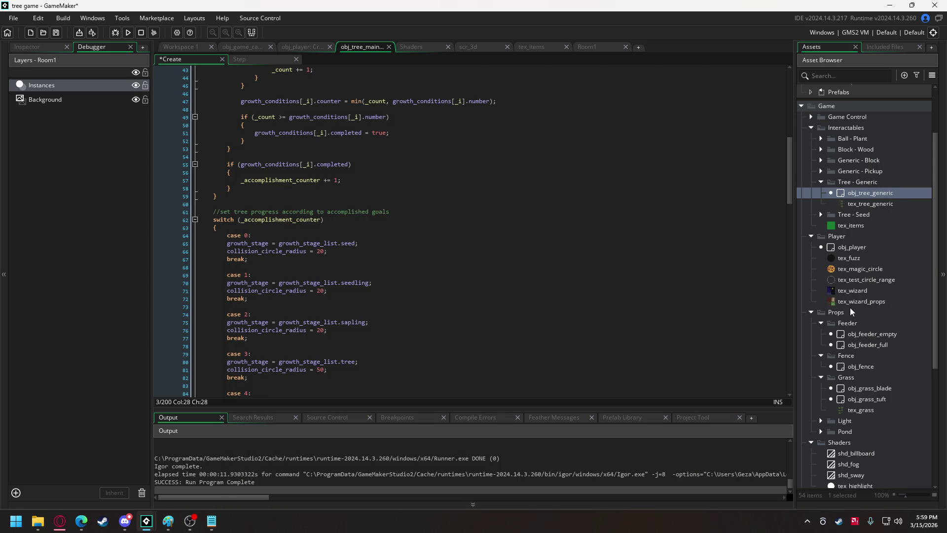
pyautogui.scroll(-2, 850, 306)
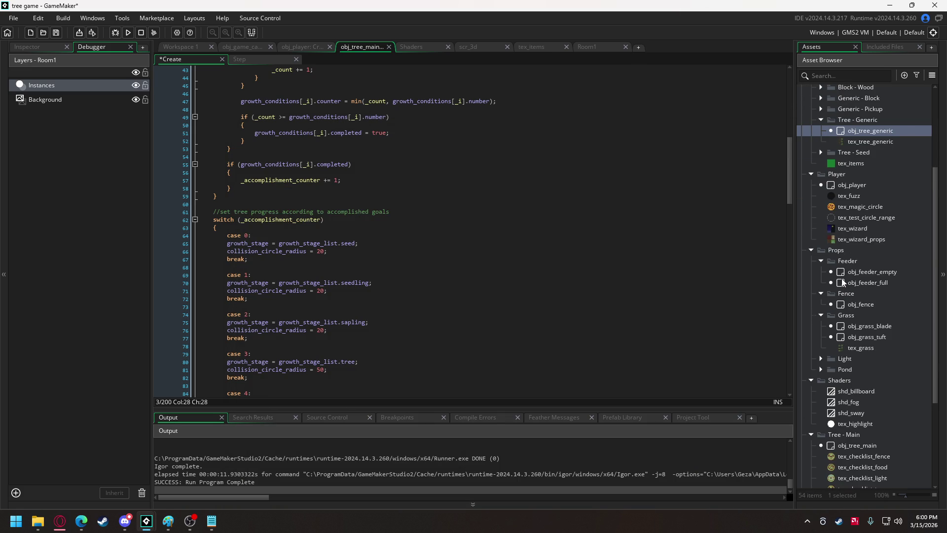
pyautogui.scroll(3, 846, 274)
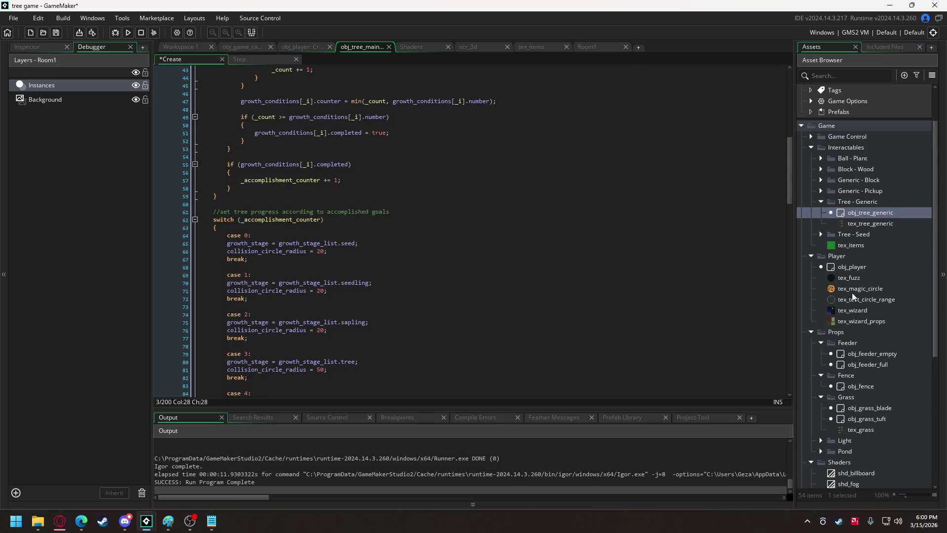
pyautogui.moveTo(848, 347)
pyautogui.mouseDown()
pyautogui.moveTo(858, 219)
pyautogui.moveTo(846, 148)
pyautogui.mouseUp()
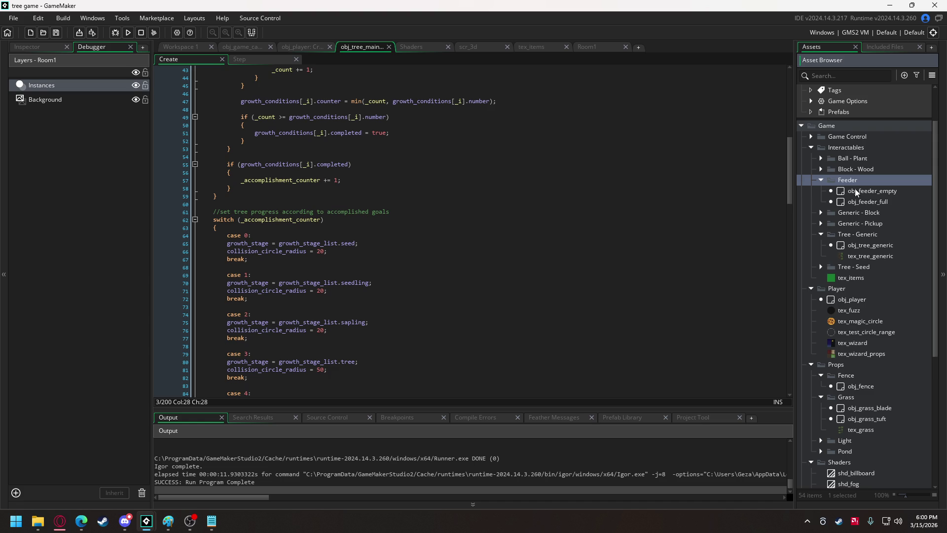
pyautogui.moveTo(851, 373); pyautogui.dragTo(846, 147)
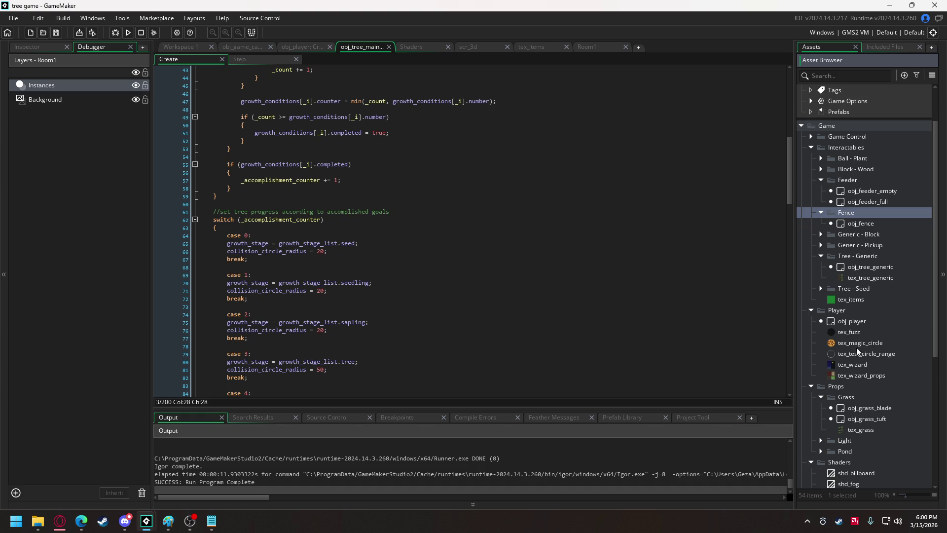
pyautogui.click(821, 397)
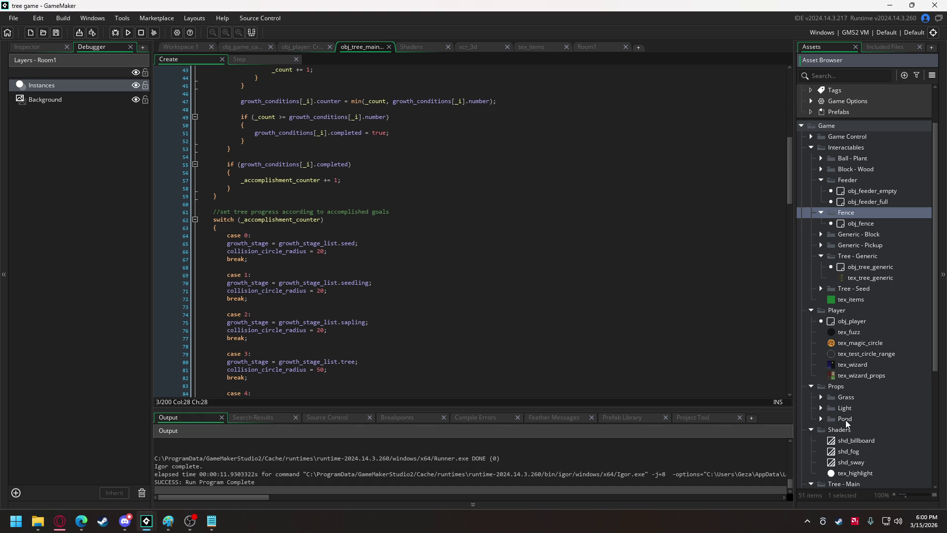
pyautogui.moveTo(845, 419)
pyautogui.mouseDown()
pyautogui.moveTo(845, 131)
pyautogui.moveTo(843, 148)
pyautogui.mouseUp()
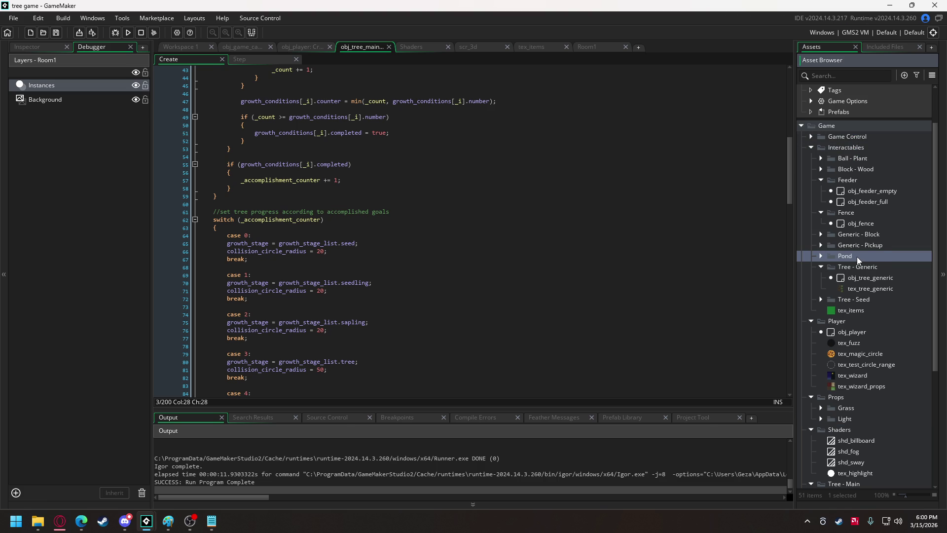
pyautogui.click(821, 255)
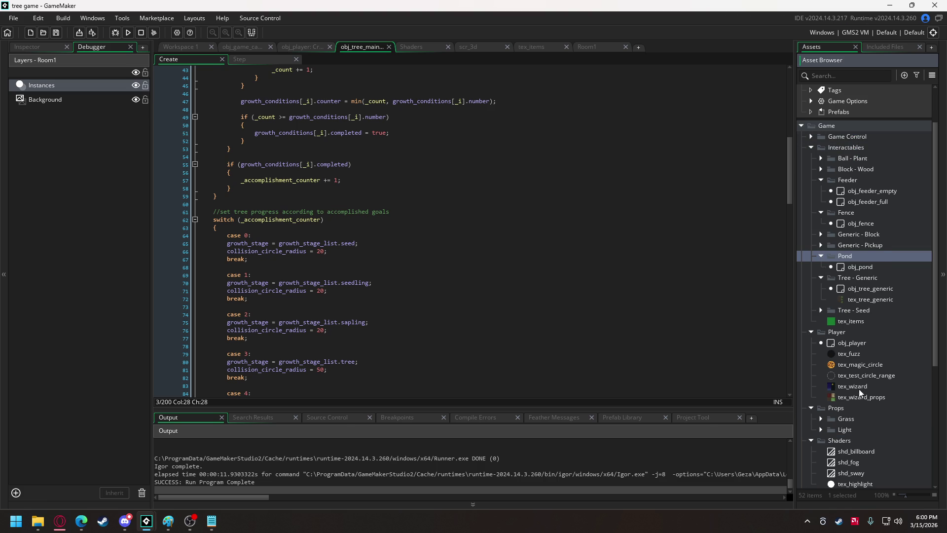
# Move the Light and Grass folders from Props into World, then delete the empty Props folder
pyautogui.scroll(-1, 859, 383)
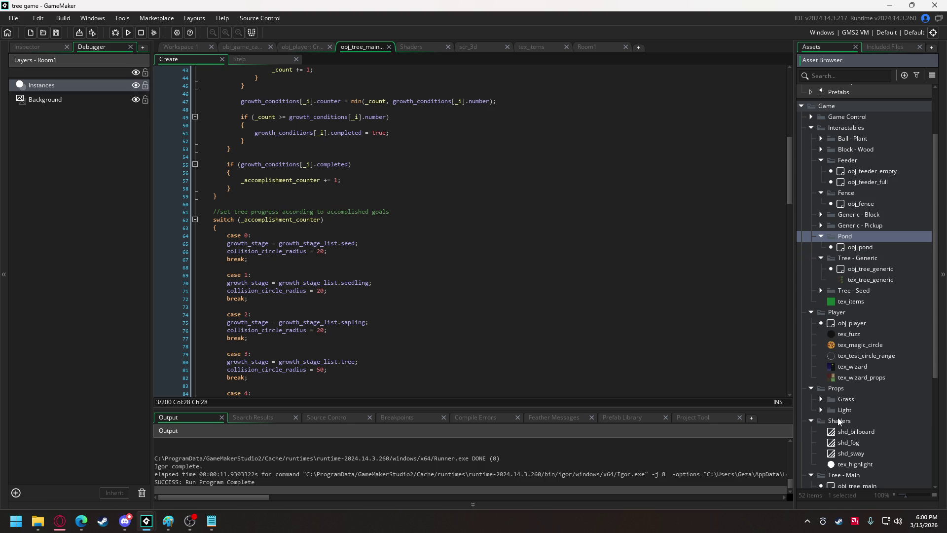
pyautogui.scroll(-2, 844, 356)
pyautogui.scroll(-1, 844, 358)
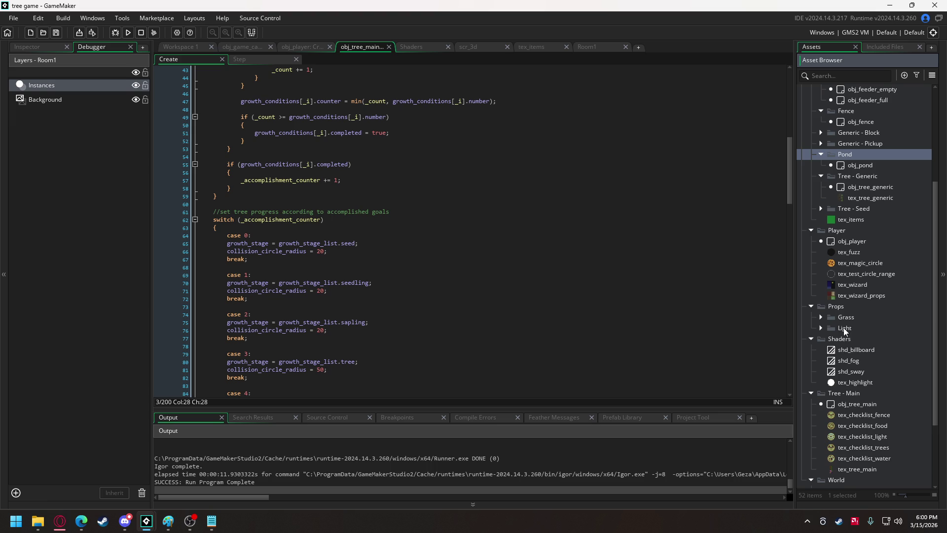
pyautogui.scroll(-2, 843, 327)
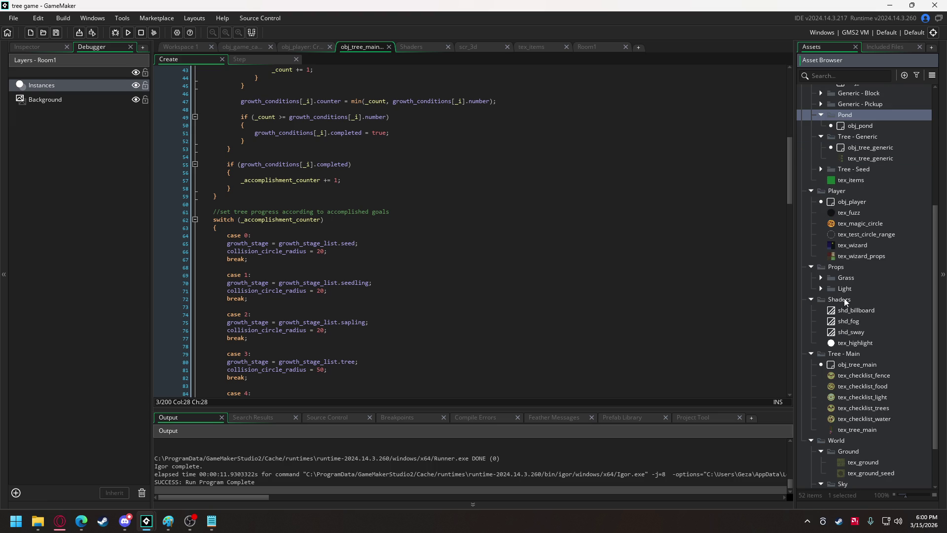
pyautogui.moveTo(844, 289); pyautogui.dragTo(843, 446)
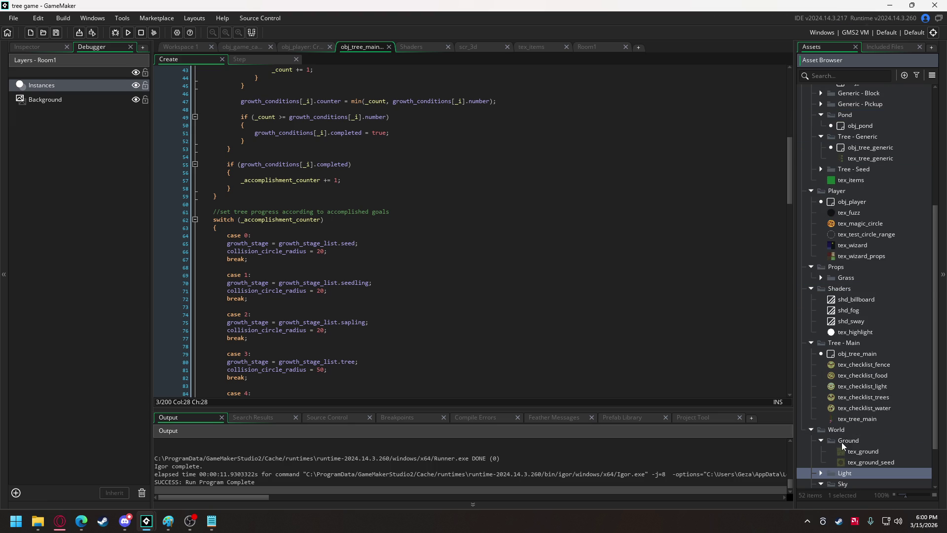
pyautogui.moveTo(846, 278); pyautogui.dragTo(850, 433)
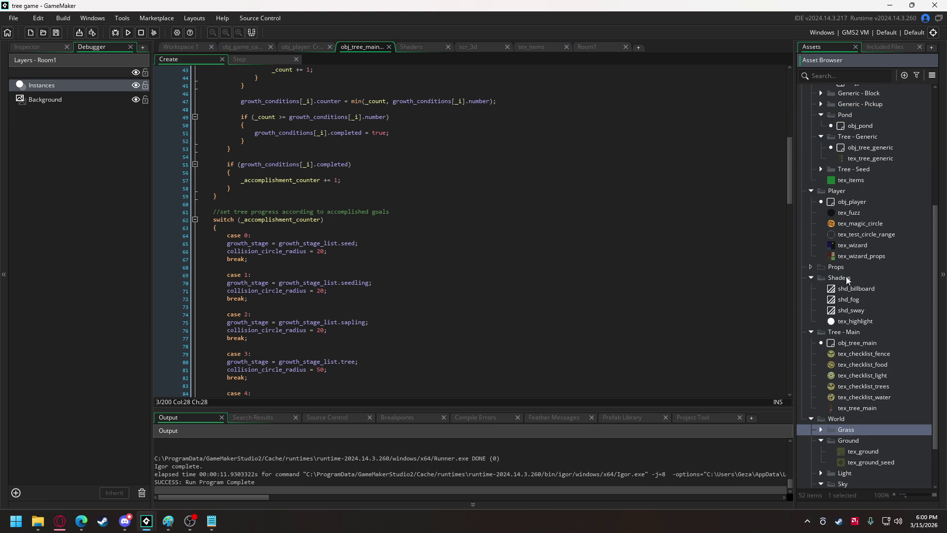
pyautogui.click(845, 267)
pyautogui.press('Delete')
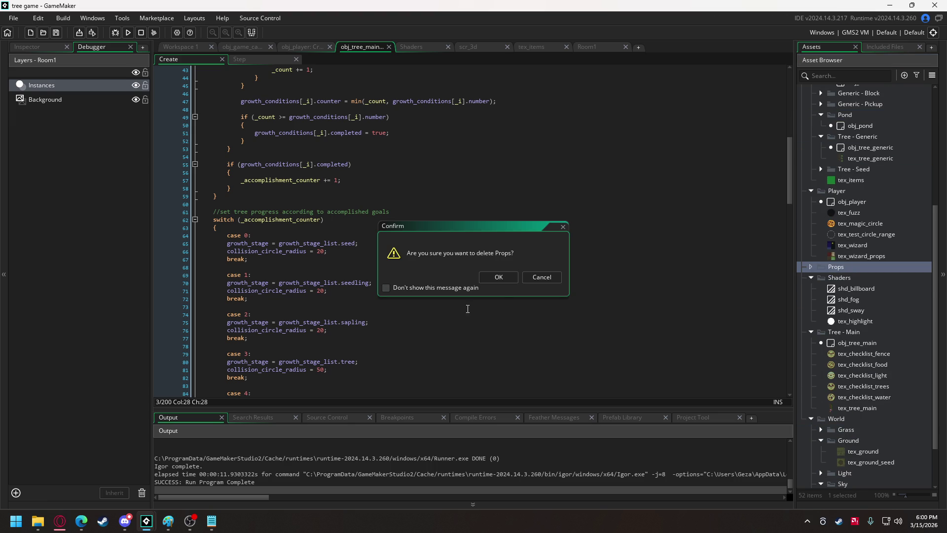
pyautogui.click(498, 277)
# Expand World's Light and Grass folders to show obj_light and the grass objects
pyautogui.scroll(-2, 864, 363)
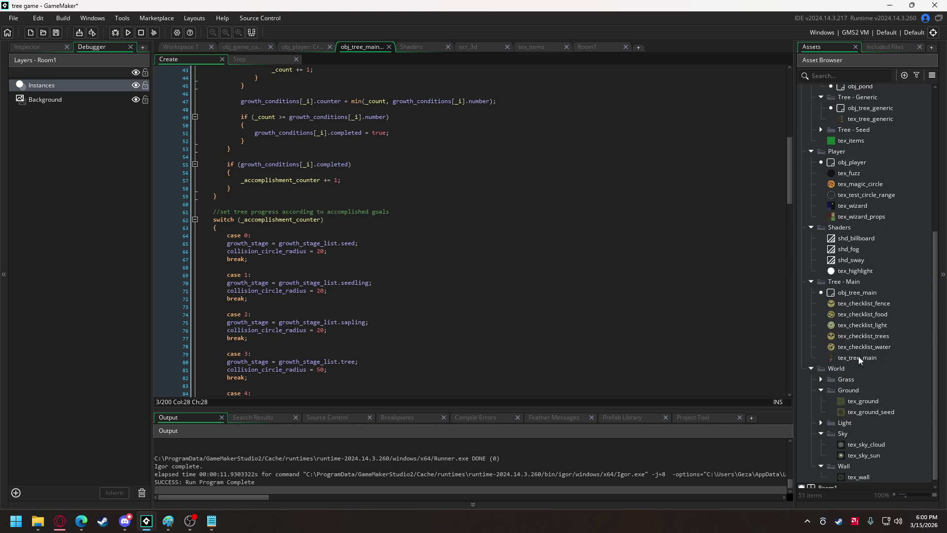
pyautogui.scroll(-1, 841, 329)
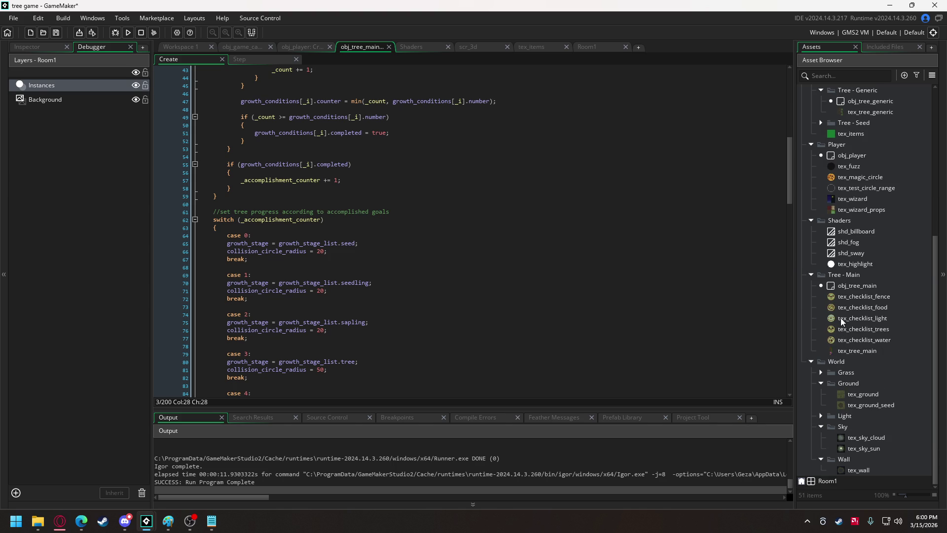
pyautogui.click(821, 414)
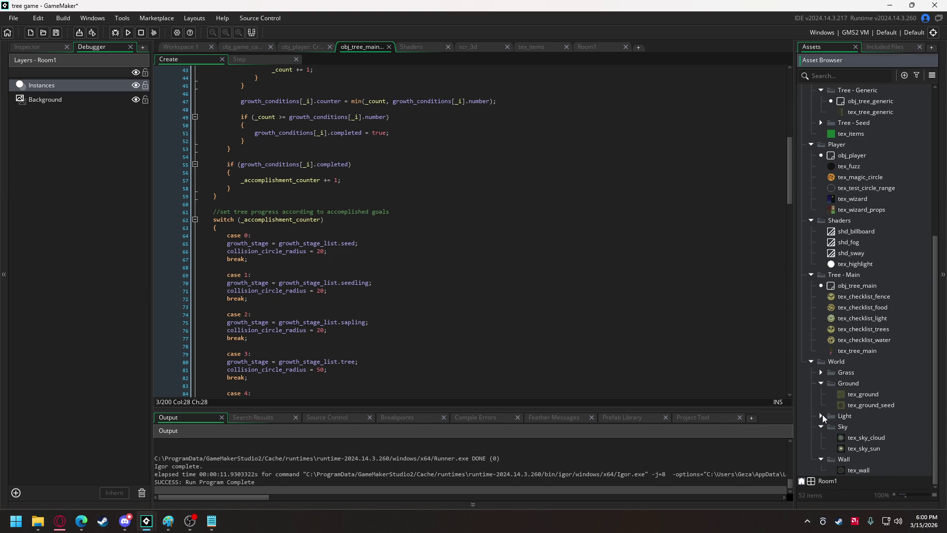
pyautogui.click(821, 372)
pyautogui.scroll(-3, 844, 314)
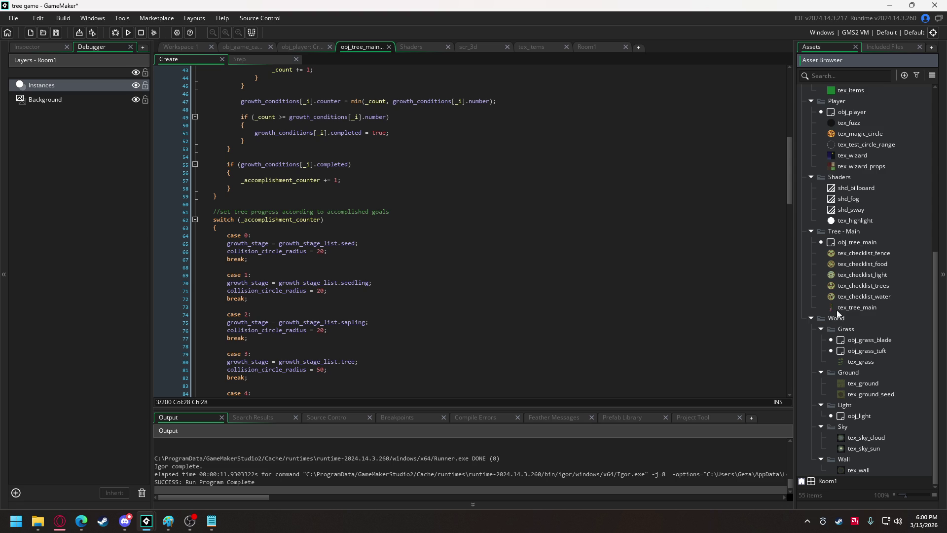
pyautogui.scroll(10, 833, 311)
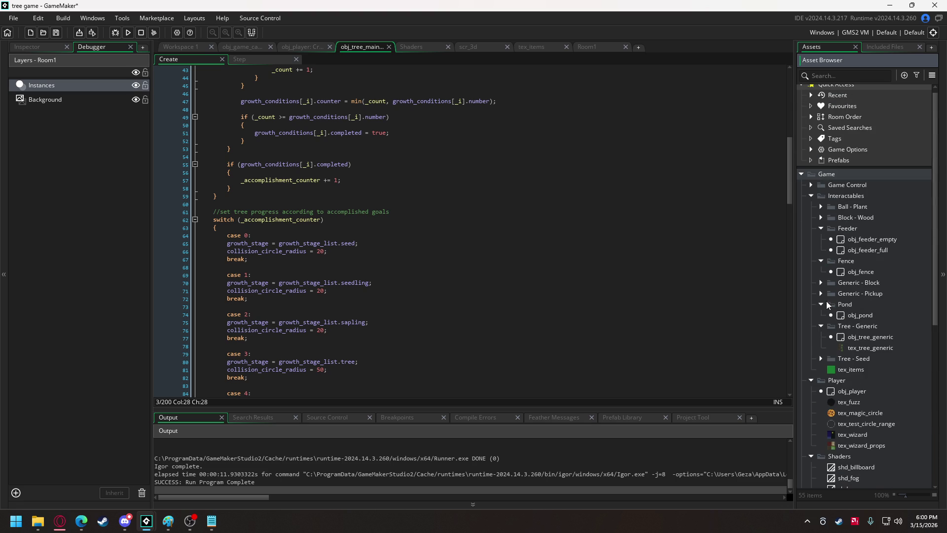
# Watch the team's shared drawing-app stream of the grass texture in Discord
pyautogui.click(125, 521)
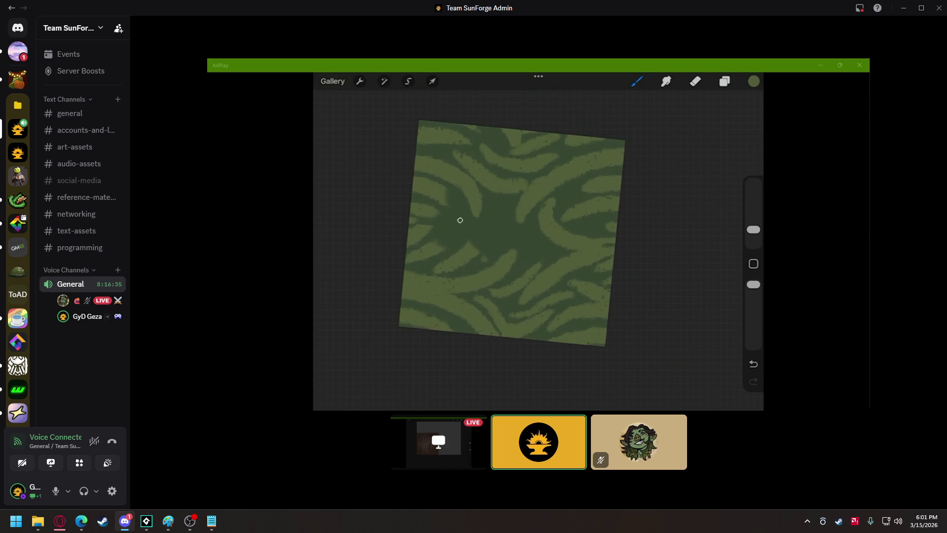
pyautogui.moveTo(484, 164)
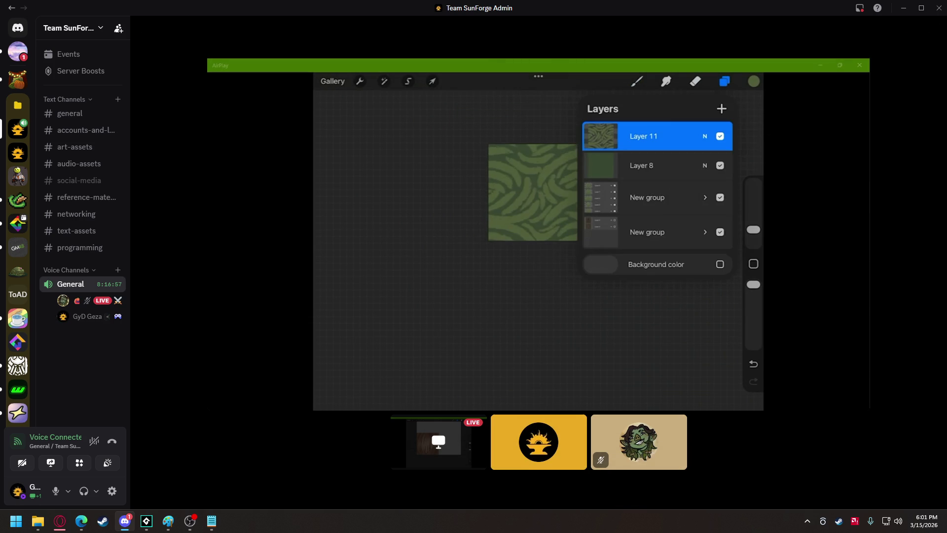
pyautogui.moveTo(662, 197)
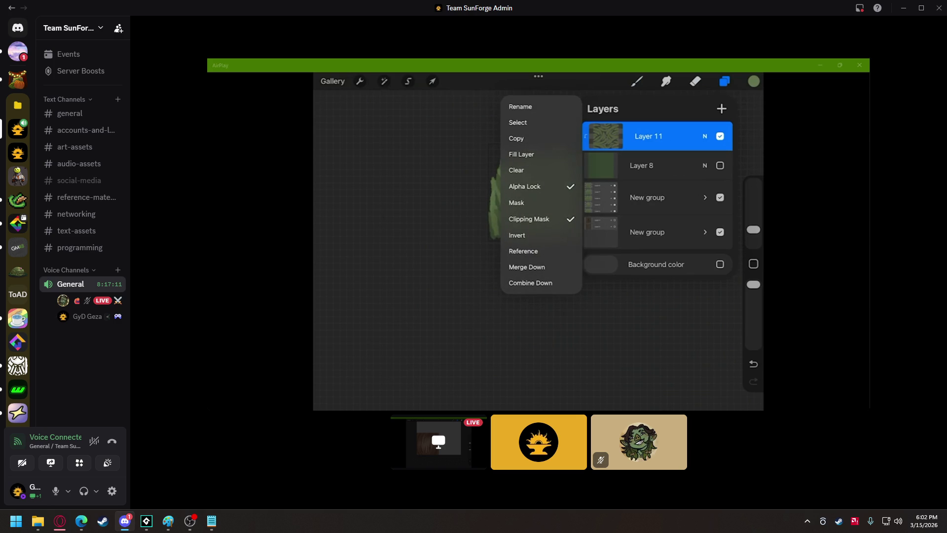
# Look at the GameMaker community server's shaders channel, then return to the team's voice stream
pyautogui.click(18, 225)
pyautogui.scroll(-5, 78, 307)
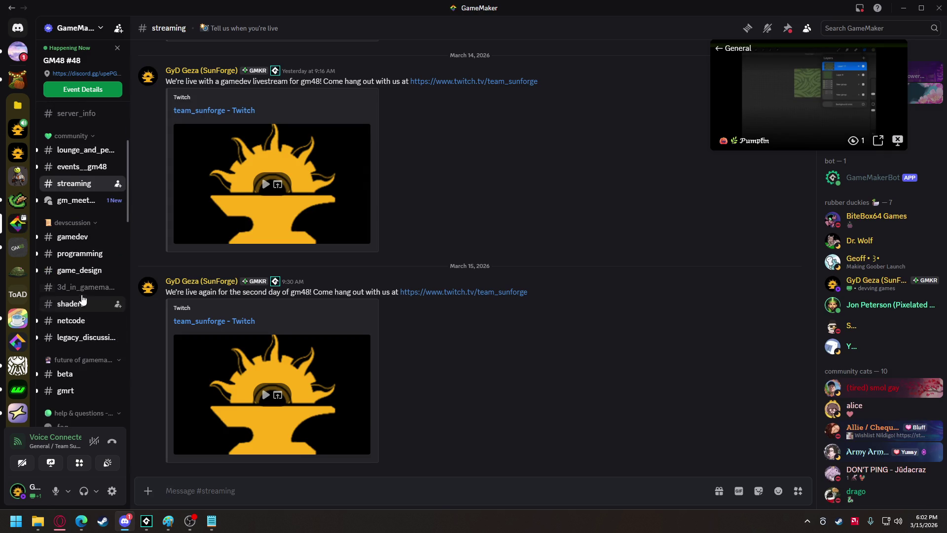
pyautogui.click(78, 304)
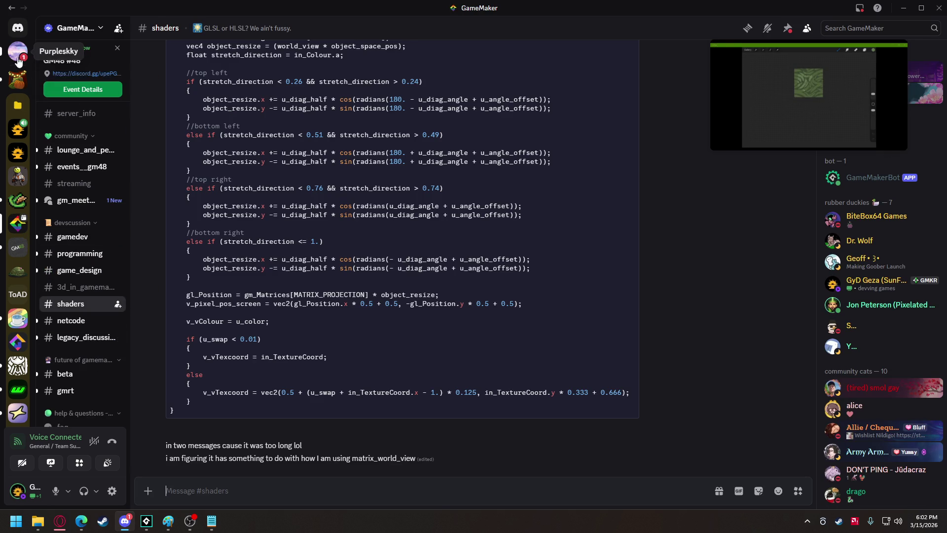
pyautogui.click(15, 129)
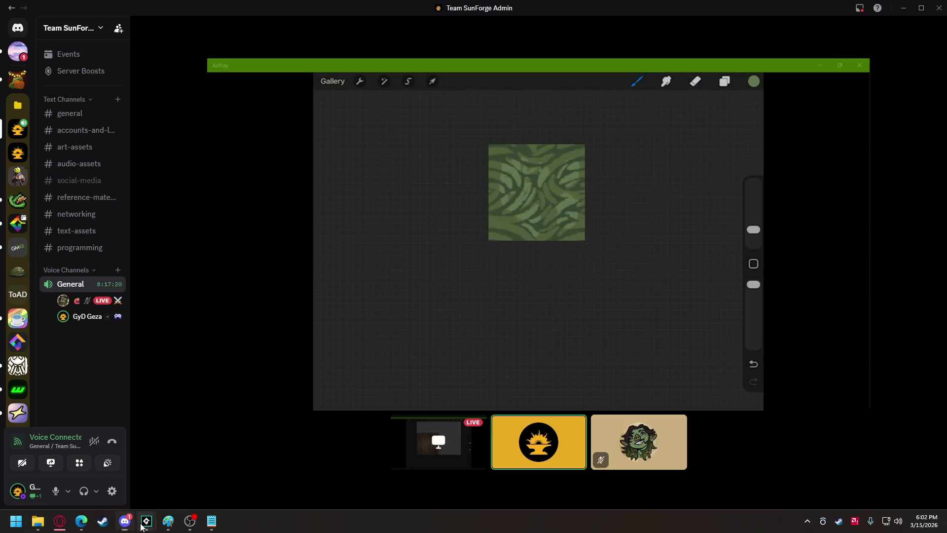
# Bring the tree game project back up in GameMaker, showing obj_tree_main's Create code
pyautogui.moveTo(142, 515)
pyautogui.click(94, 468)
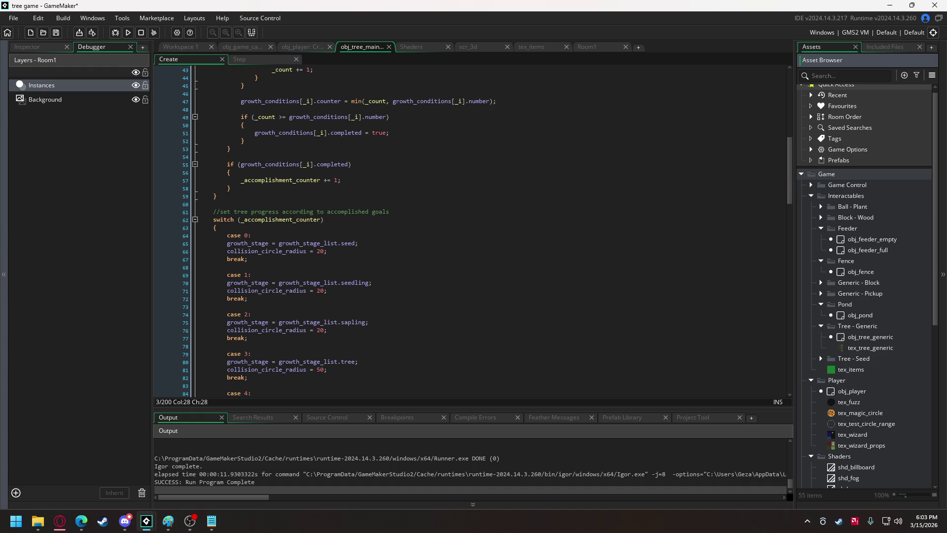
# Open the Discord direct-message conversation containing the shared song
pyautogui.click(124, 520)
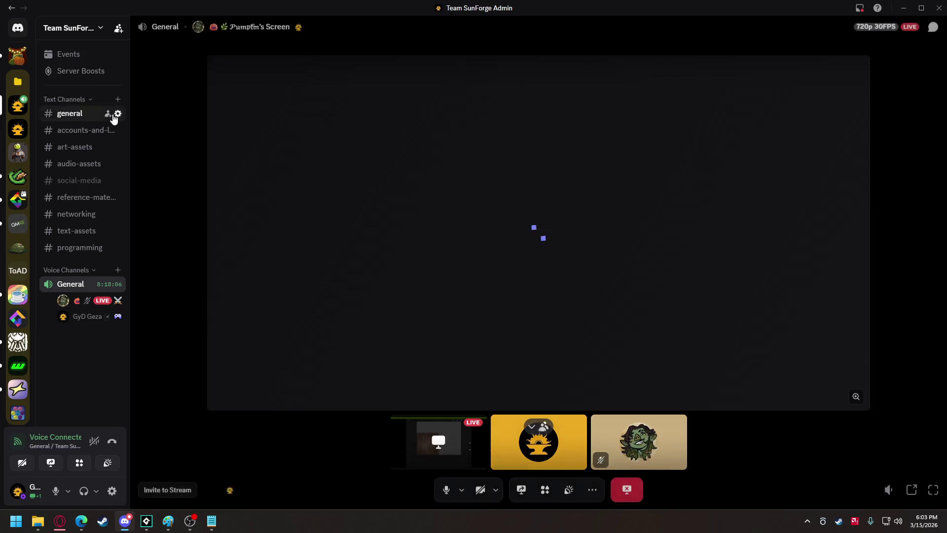
pyautogui.click(18, 28)
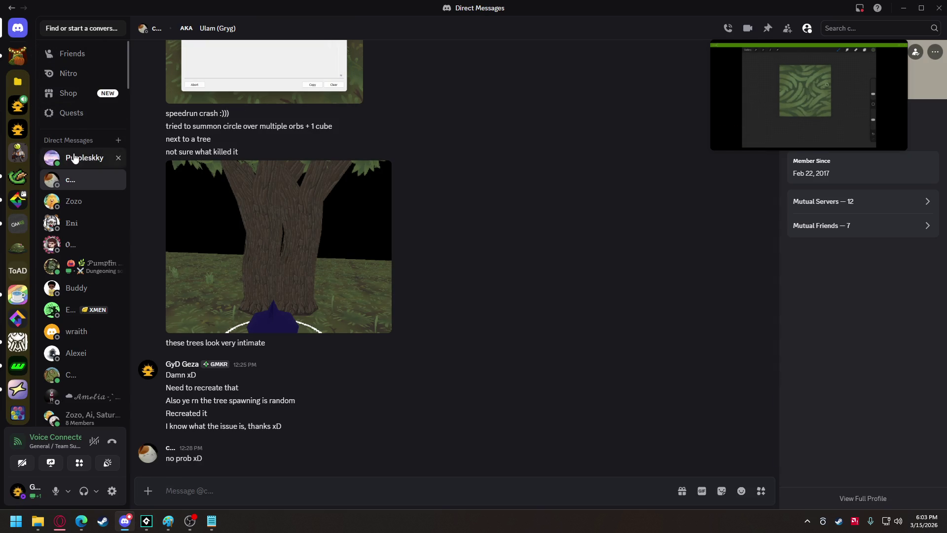
pyautogui.click(74, 158)
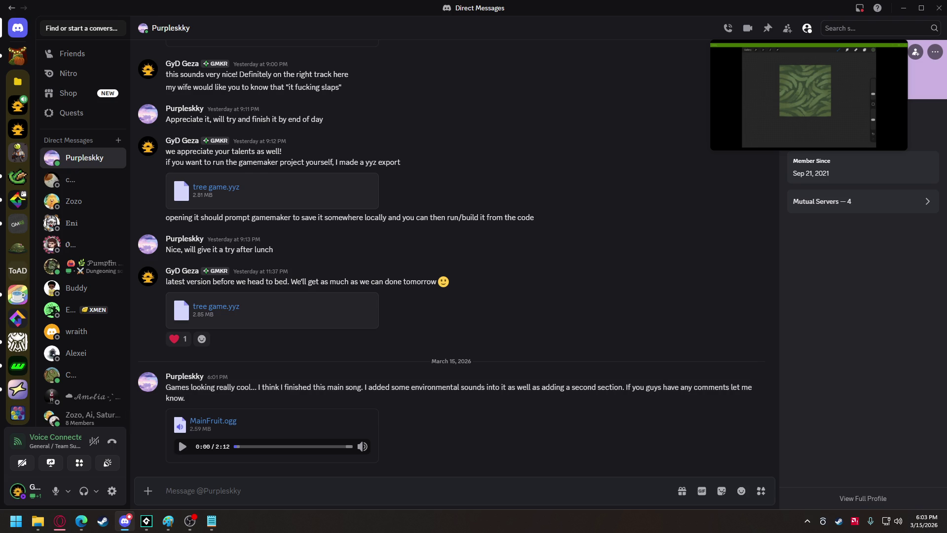
# Play the MainFruit.ogg track and turn up its playback volume
pyautogui.hotkey('alt', 'Tab')
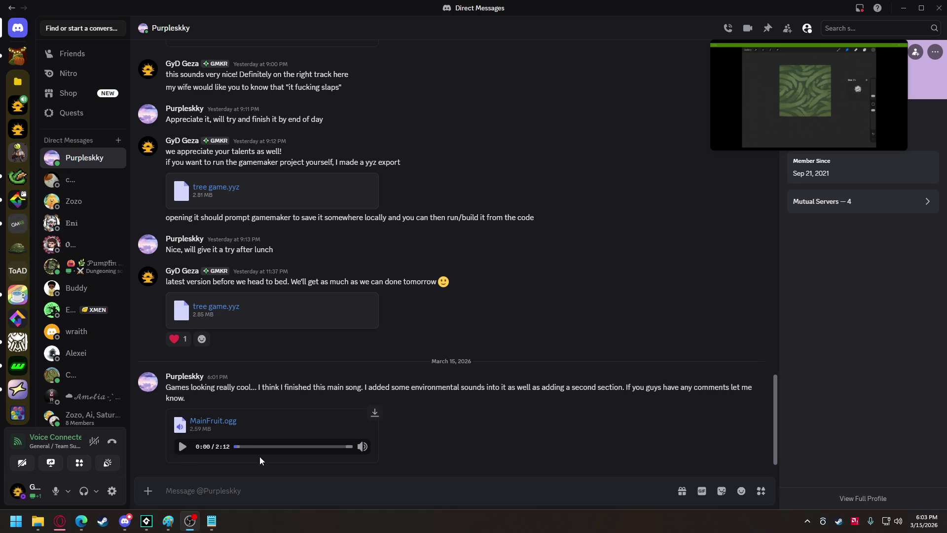
pyautogui.click(181, 446)
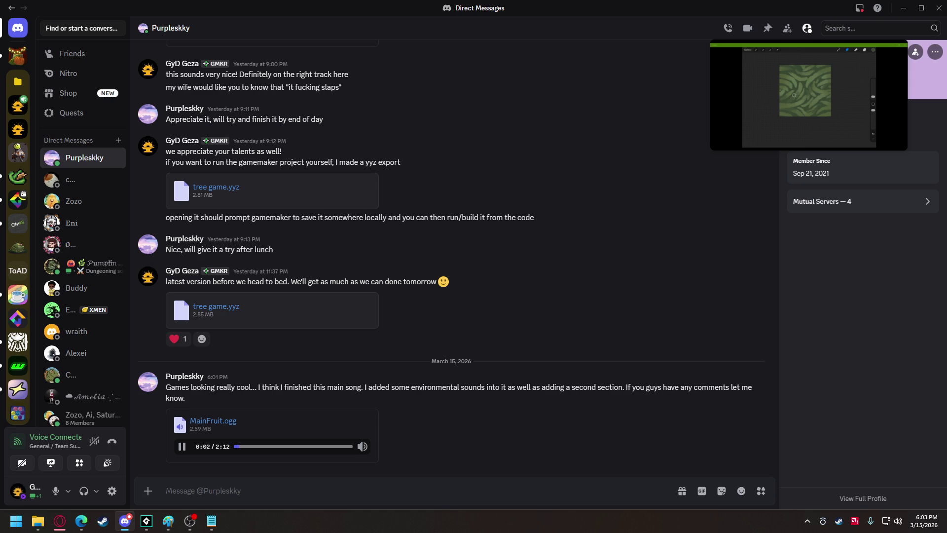
pyautogui.hotkey('alt', 'Tab')
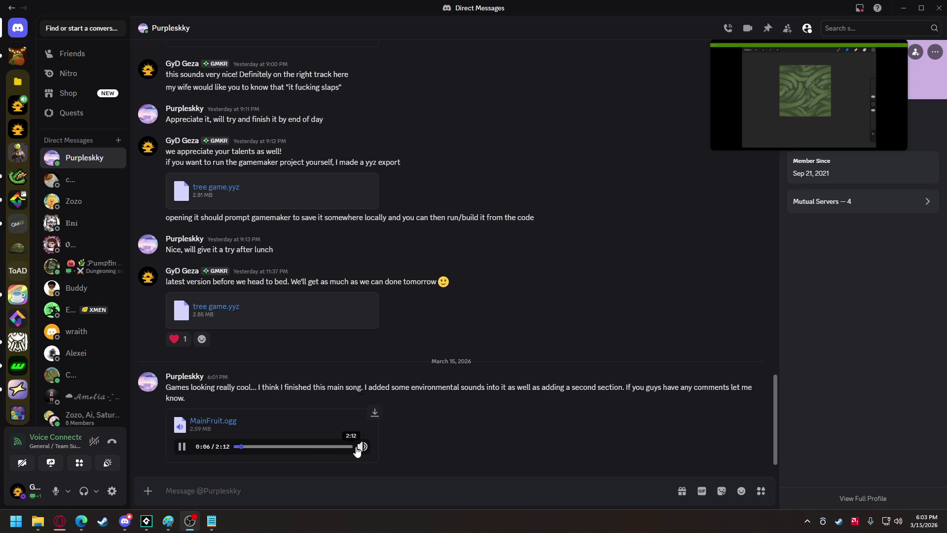
pyautogui.moveTo(363, 447)
pyautogui.click(363, 416)
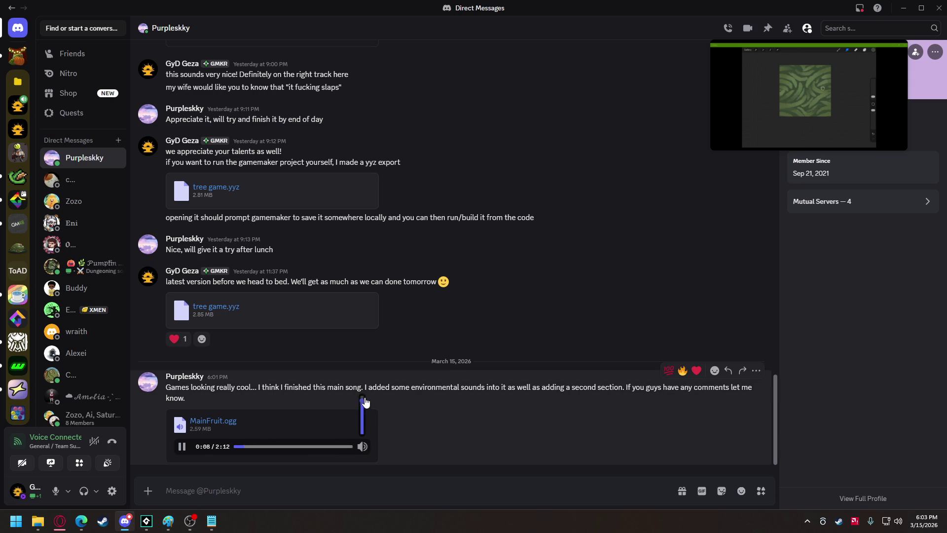
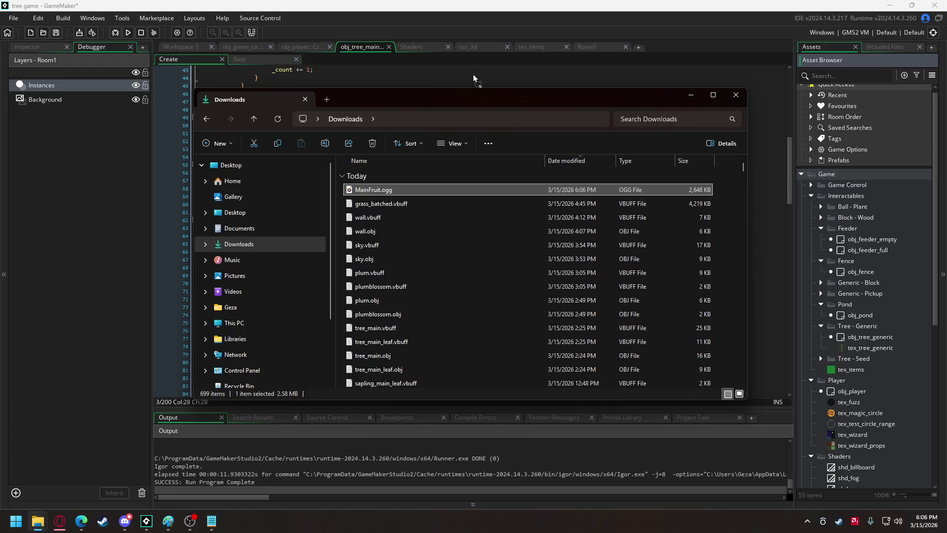
# Import MainFruit.ogg into the Asset Browser as a sound named snd_music
pyautogui.moveTo(473, 78); pyautogui.dragTo(474, 77)
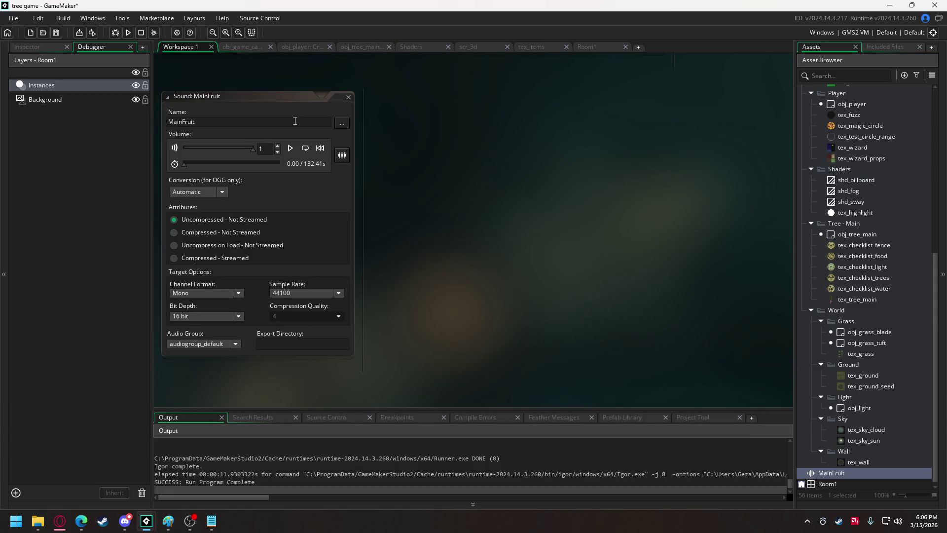
pyautogui.click(195, 121)
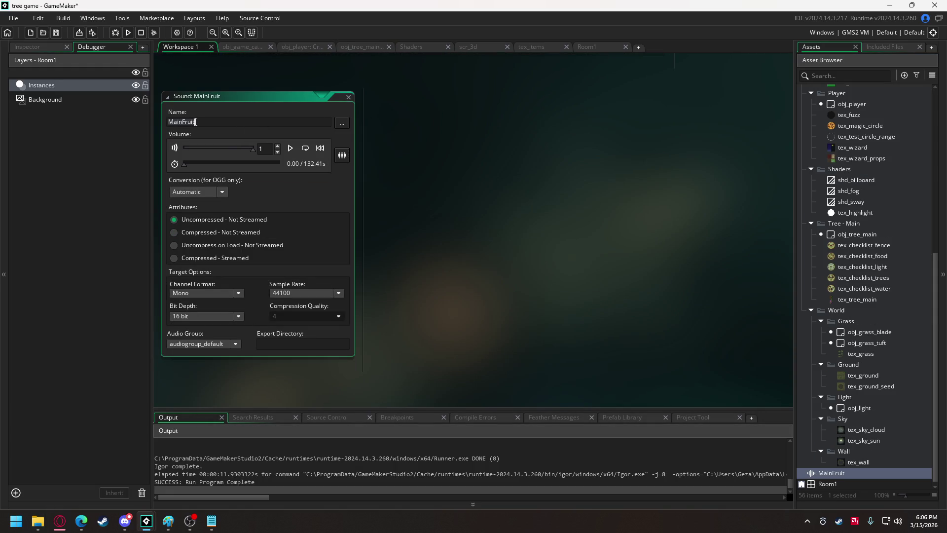
pyautogui.write('snd_')
pyautogui.write('music')
# Preview the snd_music track, then return to obj_game's Create code
pyautogui.click(290, 149)
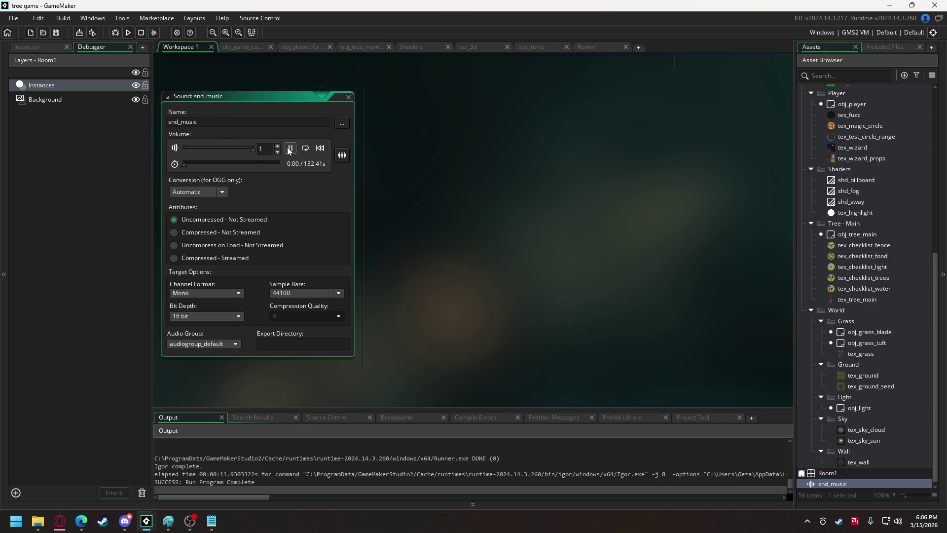
pyautogui.click(290, 148)
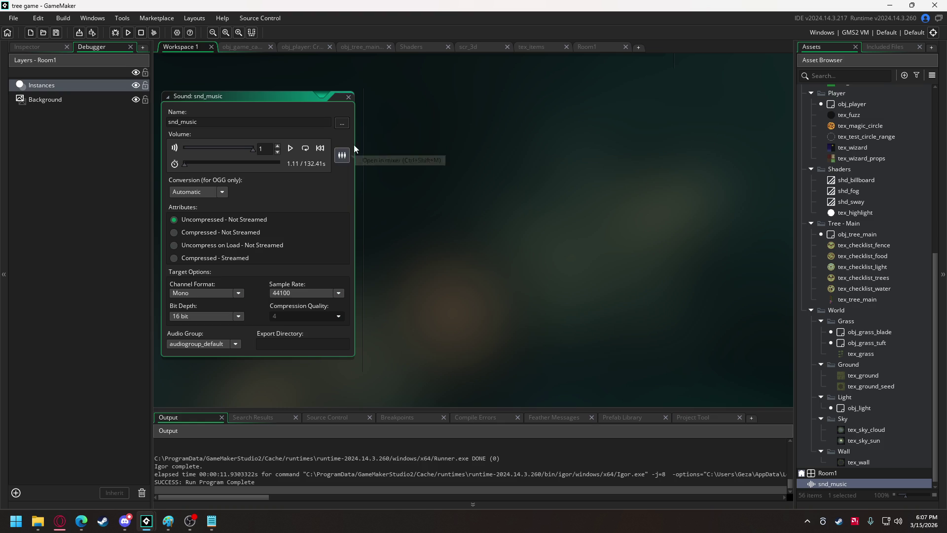
pyautogui.click(242, 49)
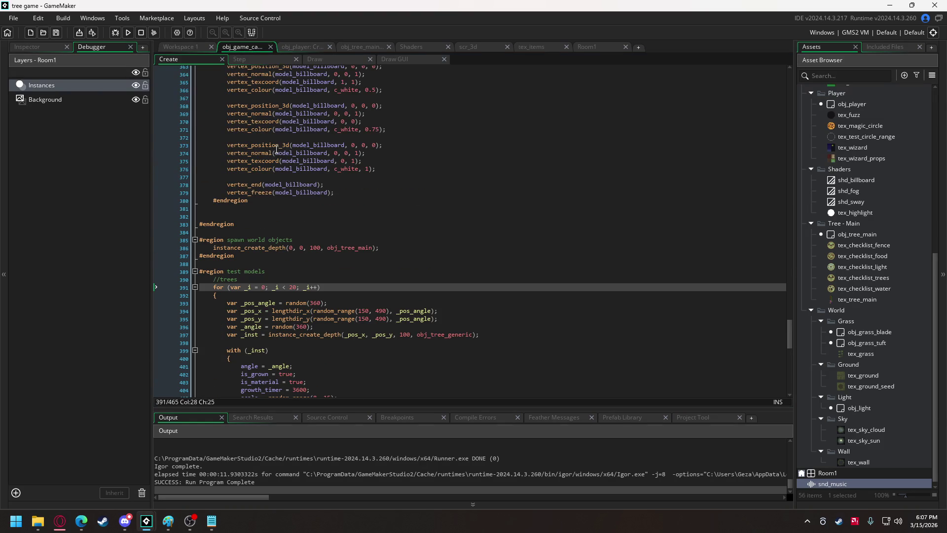
# Add 'global.music = audio_play_sound(snd_music, 100, true, 1);' below line 10 of obj_game's Create event
pyautogui.scroll(20, 461, 86)
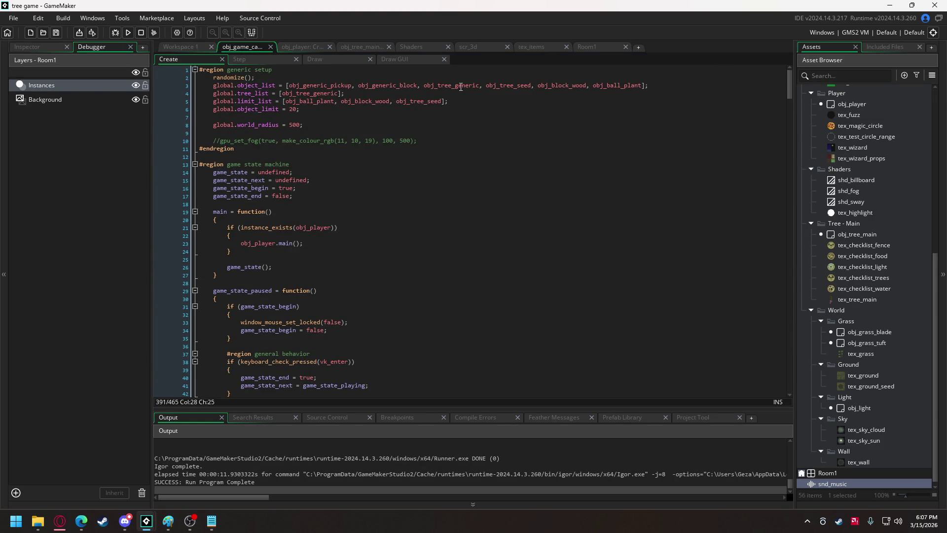
pyautogui.click(451, 141)
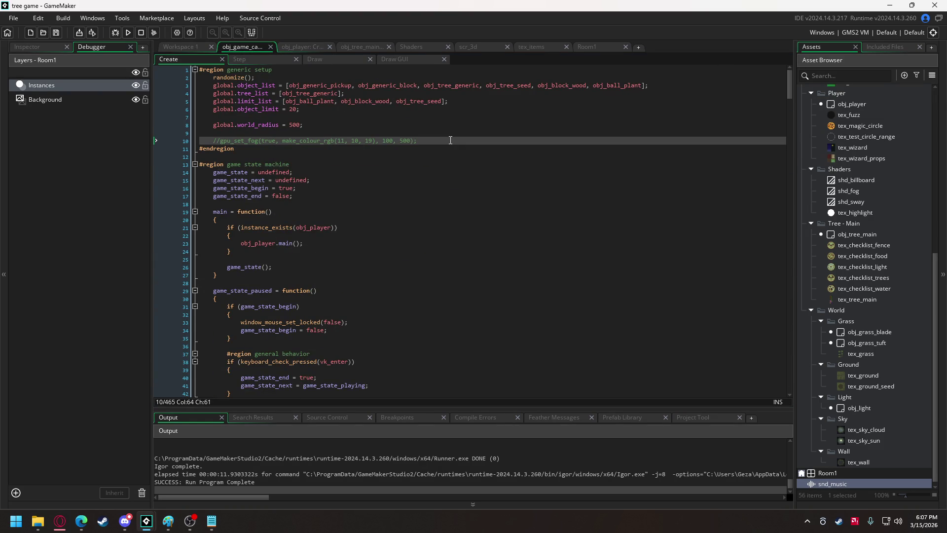
pyautogui.press('Return')
pyautogui.press('Return')
pyautogui.write('global.music =')
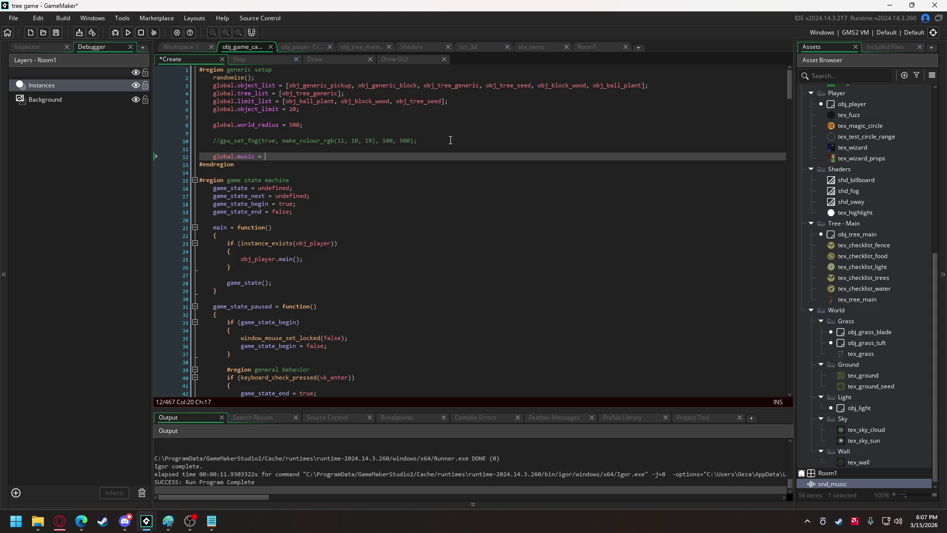
pyautogui.write('udio_pla')
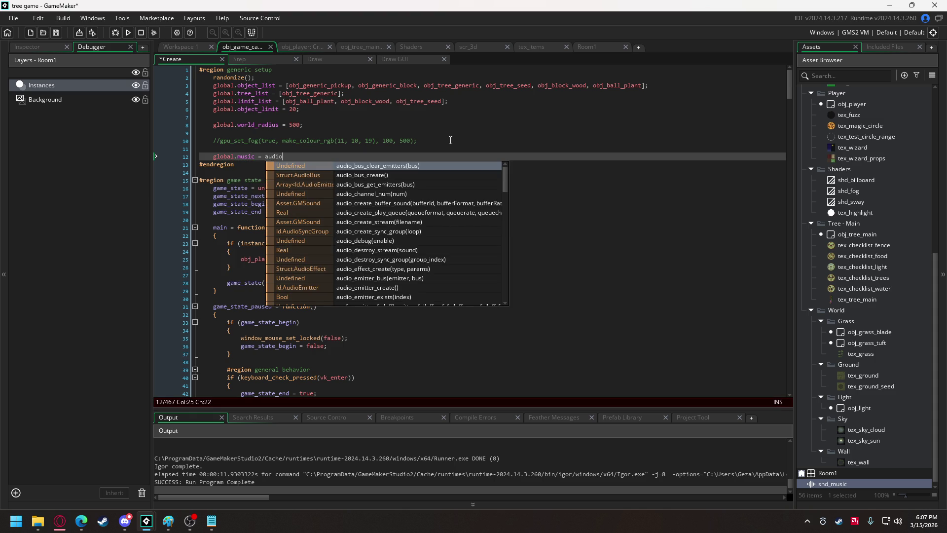
pyautogui.press('Down')
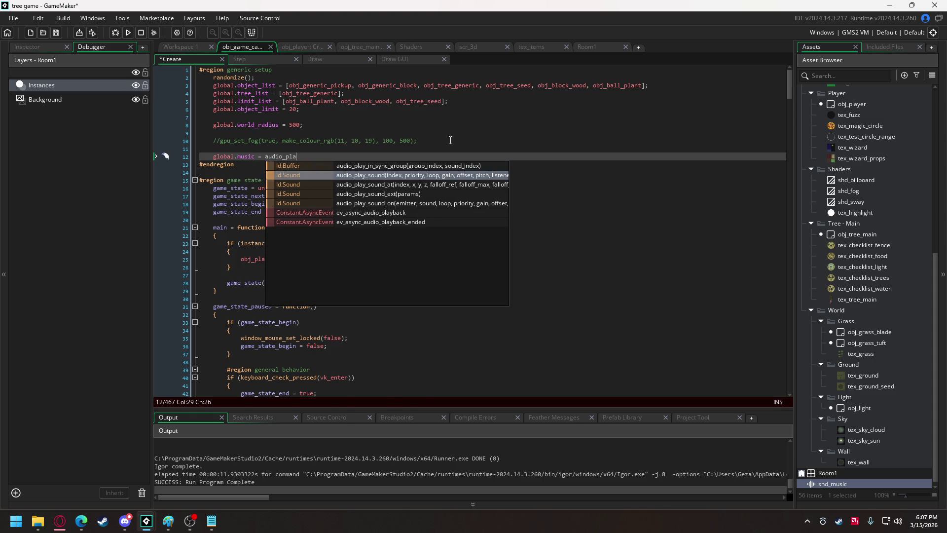
pyautogui.press('Return')
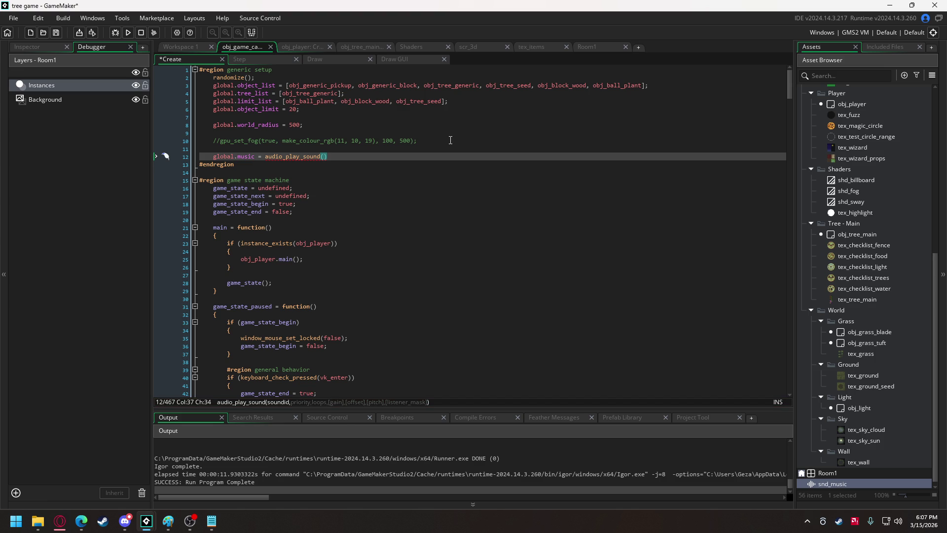
pyautogui.write('sn')
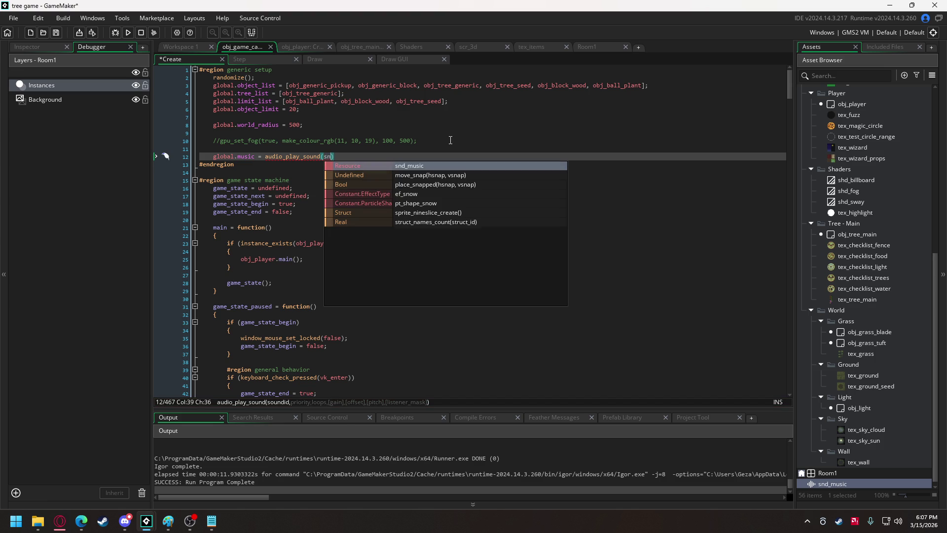
pyautogui.press('Return')
pyautogui.write(', ')
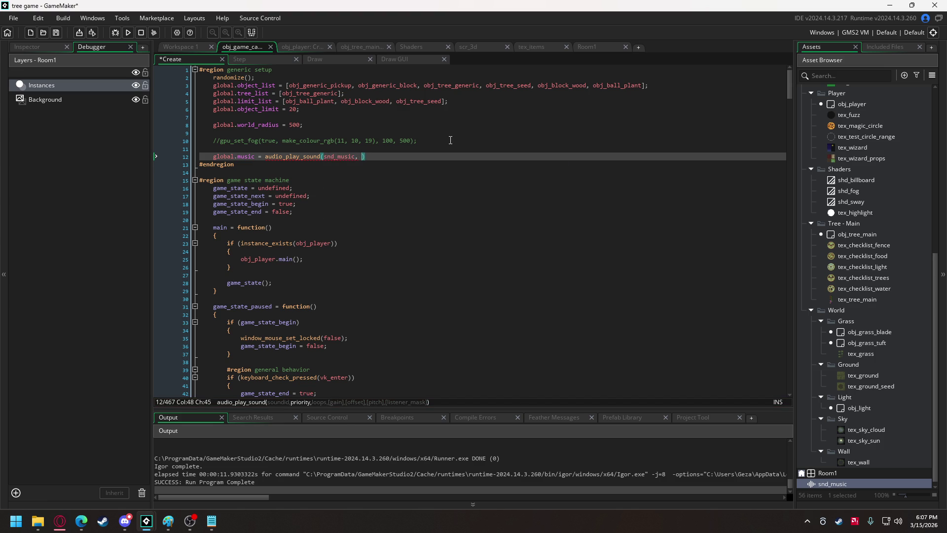
pyautogui.write('1')
pyautogui.write('00, ')
pyautogui.write('true')
pyautogui.write(', 1')
pyautogui.write(')')
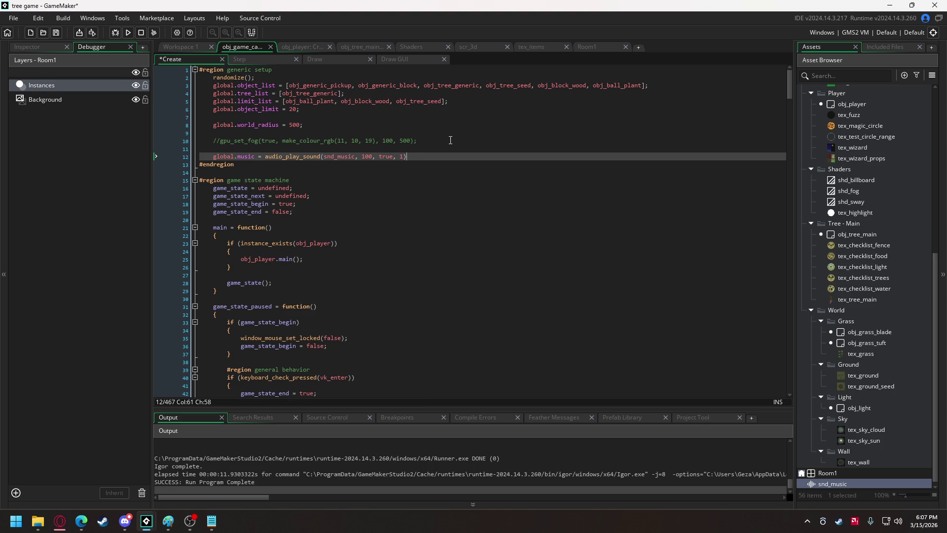
pyautogui.write(';')
# Open obj_tree_main's Create code and scroll to the _accomplishment_counter switch
pyautogui.click(290, 48)
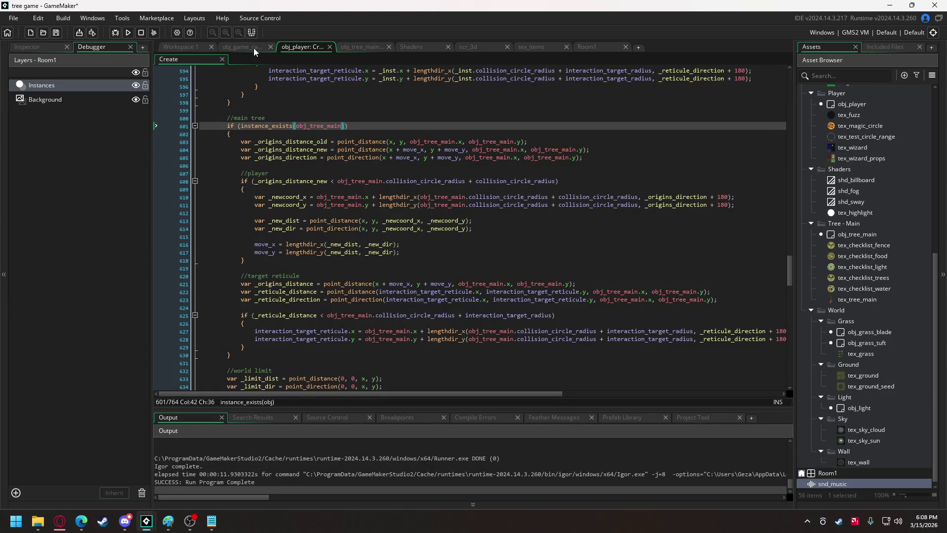
pyautogui.click(356, 46)
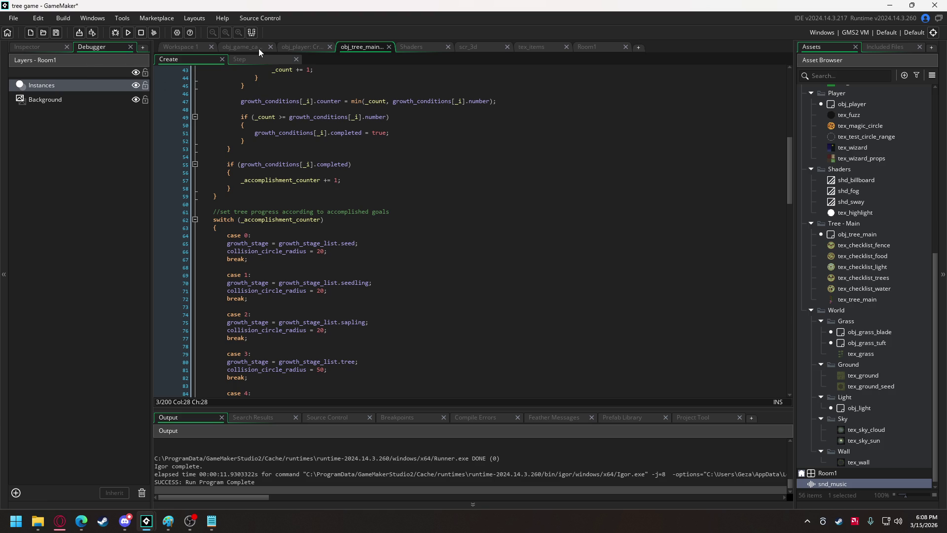
pyautogui.scroll(-9, 429, 212)
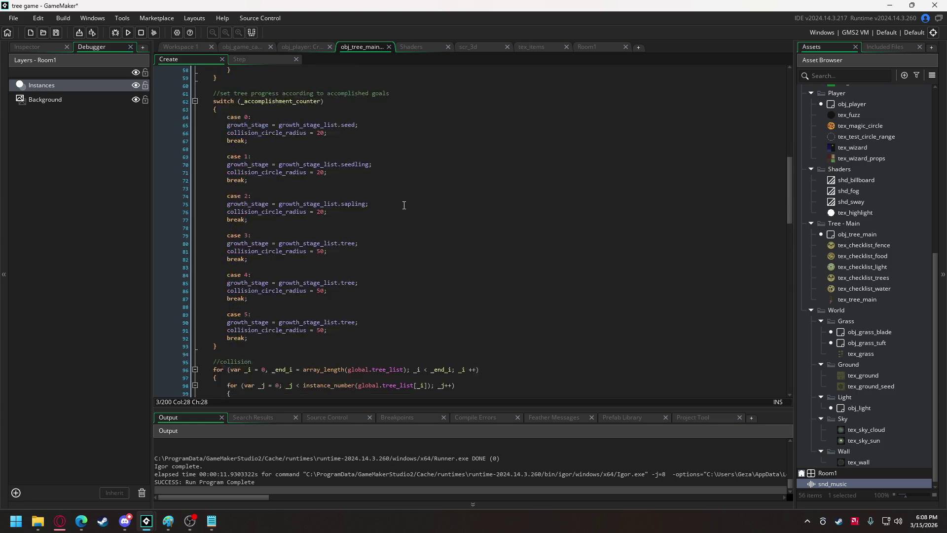
pyautogui.scroll(2, 406, 201)
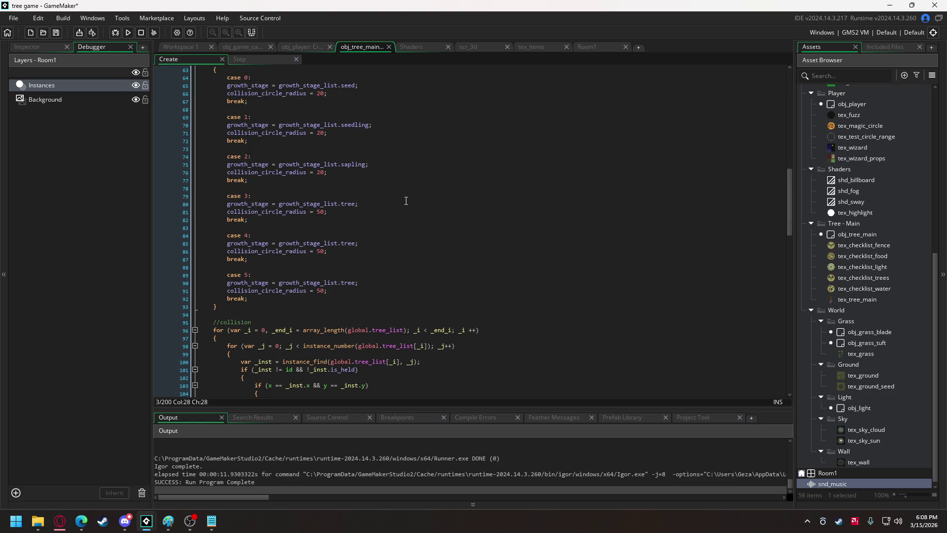
pyautogui.scroll(1, 385, 222)
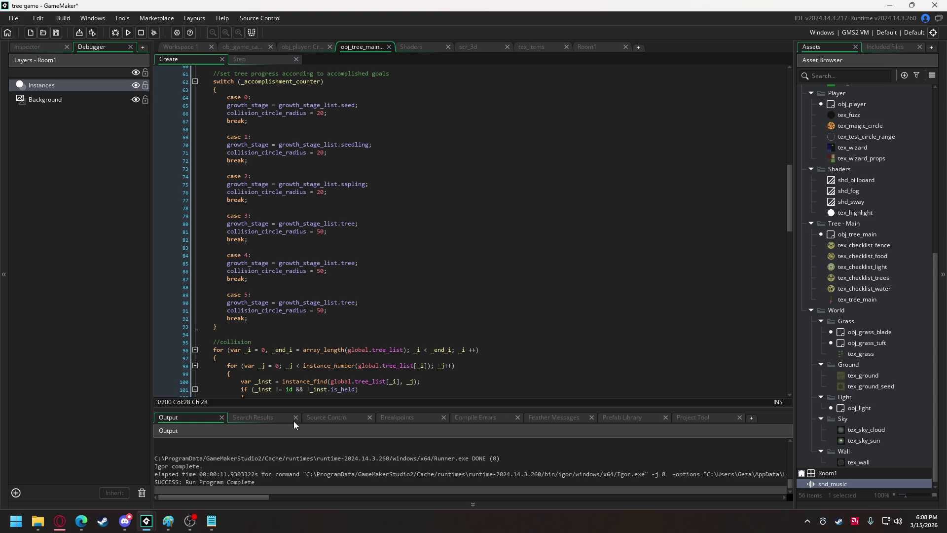
pyautogui.moveTo(139, 527)
# Reply in Discord that rustling through grass would be the best walking sound for the naturey theme
pyautogui.click(125, 521)
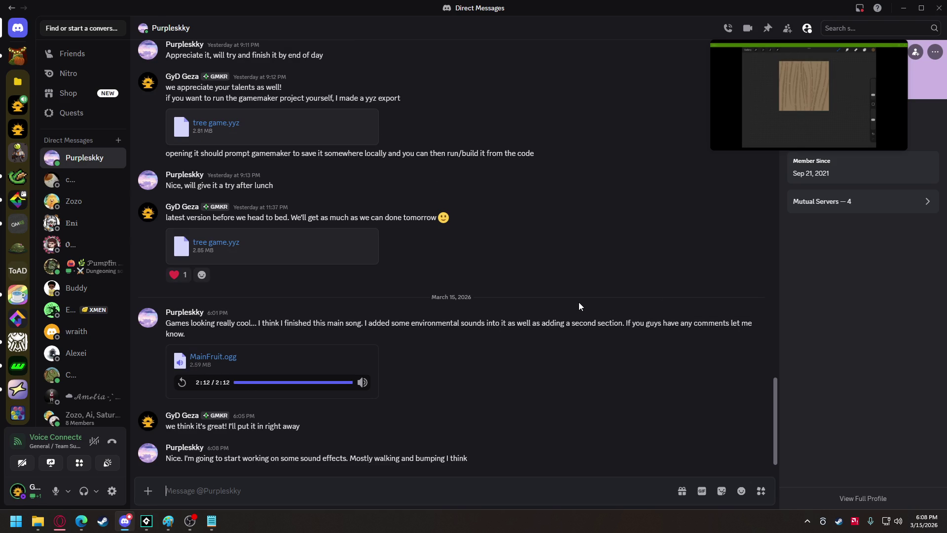
pyautogui.write('hat ou')
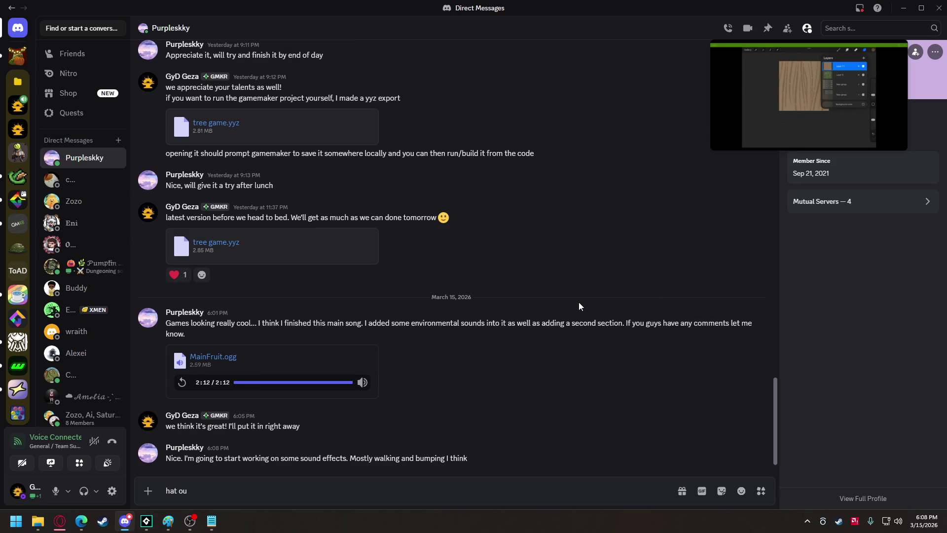
pyautogui.write('ld')
pyautogui.press('BackSpace')
pyautogui.press('BackSpace')
pyautogui.press('BackSpace')
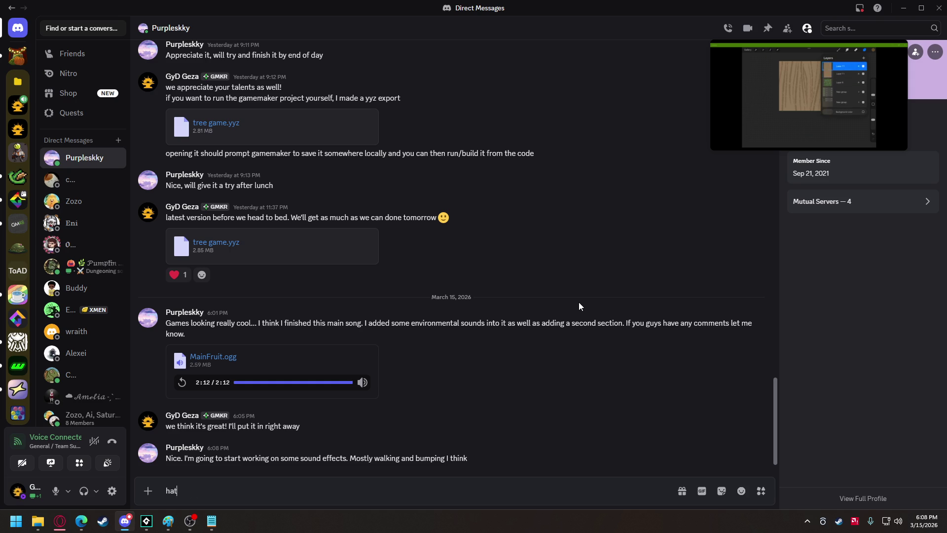
pyautogui.write('that sounds a')
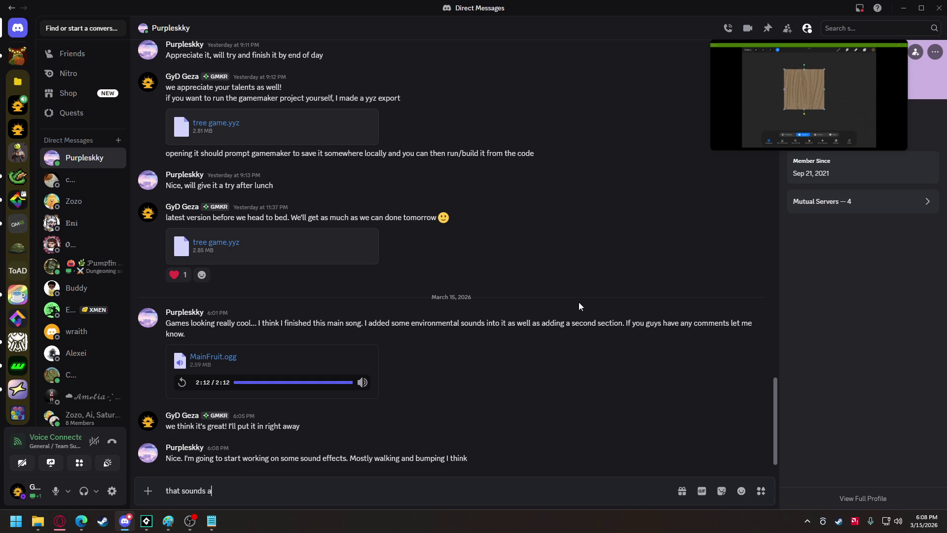
pyautogui.write('wesome. For the ')
pyautogui.write('walking, i thi')
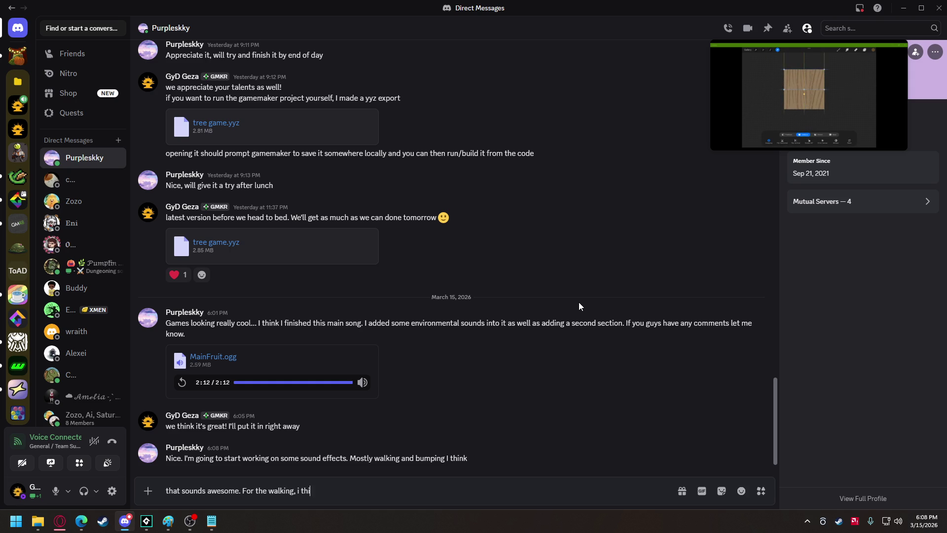
pyautogui.write('nk rustling t')
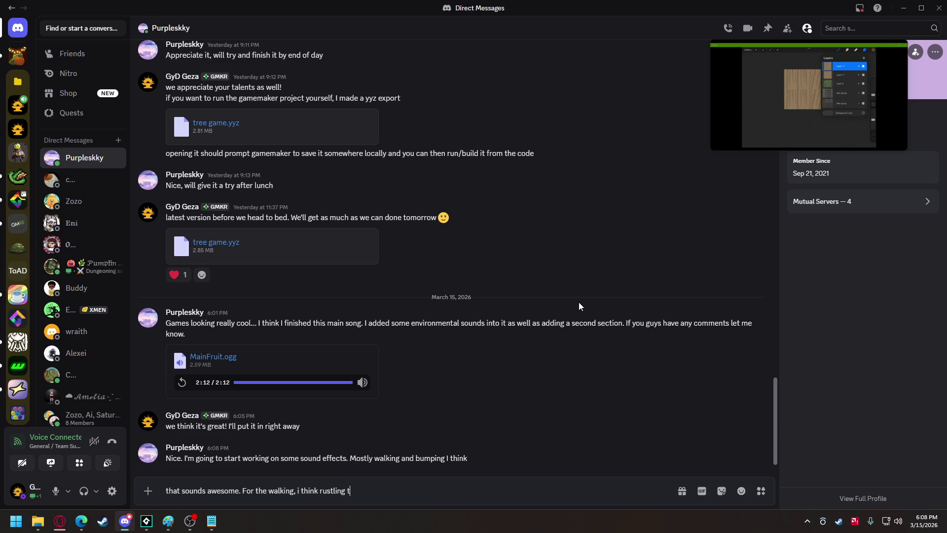
pyautogui.write('hrough grass')
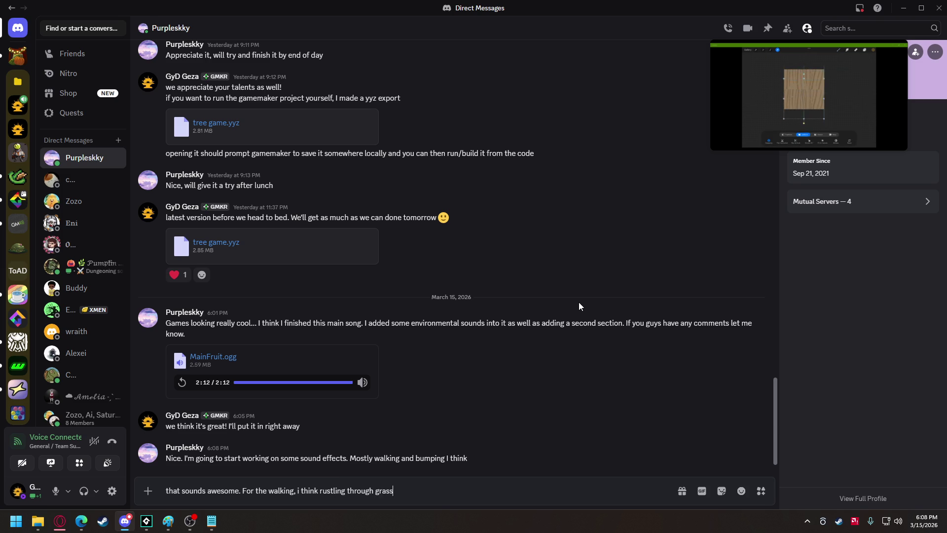
pyautogui.write(' would be the best opt')
pyautogui.write('ion witht')
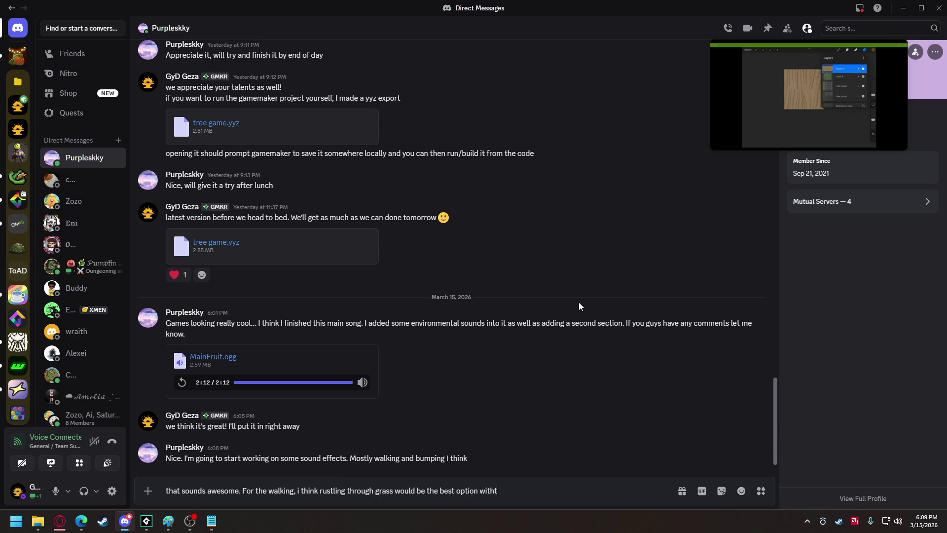
pyautogui.press('BackSpace')
pyautogui.write(' the natural')
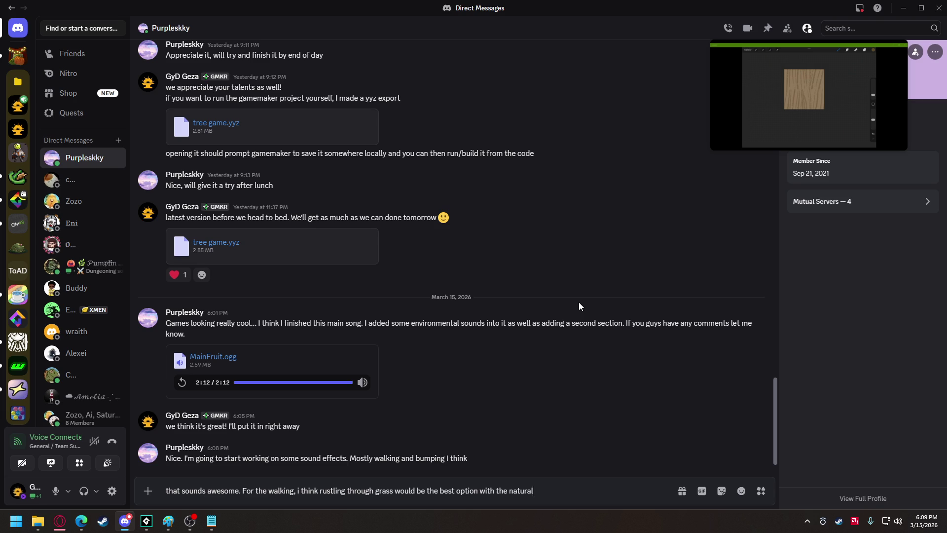
pyautogui.press('BackSpace')
pyautogui.press('BackSpace')
pyautogui.write('ey theme')
pyautogui.press('Return')
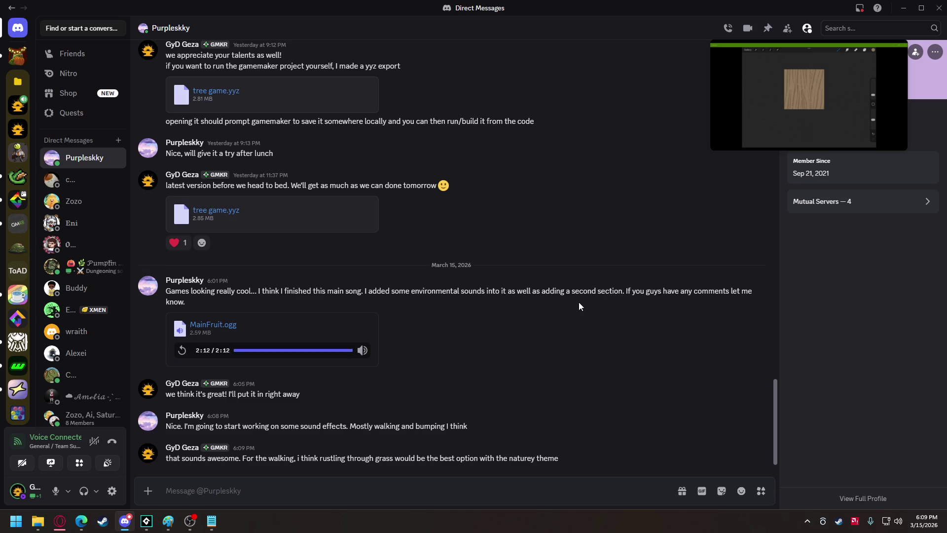
# Send a follow-up asking for magic effects for holding the magic circle and casting the combine spell
pyautogui.write('something that wouldn')
pyautogui.write("'t g")
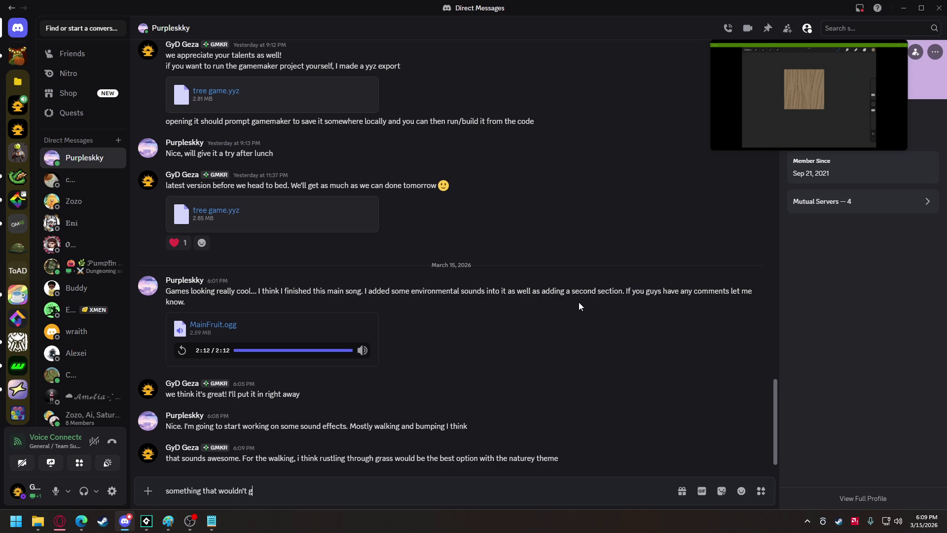
pyautogui.write('o amiss would be a couple mag')
pyautogui.write('ic e')
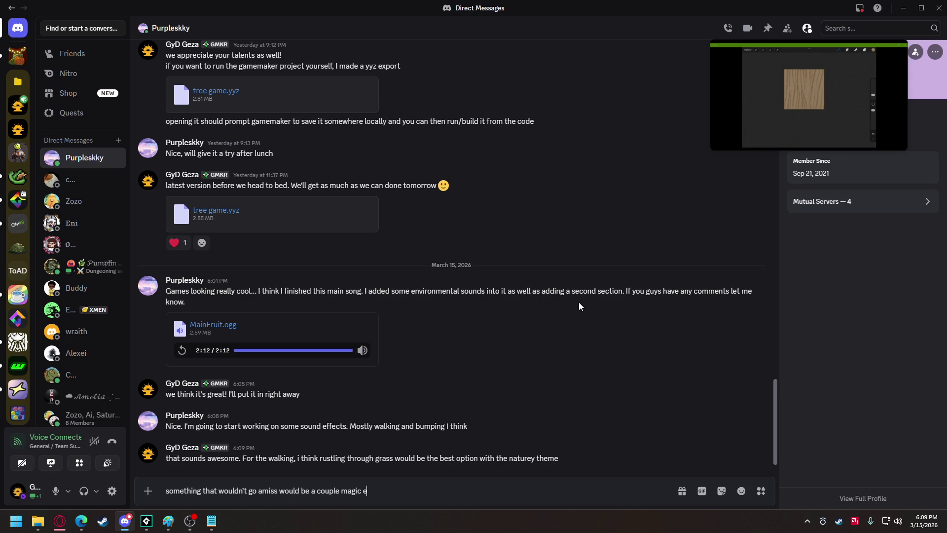
pyautogui.write('ffects. One for h')
pyautogui.write('olding he magic ')
pyautogui.write('cir')
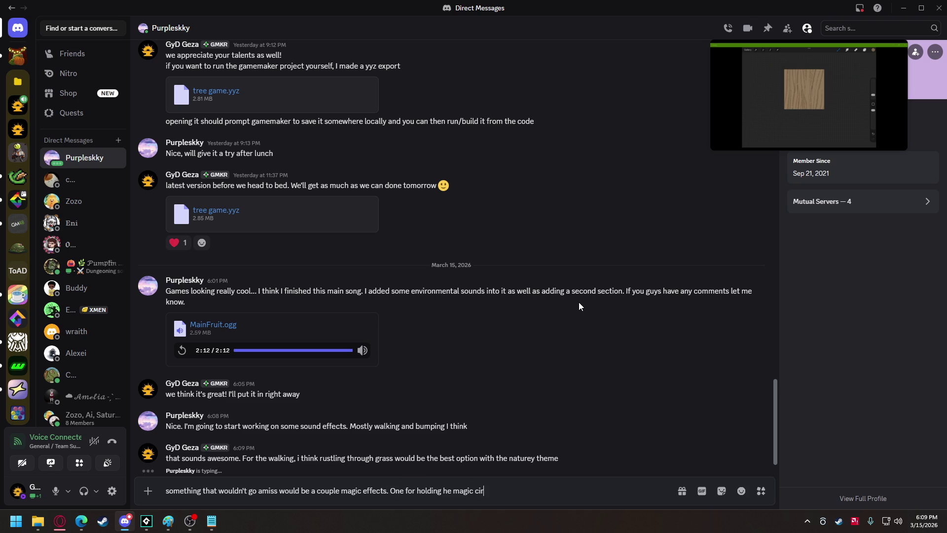
pyautogui.write('cle')
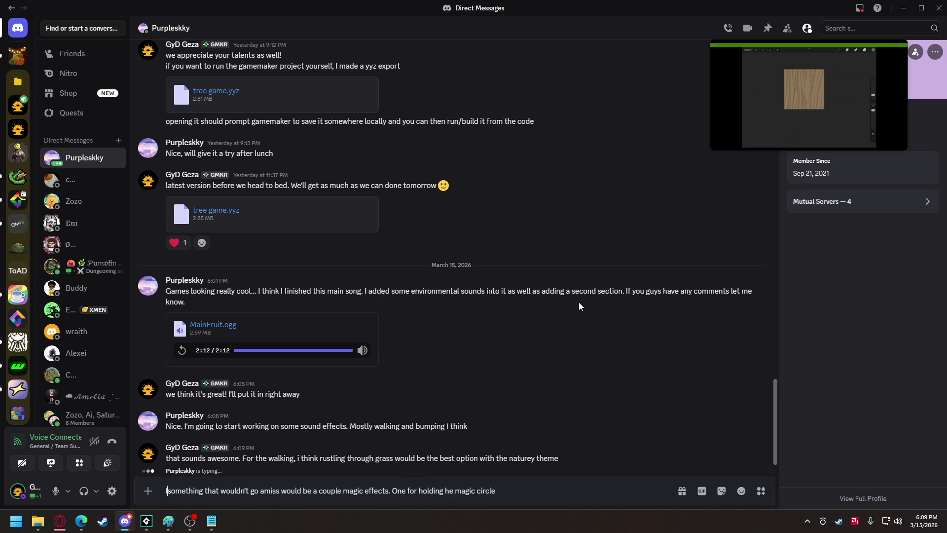
pyautogui.write('If you think you have the time ')
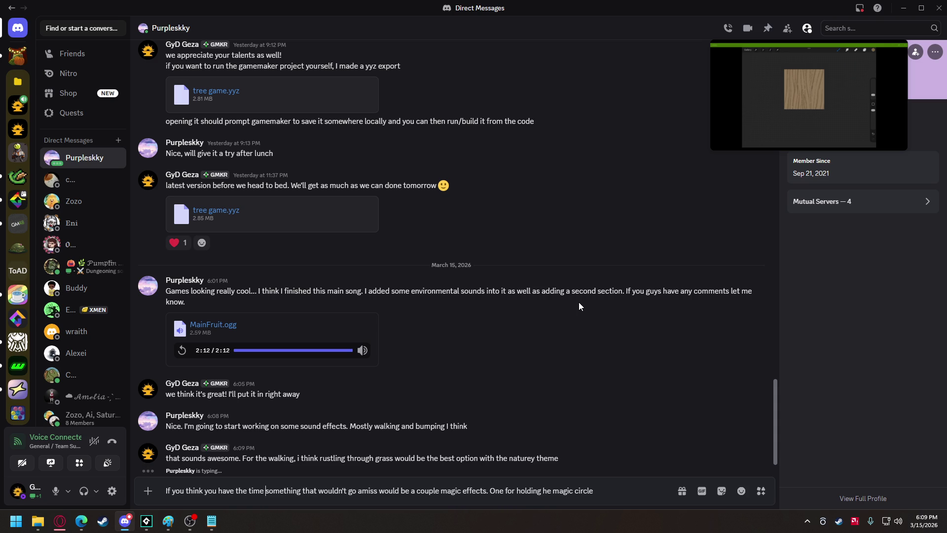
pyautogui.write(',')
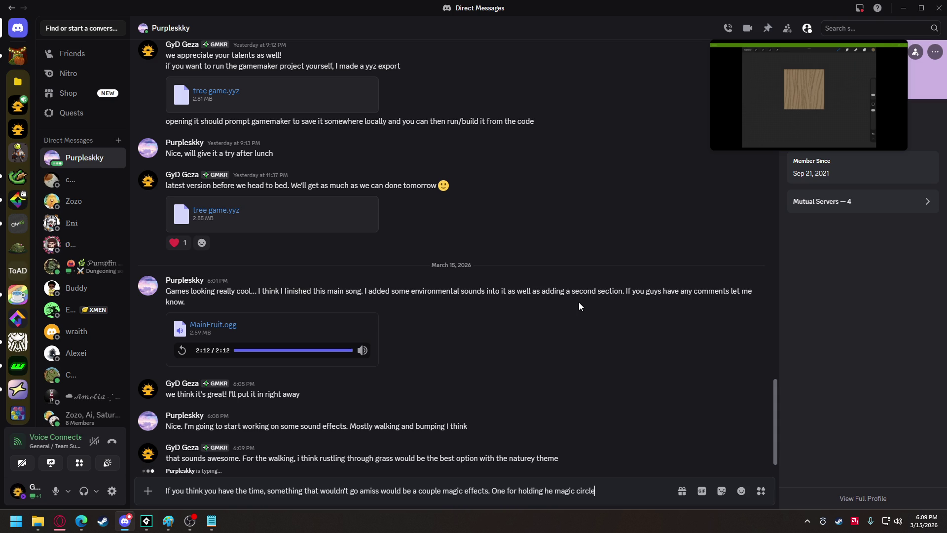
pyautogui.press('End')
pyautogui.hotkey('ctrl', 'Left')
pyautogui.hotkey('ctrl', 'Left')
pyautogui.hotkey('ctrl', 'Left')
pyautogui.write('t')
pyautogui.press('End')
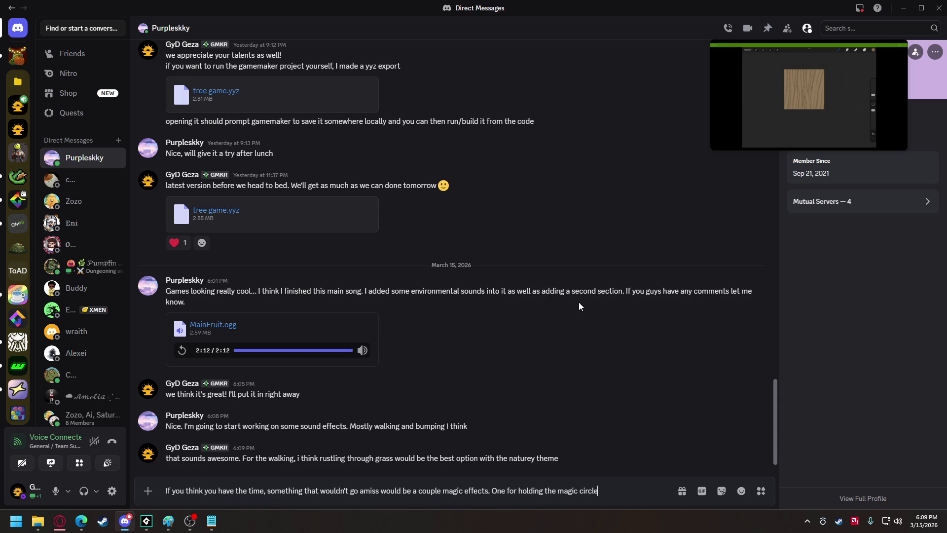
pyautogui.write('and one for ')
pyautogui.write('casting the ')
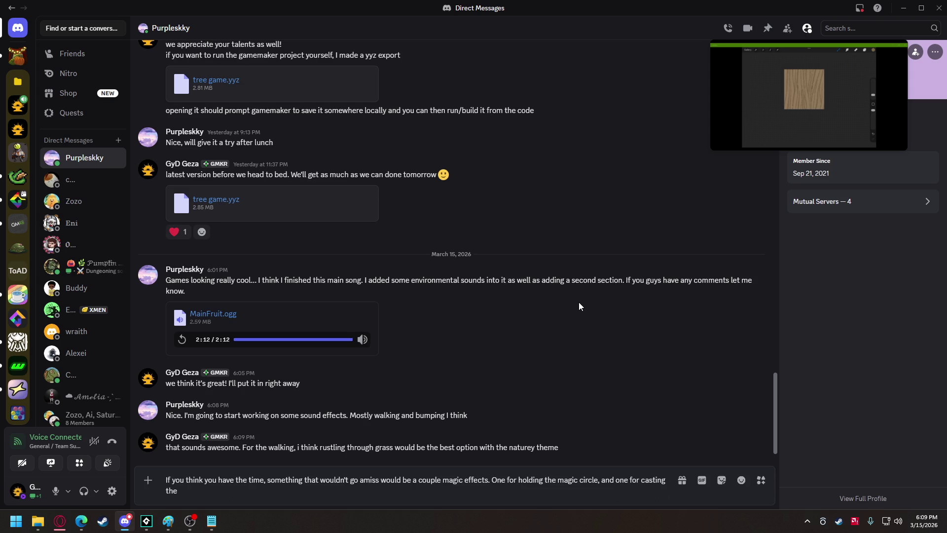
pyautogui.write('spell')
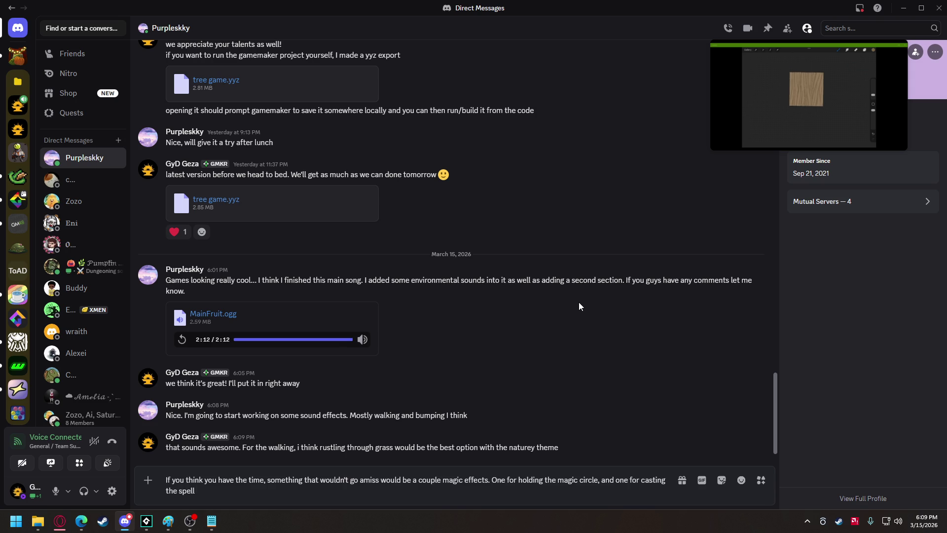
pyautogui.write(' to combine')
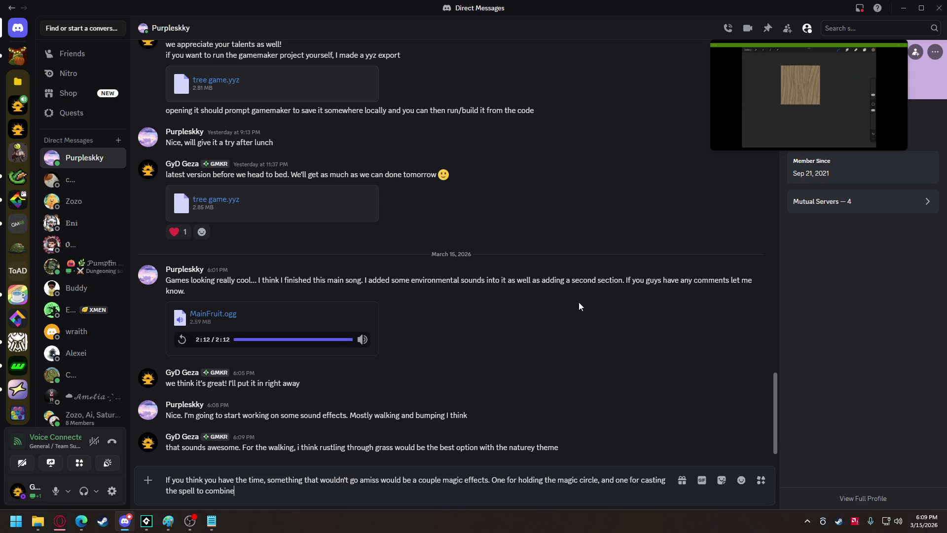
pyautogui.write(' things')
pyautogui.press('Return')
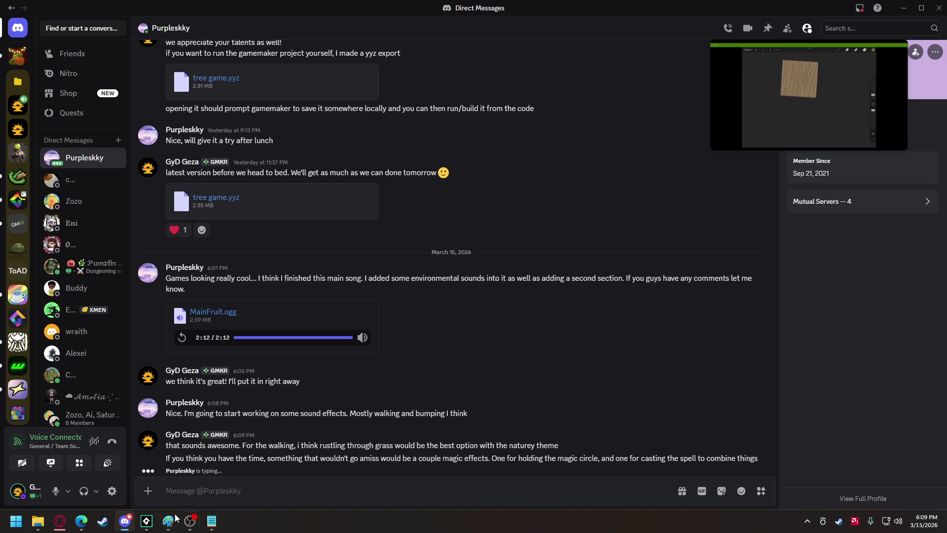
# Back in GameMaker, copy the 'case 4:' label directly under 'case 3:'
pyautogui.moveTo(146, 521)
pyautogui.click(109, 454)
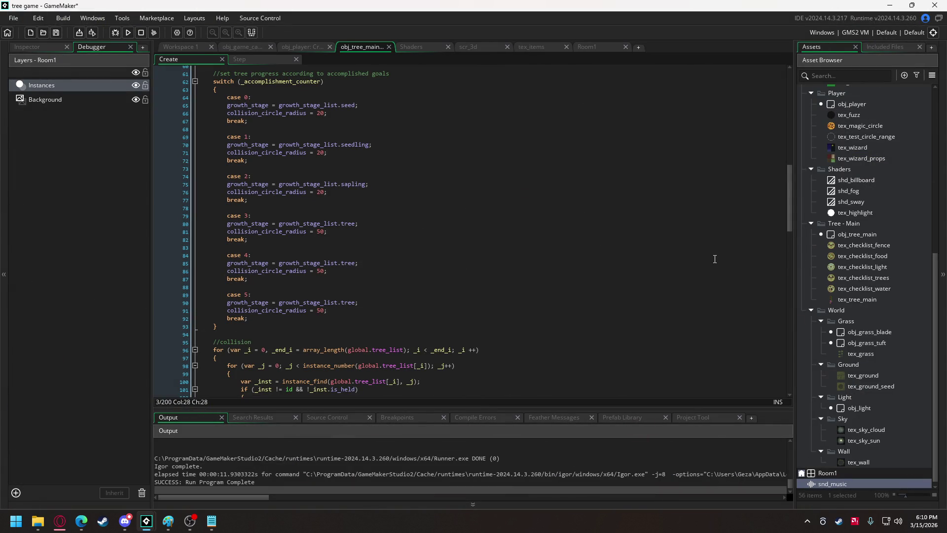
pyautogui.scroll(-7, 438, 281)
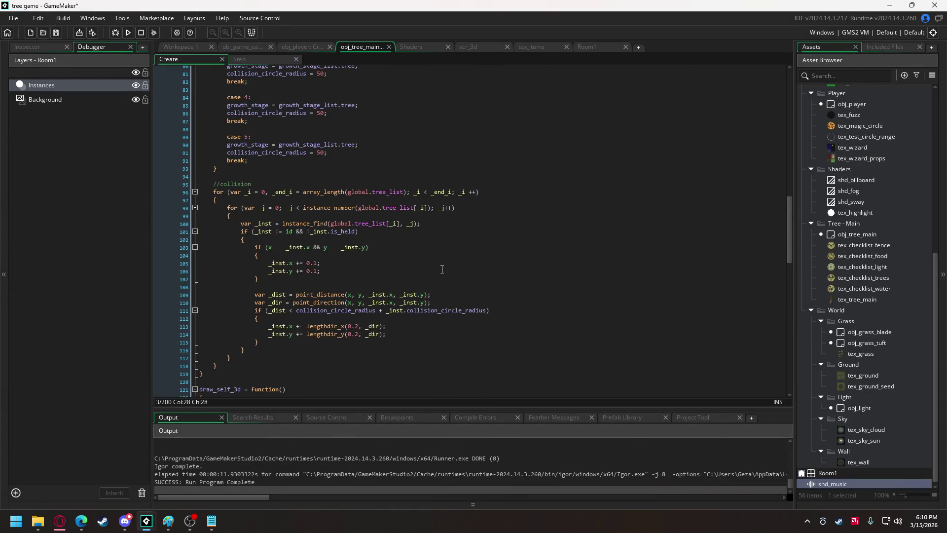
pyautogui.scroll(6, 383, 271)
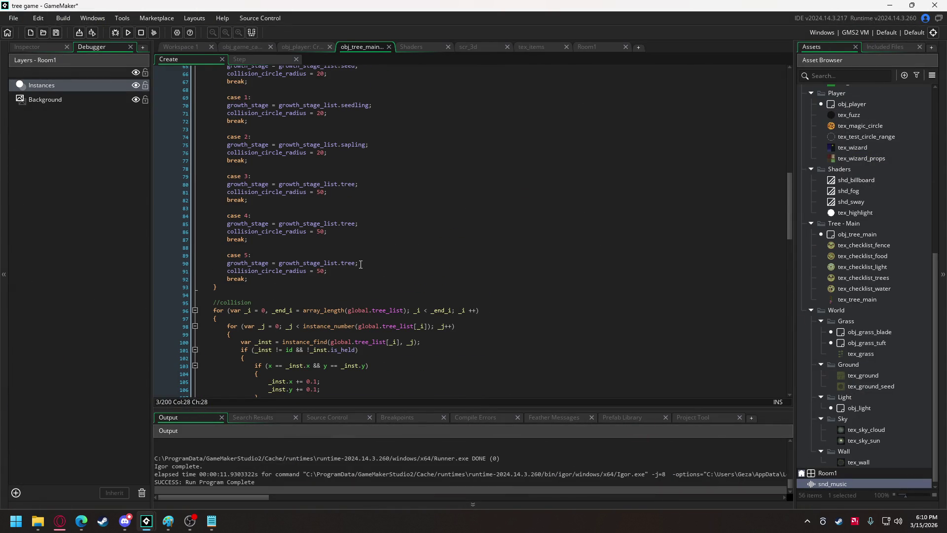
pyautogui.tripleClick(263, 215)
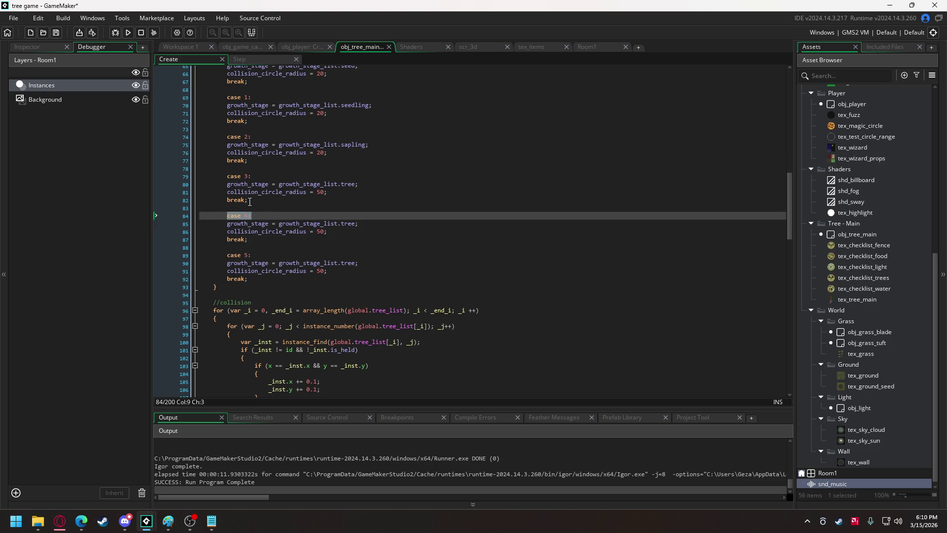
pyautogui.hotkey('ctrl', 'c')
pyautogui.click(263, 179)
pyautogui.press('Return')
pyautogui.hotkey('ctrl', 'v')
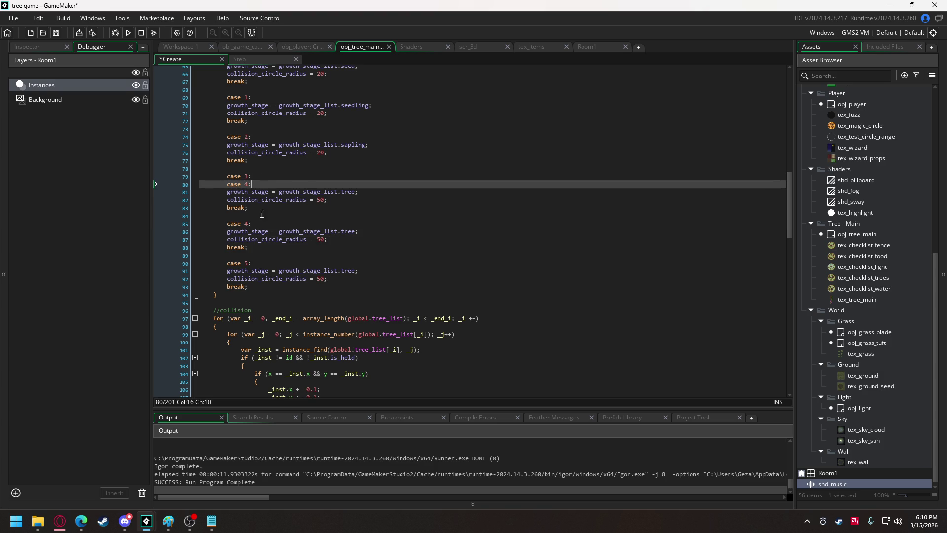
# Add 'case 5:' beneath it and delete the old separate case 4 and case 5 blocks
pyautogui.click(252, 262)
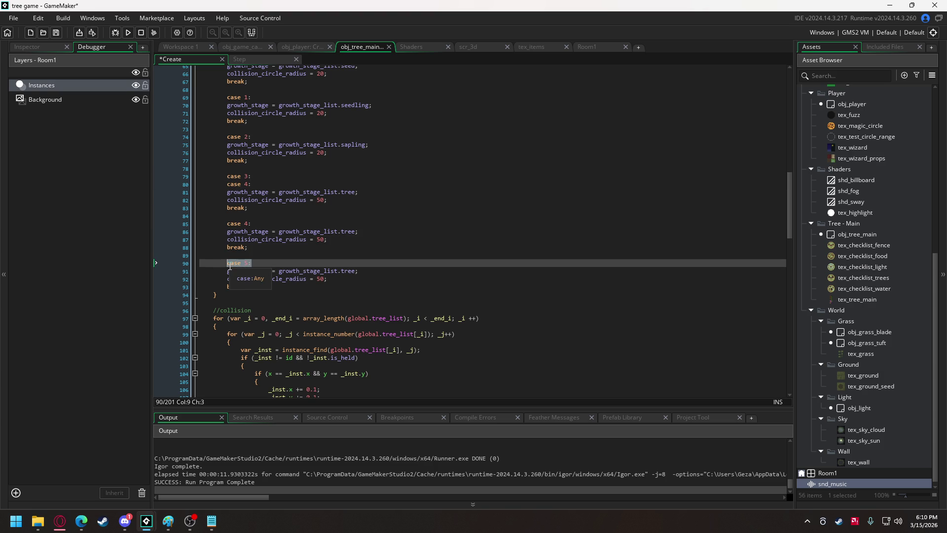
pyautogui.click(263, 185)
pyautogui.press('Return')
pyautogui.write('case 5:')
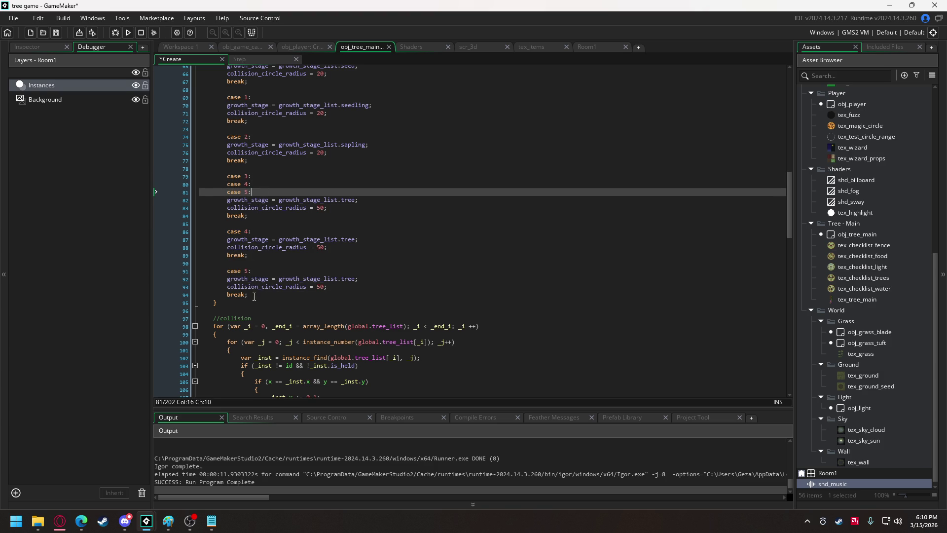
pyautogui.moveTo(254, 296)
pyautogui.mouseDown()
pyautogui.moveTo(217, 286)
pyautogui.moveTo(200, 224)
pyautogui.mouseUp()
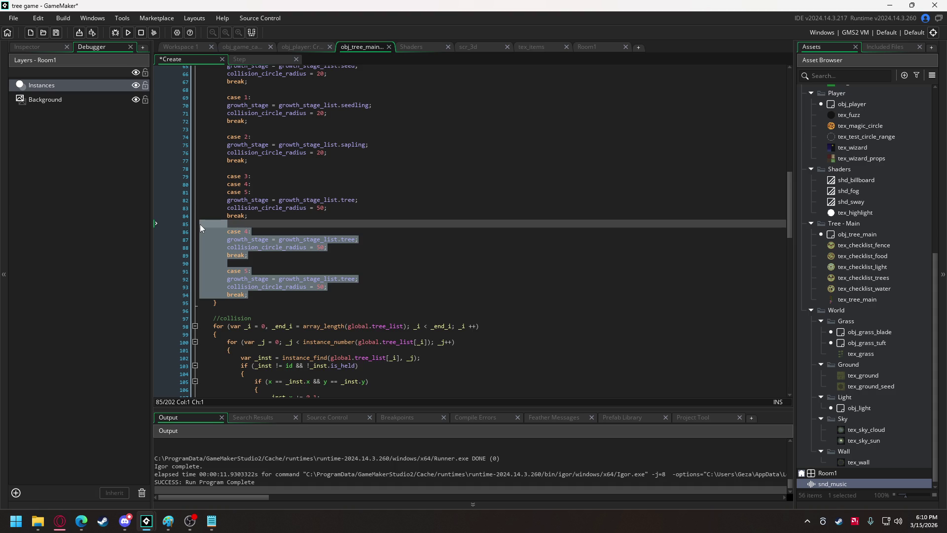
pyautogui.press('BackSpace')
pyautogui.press('BackSpace')
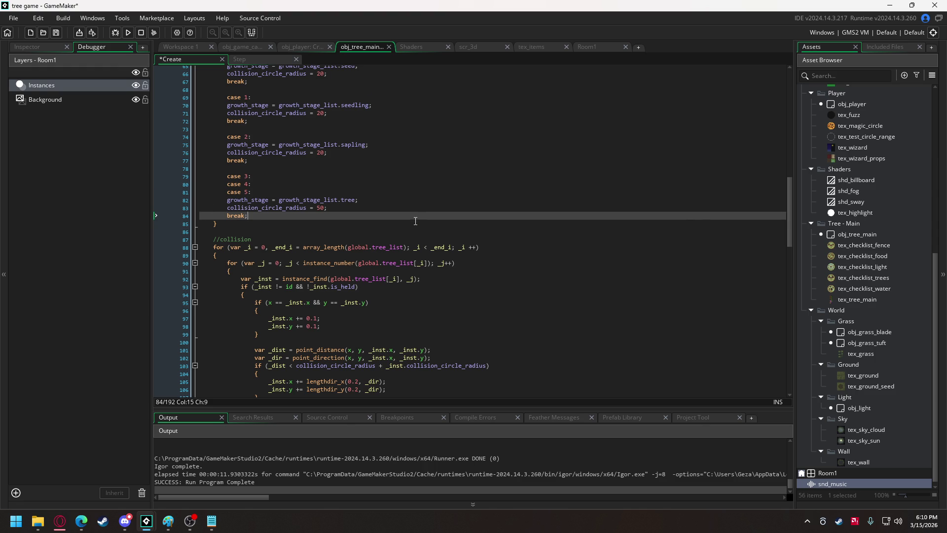
pyautogui.scroll(-10, 415, 220)
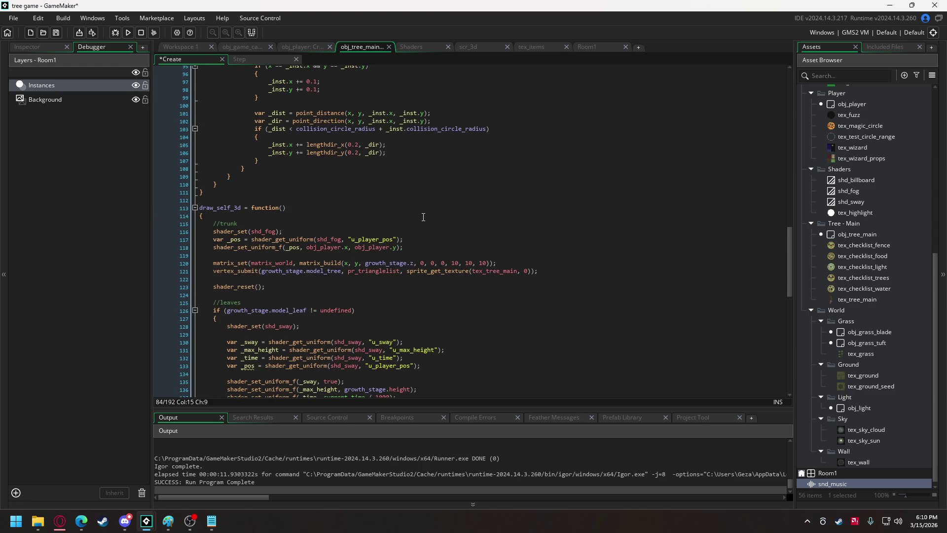
# Move the //trunk comment onto its own line below the fog shader line
pyautogui.scroll(-13, 424, 217)
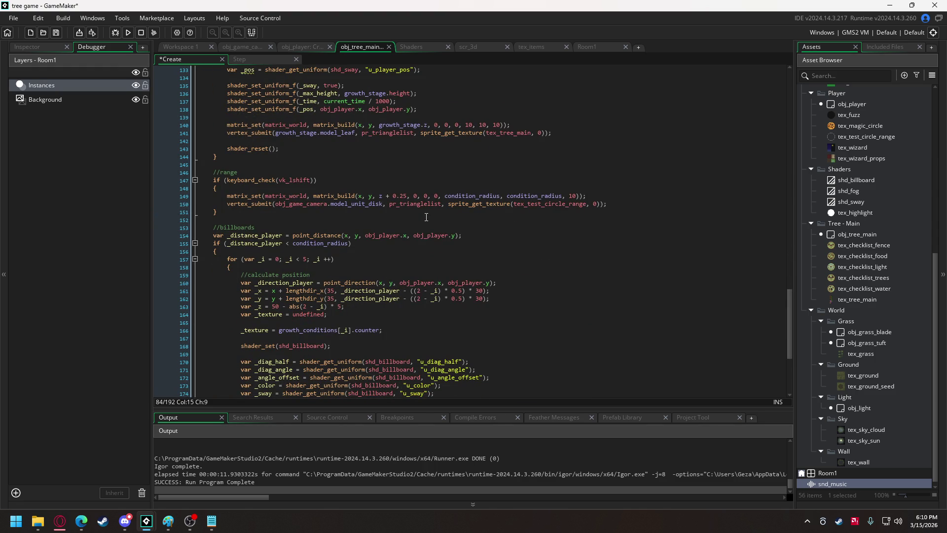
pyautogui.scroll(2, 426, 217)
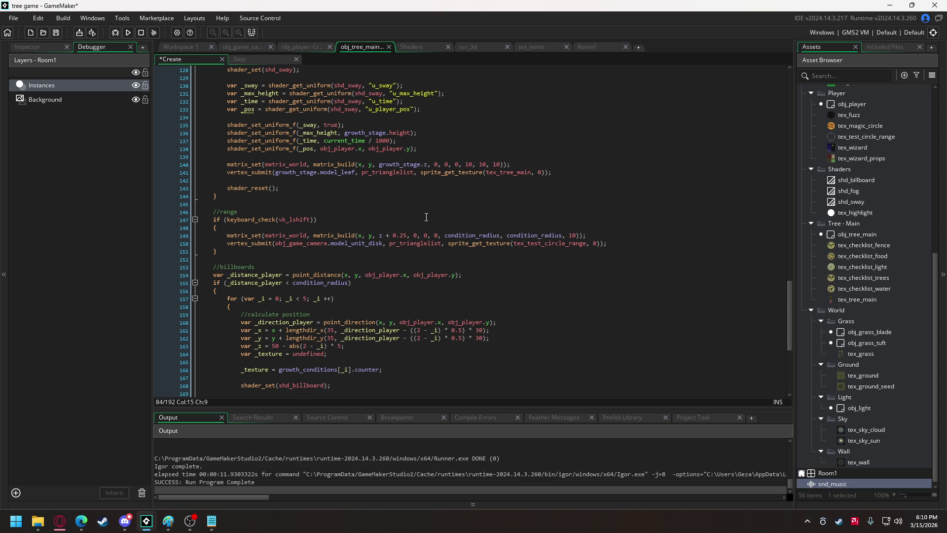
pyautogui.scroll(-8, 426, 217)
pyautogui.scroll(10, 380, 282)
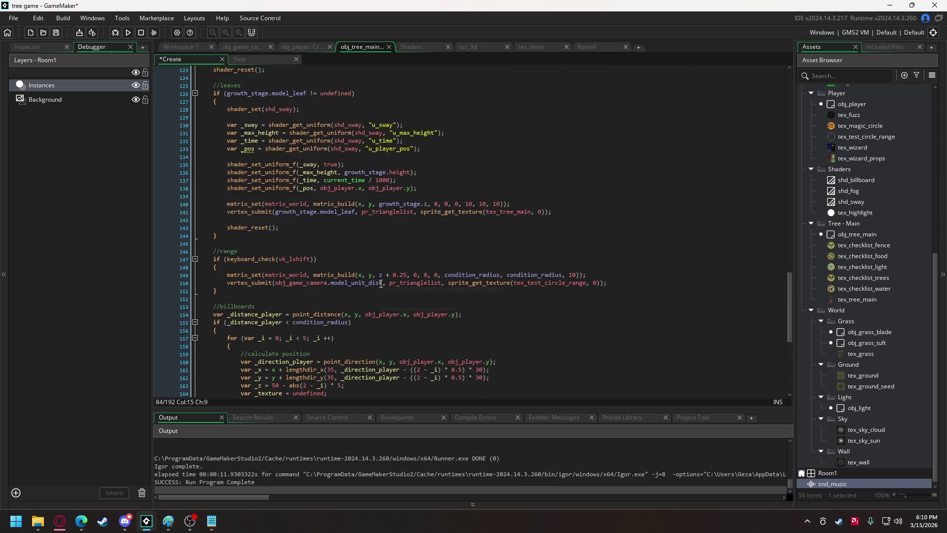
pyautogui.scroll(2, 371, 266)
pyautogui.scroll(4, 371, 266)
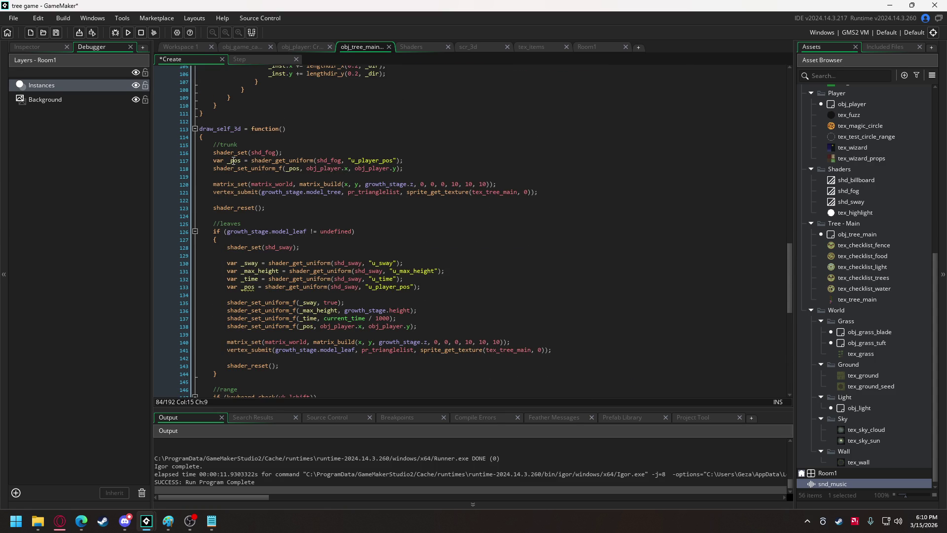
pyautogui.moveTo(238, 145); pyautogui.dragTo(214, 145)
pyautogui.press('BackSpace')
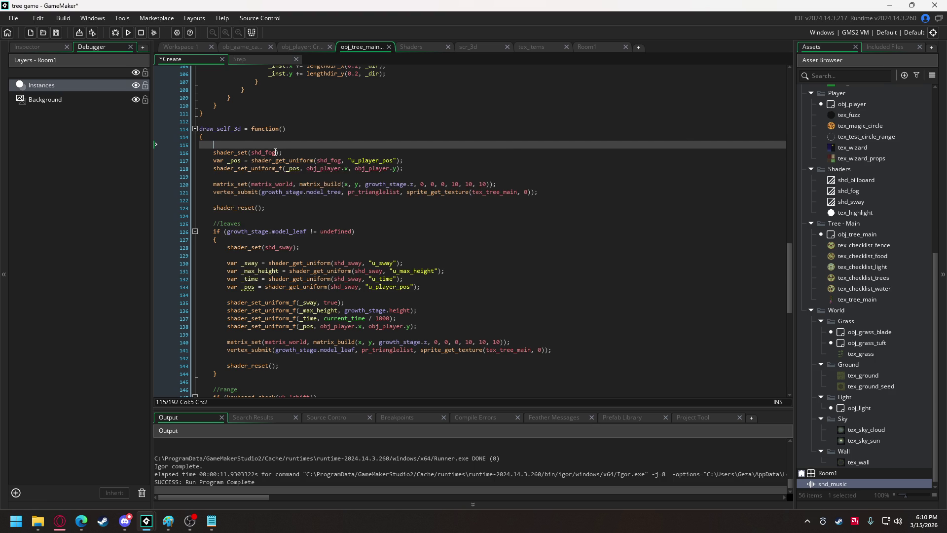
pyautogui.press('Down')
pyautogui.press('End')
pyautogui.press('Return')
pyautogui.hotkey('ctrl', 'v')
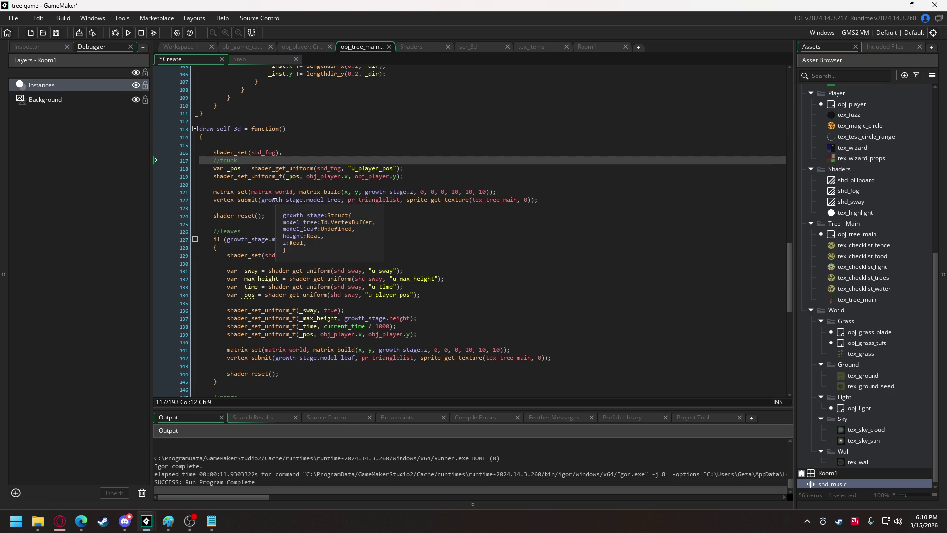
# Replace the misplaced trunk comment with a //trunk line directly above matrix_set
pyautogui.click(273, 206)
pyautogui.press('Return')
pyautogui.press('Return')
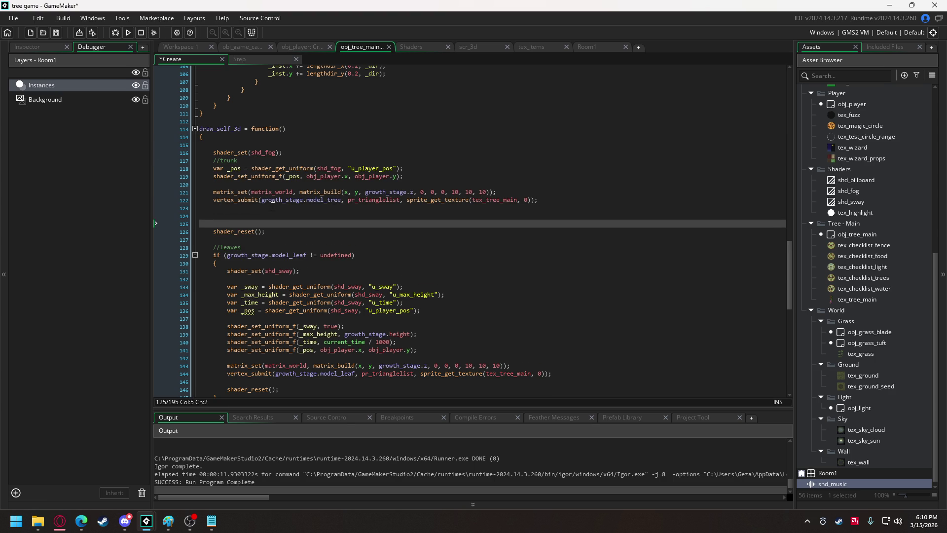
pyautogui.moveTo(238, 161); pyautogui.dragTo(211, 161)
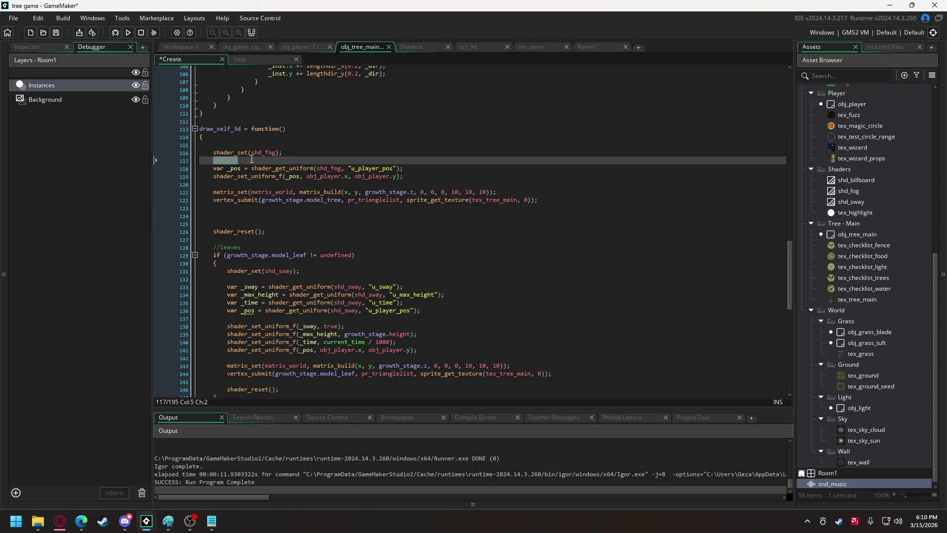
pyautogui.press('BackSpace')
pyautogui.press('Down')
pyautogui.press('Down')
pyautogui.press('Down')
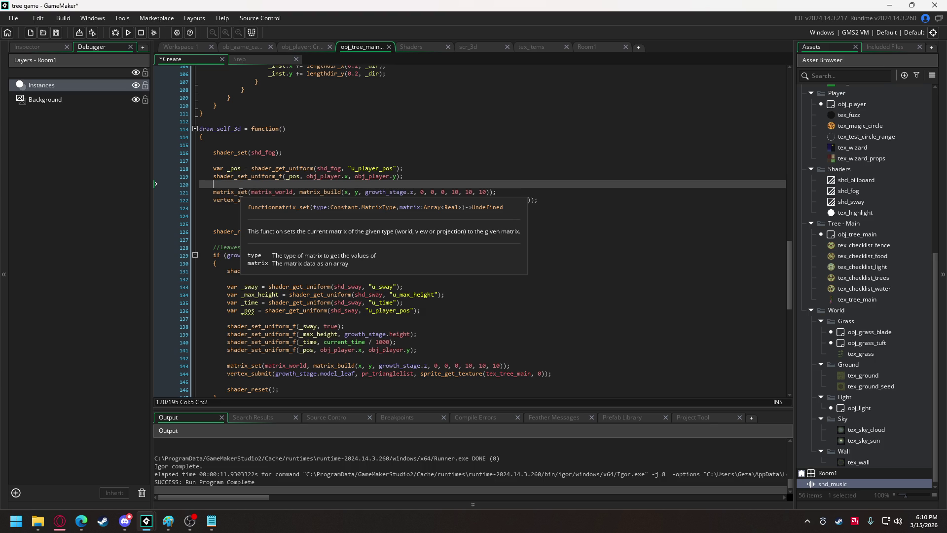
pyautogui.press('Return')
pyautogui.write('//trunk')
# Add a //most of the tree comment above shader_set, plus //flower and //fruit below the trunk code
pyautogui.click(231, 160)
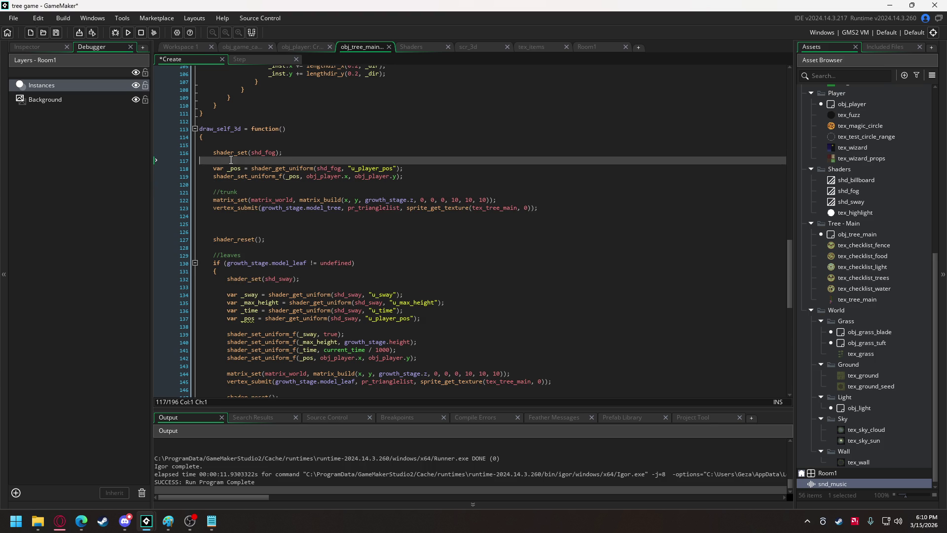
pyautogui.press('BackSpace')
pyautogui.click(225, 152)
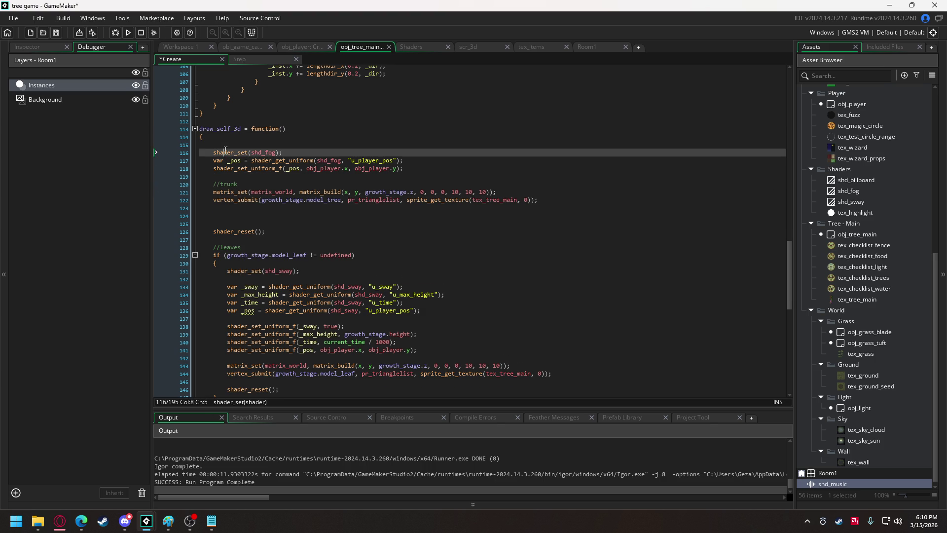
pyautogui.click(228, 145)
pyautogui.write('//mos')
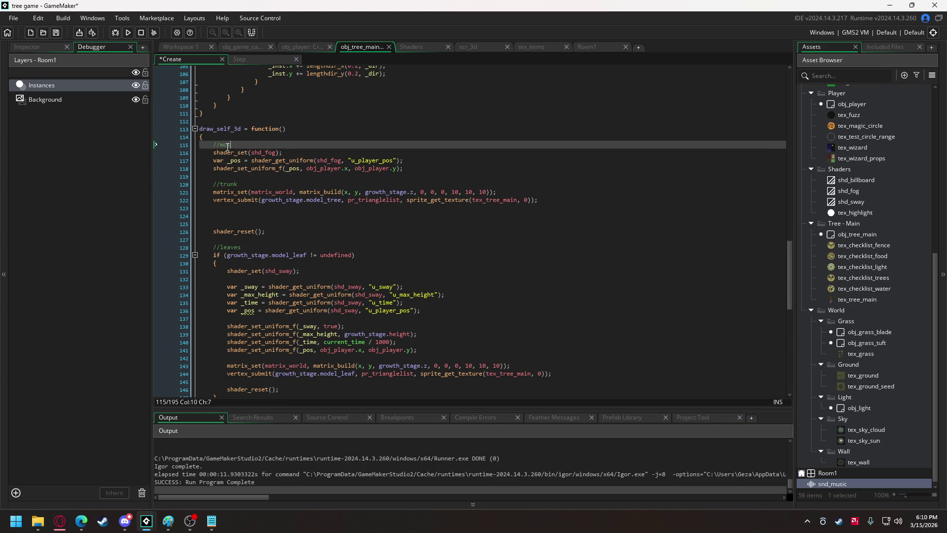
pyautogui.write('t of the tree')
pyautogui.click(247, 217)
pyautogui.write('//')
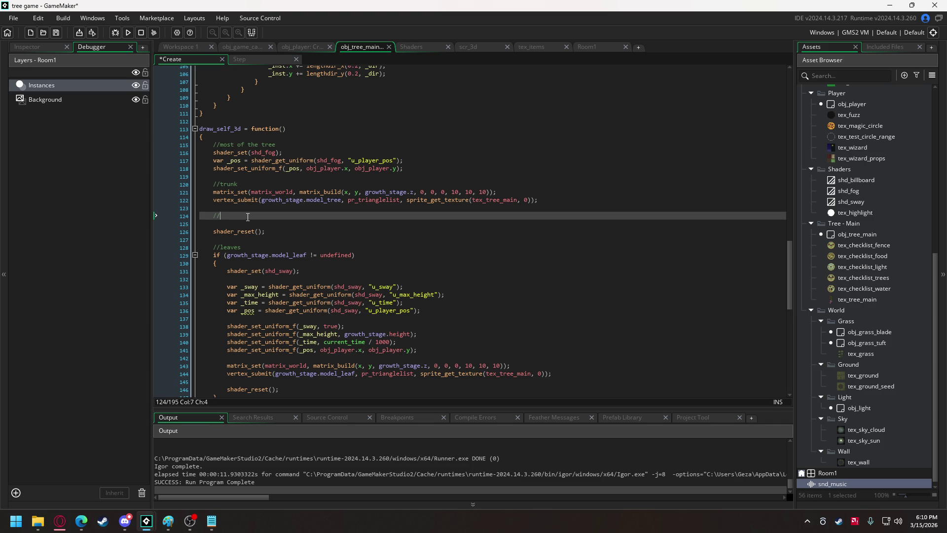
pyautogui.write('flower')
pyautogui.press('Return')
pyautogui.press('Return')
pyautogui.press('Return')
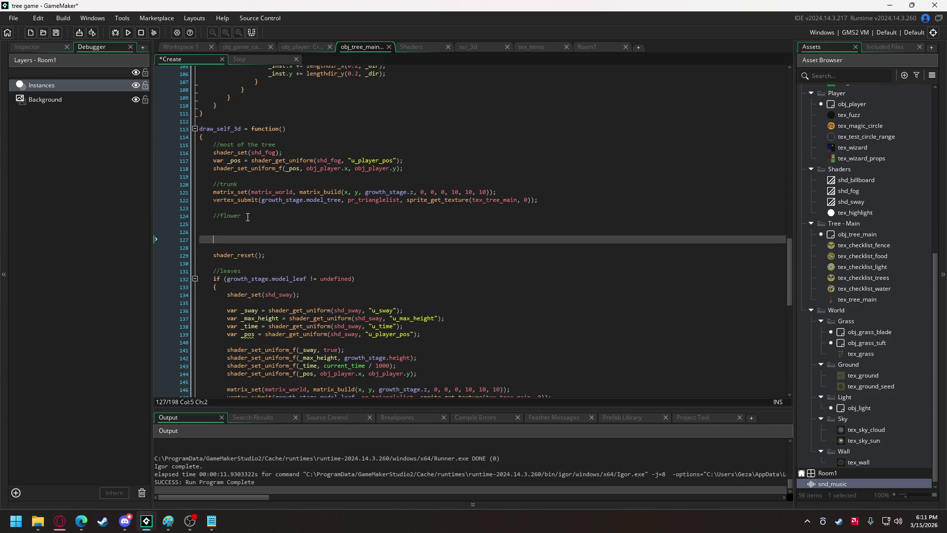
pyautogui.write('/fruit')
# Start an 'if (growth_stage' condition on the line under the //flower comment
pyautogui.click(249, 222)
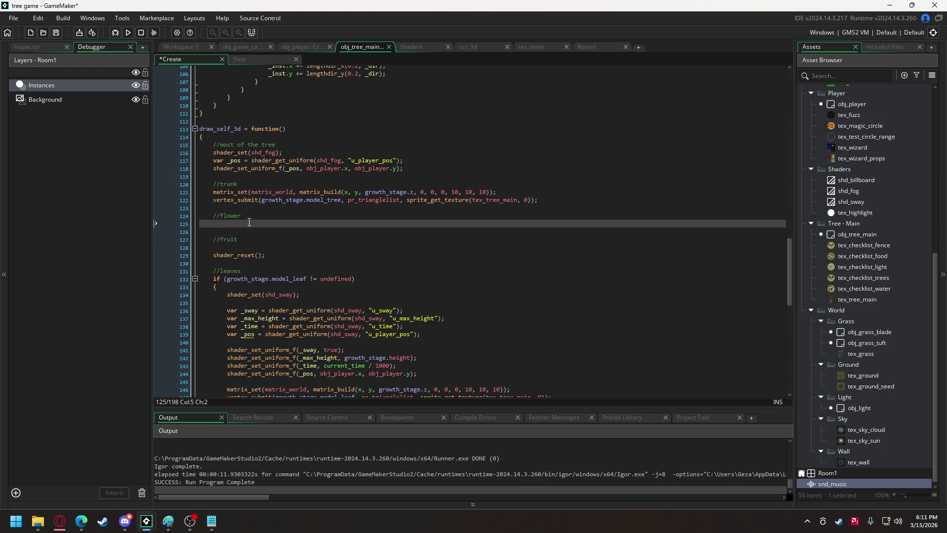
pyautogui.write('if ')
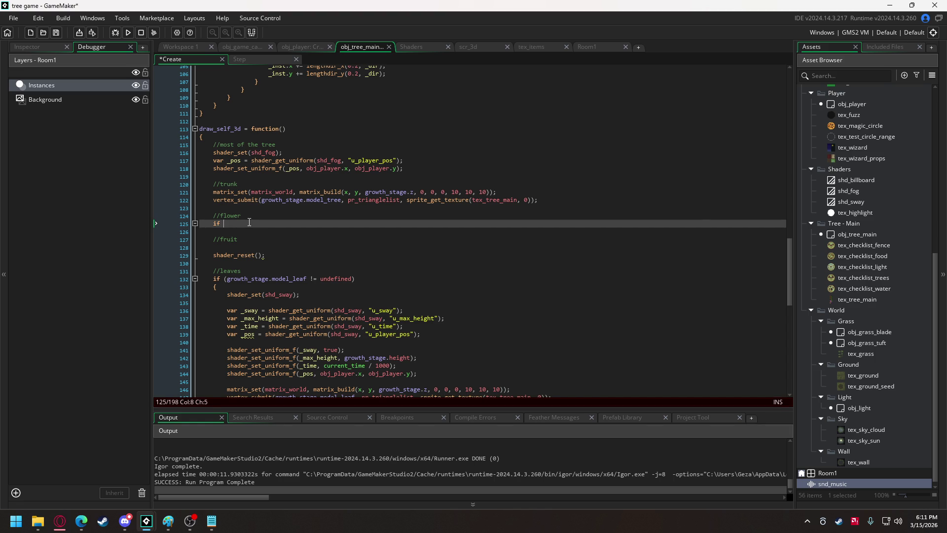
pyautogui.write('(frow')
pyautogui.press('BackSpace')
pyautogui.press('BackSpace')
pyautogui.press('BackSpace')
pyautogui.write('gro')
pyautogui.press('Return')
pyautogui.scroll(12, 249, 222)
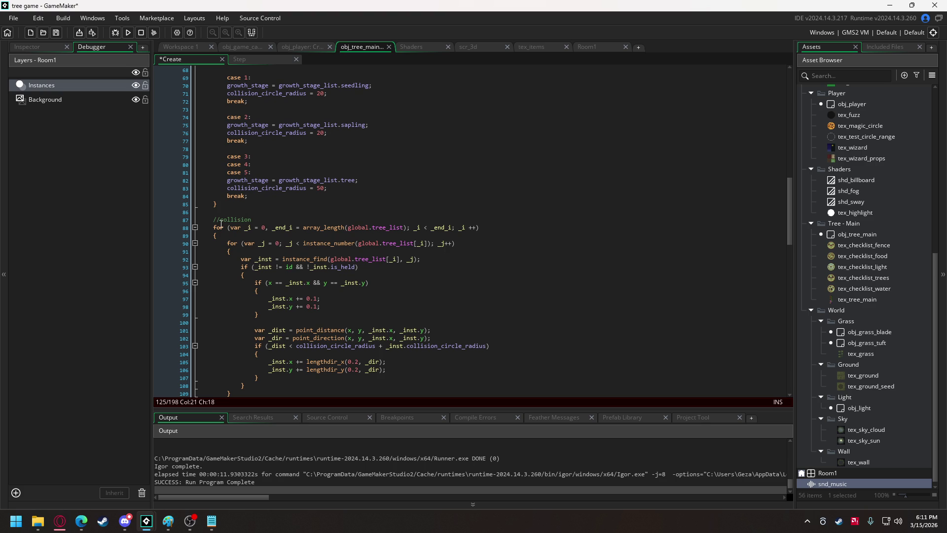
# Fold the collision for-loop and scroll to the check_growth counter code
pyautogui.click(195, 227)
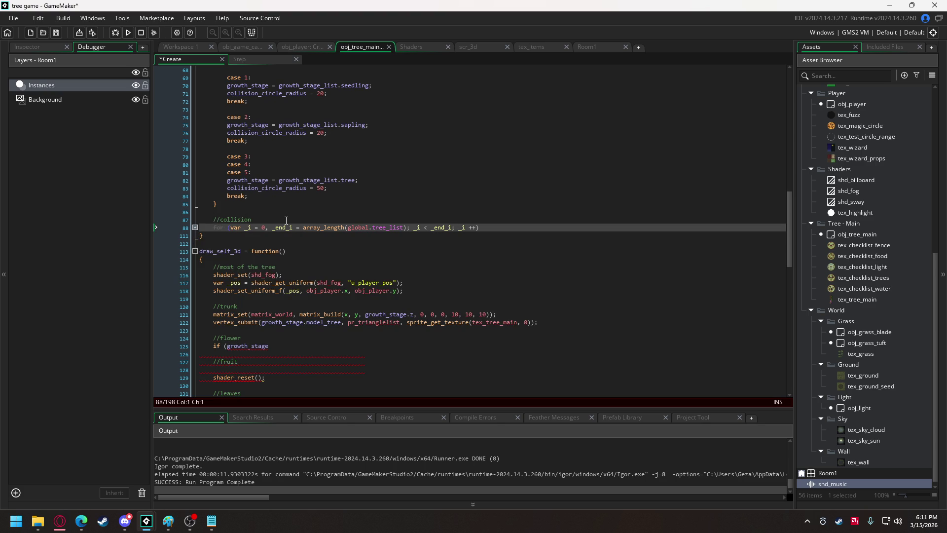
pyautogui.scroll(4, 286, 220)
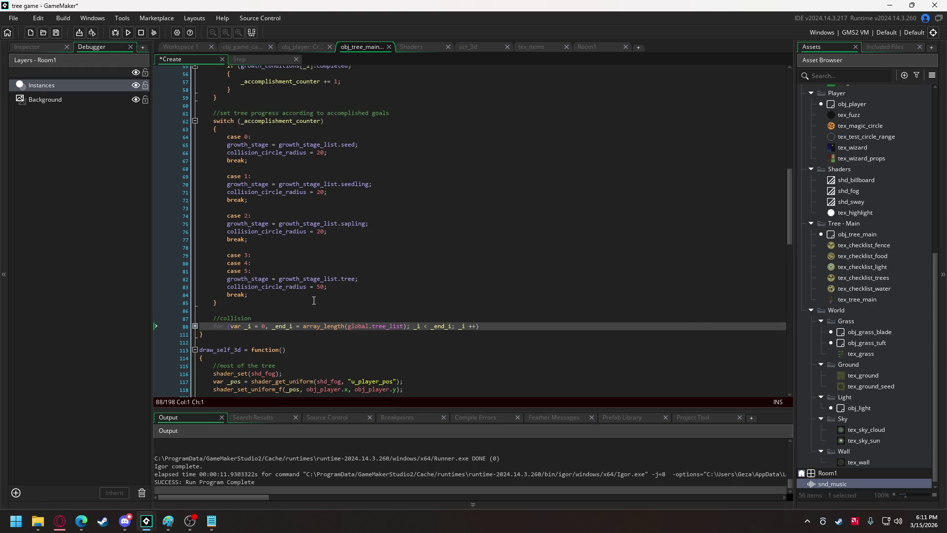
pyautogui.scroll(-3, 313, 300)
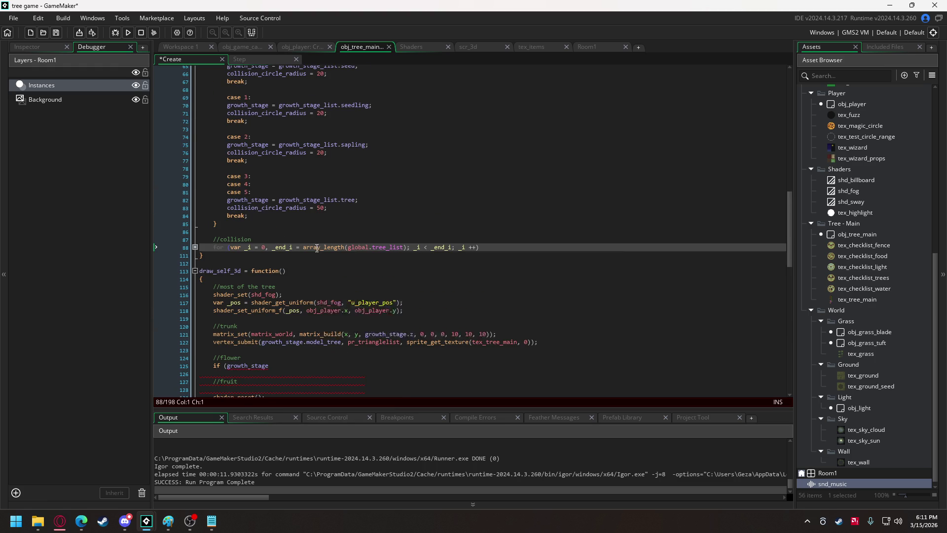
pyautogui.scroll(2, 331, 186)
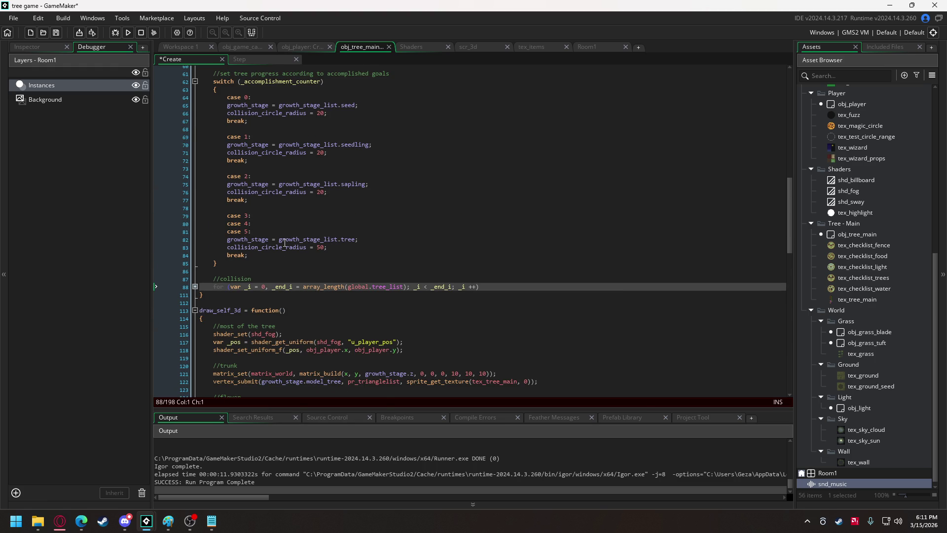
pyautogui.moveTo(281, 239)
pyautogui.scroll(15, 284, 253)
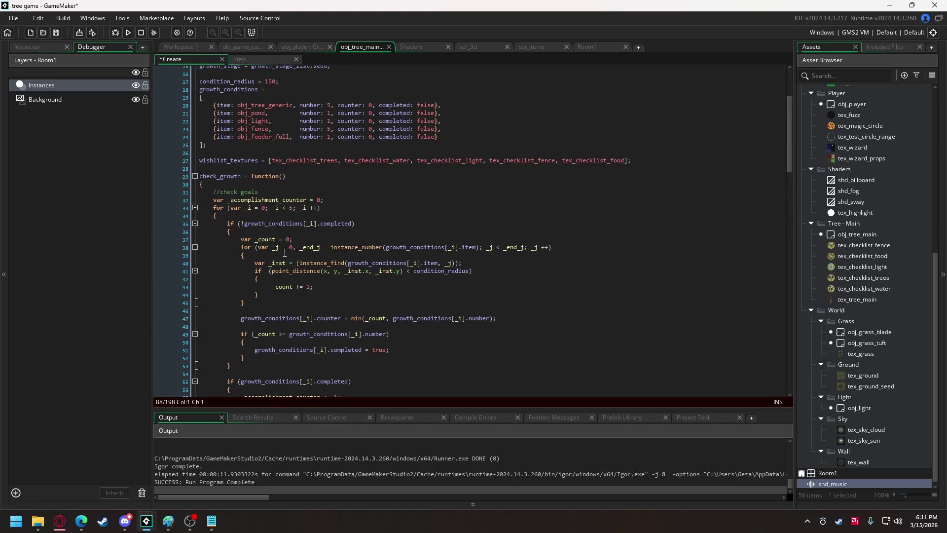
pyautogui.scroll(2, 284, 253)
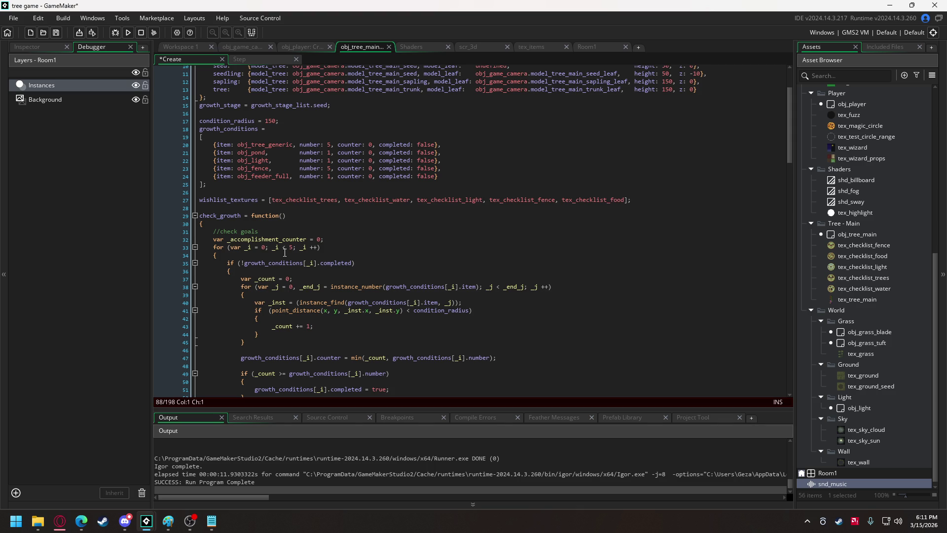
pyautogui.scroll(-7, 284, 253)
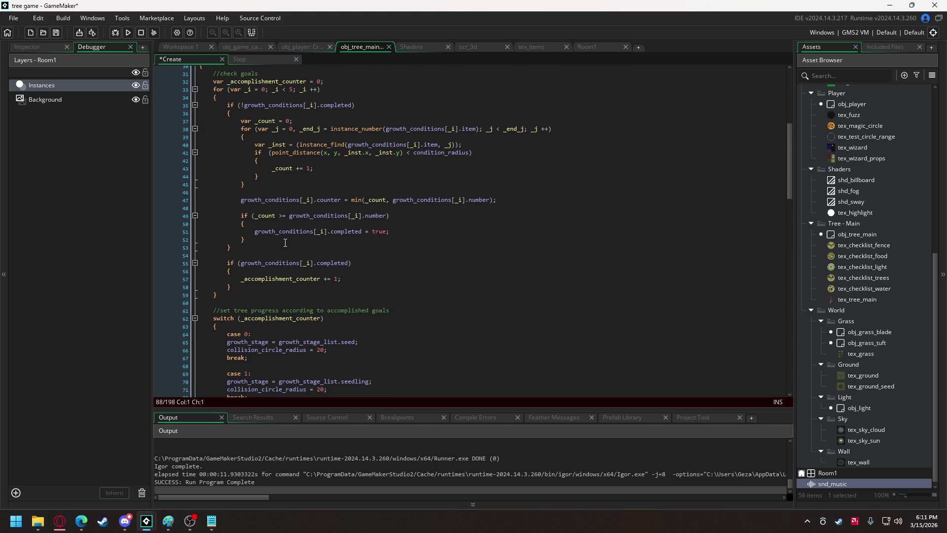
pyautogui.scroll(-2, 284, 242)
pyautogui.scroll(-6, 284, 242)
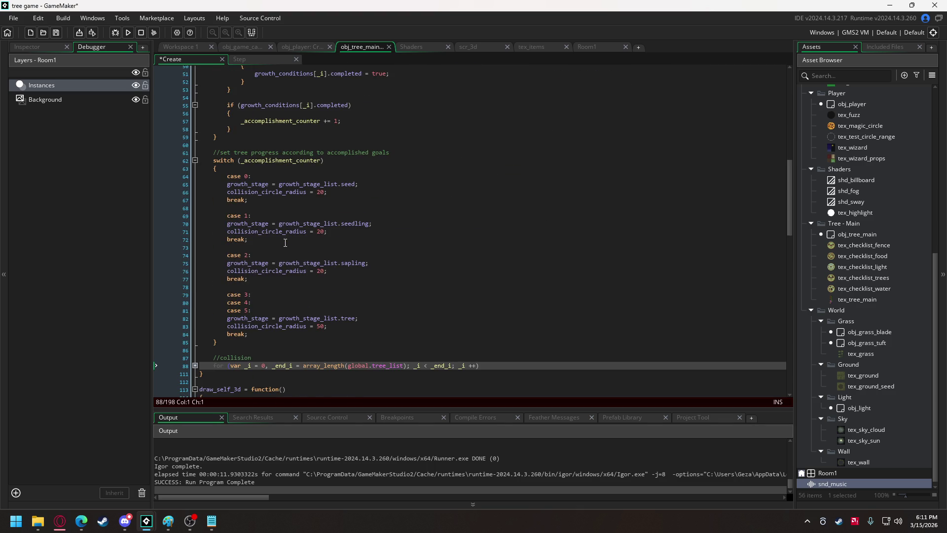
pyautogui.scroll(9, 261, 302)
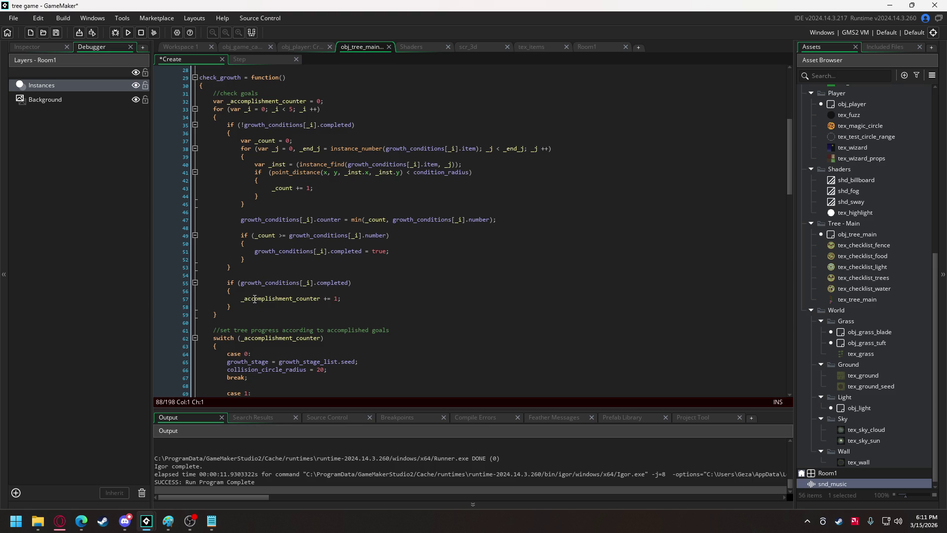
# Remove the leading underscore from _accomplishment_counter in its use and its declaration
pyautogui.click(244, 298)
pyautogui.press('BackSpace')
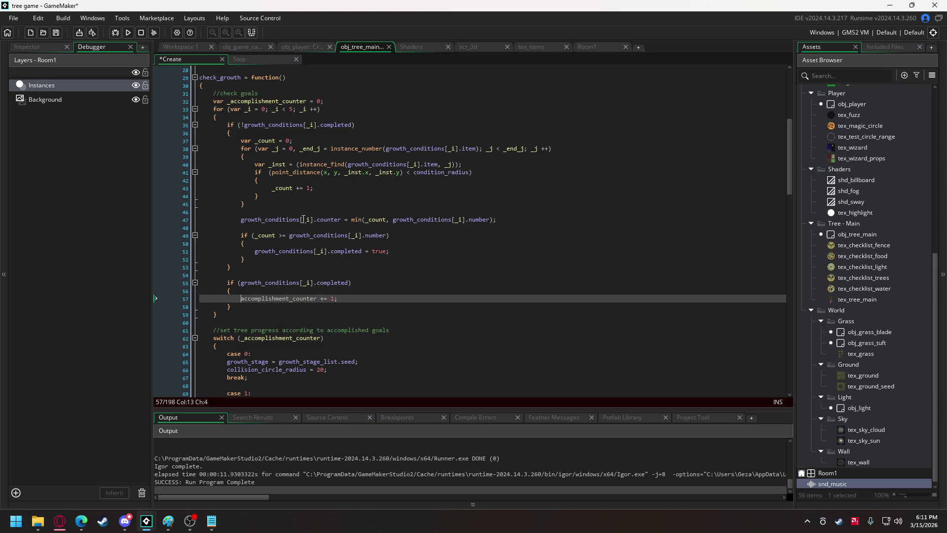
pyautogui.click(229, 101)
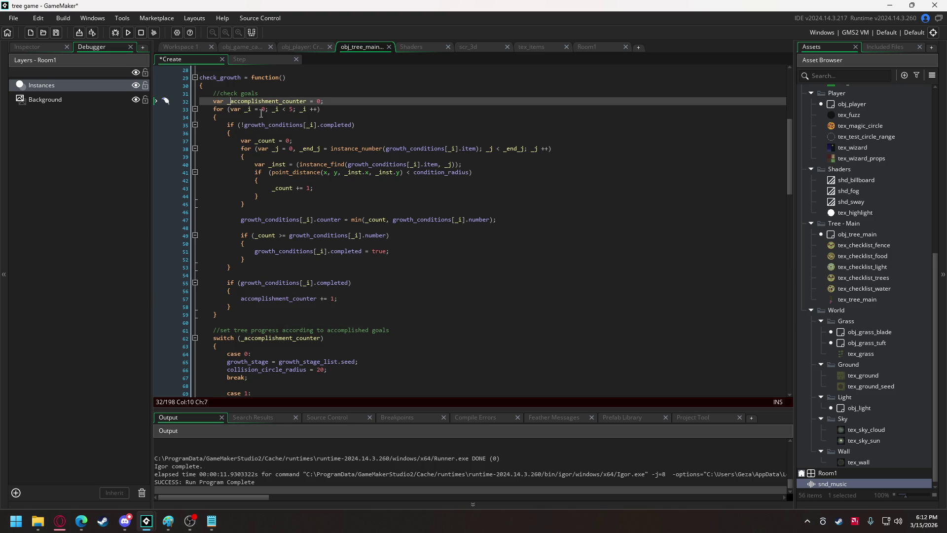
pyautogui.press('BackSpace')
pyautogui.press('BackSpace')
pyautogui.press('BackSpace')
pyautogui.press('BackSpace')
# Paste 'accomplishment_counter = 0;' on a new line after the growth_conditions list and check its uses
pyautogui.moveTo(311, 101); pyautogui.dragTo(212, 101)
pyautogui.scroll(3, 275, 123)
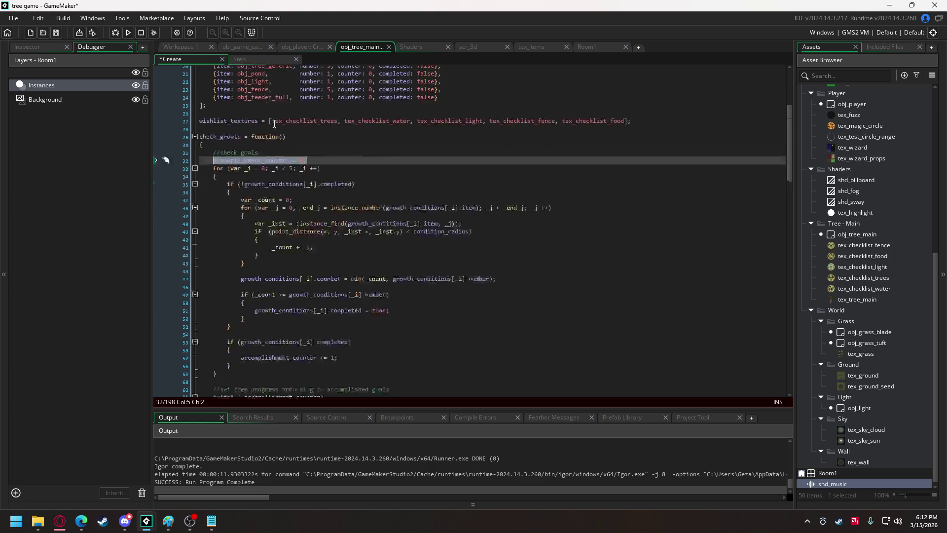
pyautogui.scroll(5, 274, 124)
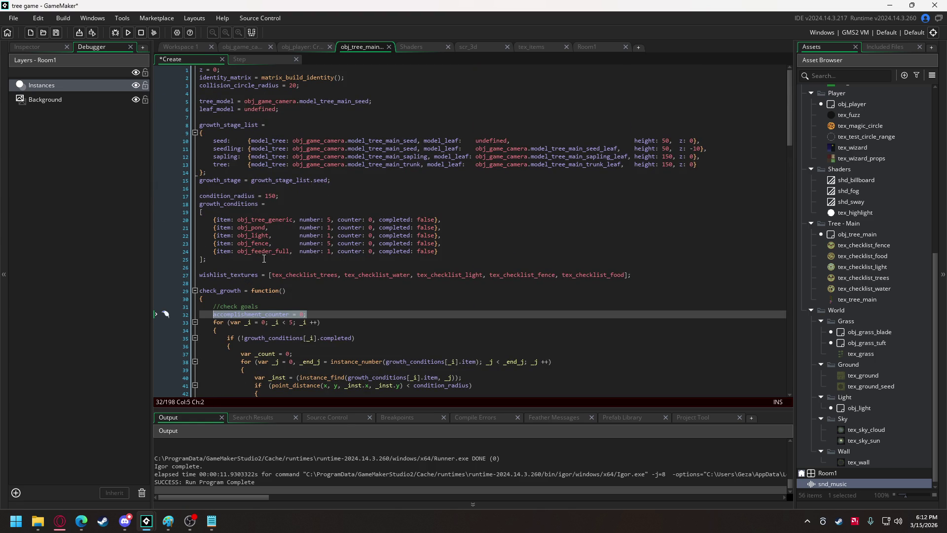
pyautogui.hotkey('ctrl', 'c')
pyautogui.click(244, 260)
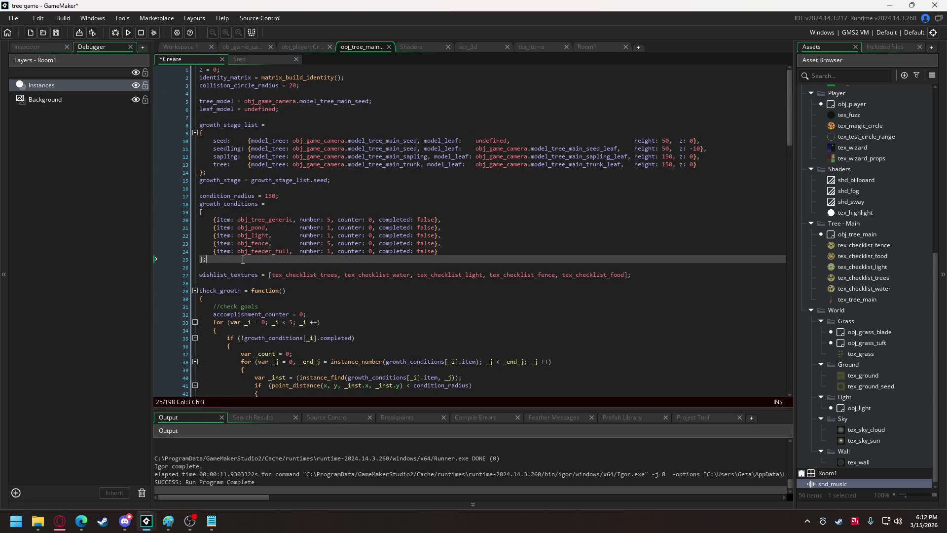
pyautogui.press('Return')
pyautogui.hotkey('ctrl', 'v')
pyautogui.doubleClick(242, 267)
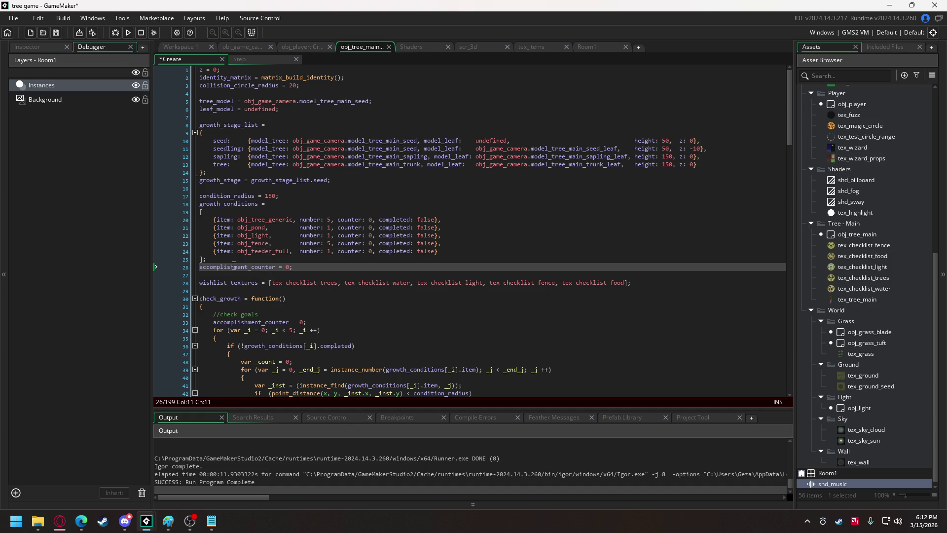
pyautogui.scroll(-6, 370, 228)
pyautogui.scroll(-10, 370, 228)
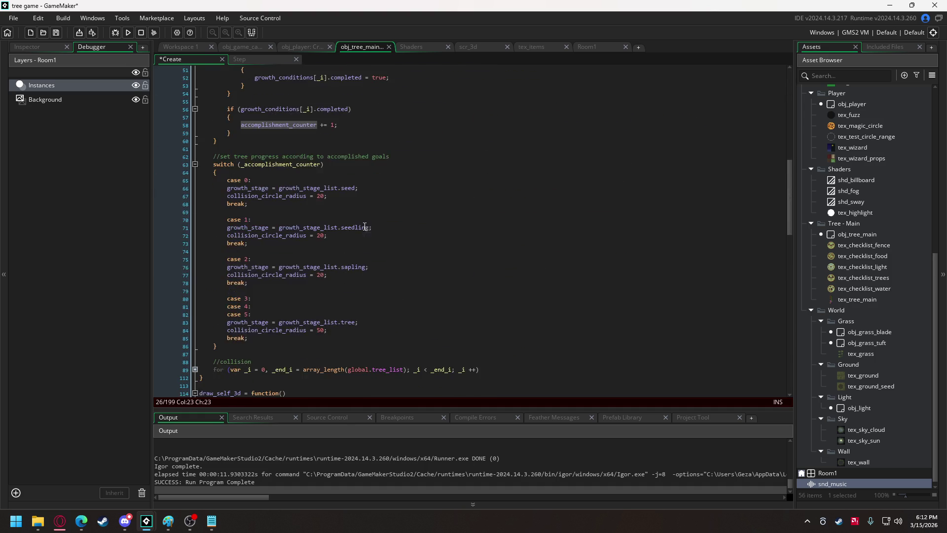
pyautogui.scroll(-3, 289, 278)
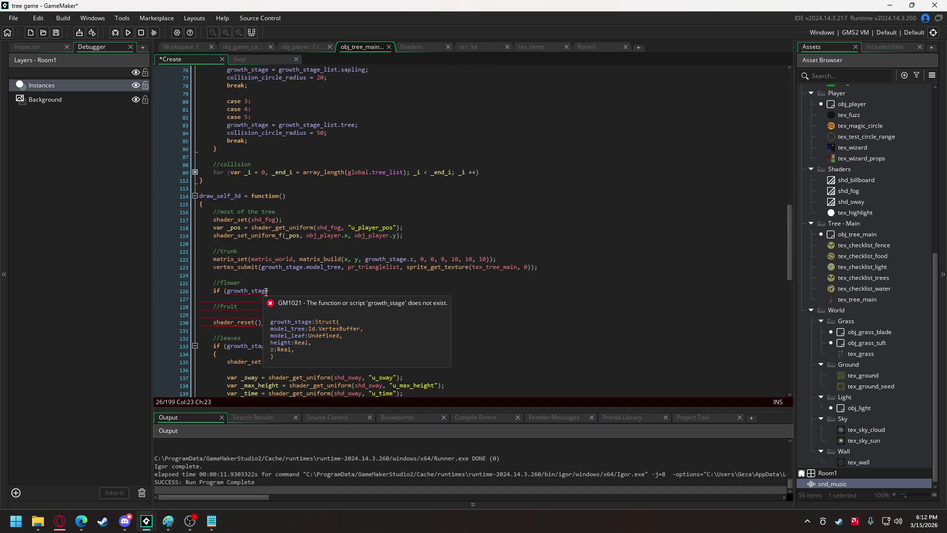
# Change the flower check to if (accomplishment_counter == 4) and open an empty block
pyautogui.doubleClick(247, 291)
pyautogui.hotkey('ctrl', 'v')
pyautogui.write('==')
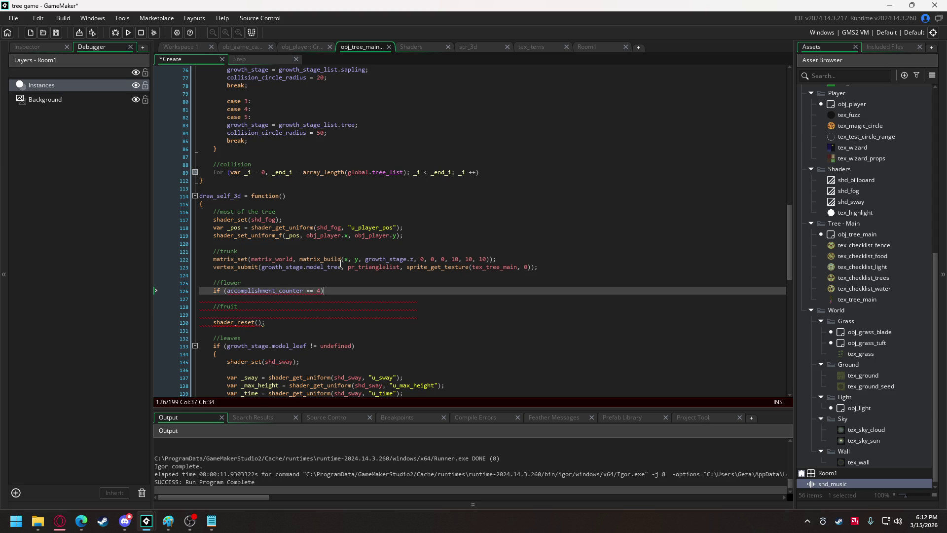
pyautogui.press('Return')
pyautogui.write('{')
pyautogui.press('Return')
pyautogui.press('Return')
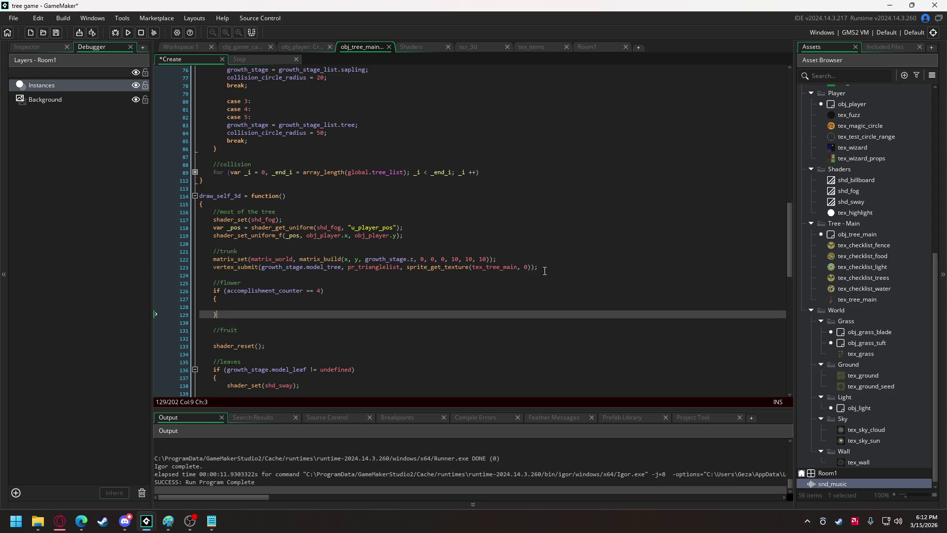
# Copy the two trunk drawing lines into the flower block and align their indentation
pyautogui.moveTo(545, 271); pyautogui.dragTo(213, 257)
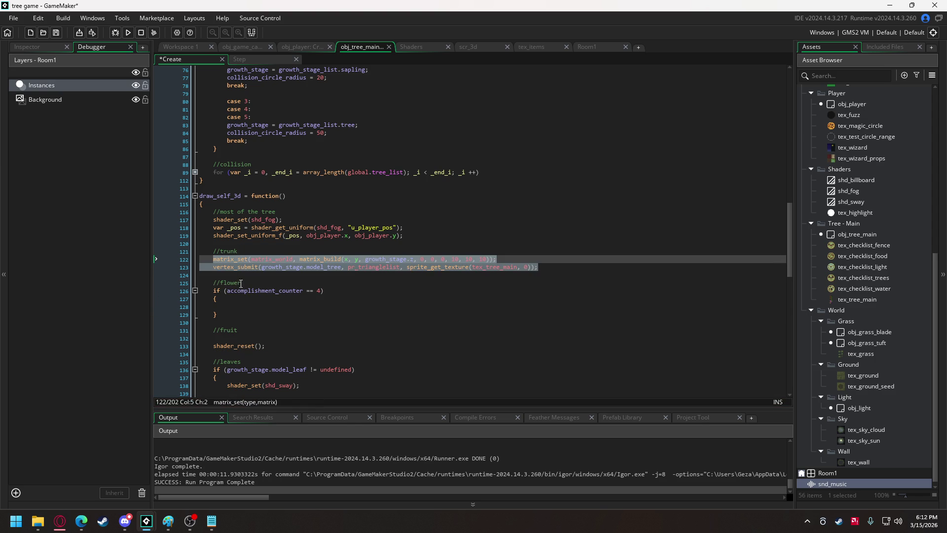
pyautogui.hotkey('ctrl', 'c')
pyautogui.click(232, 307)
pyautogui.hotkey('ctrl', 'v')
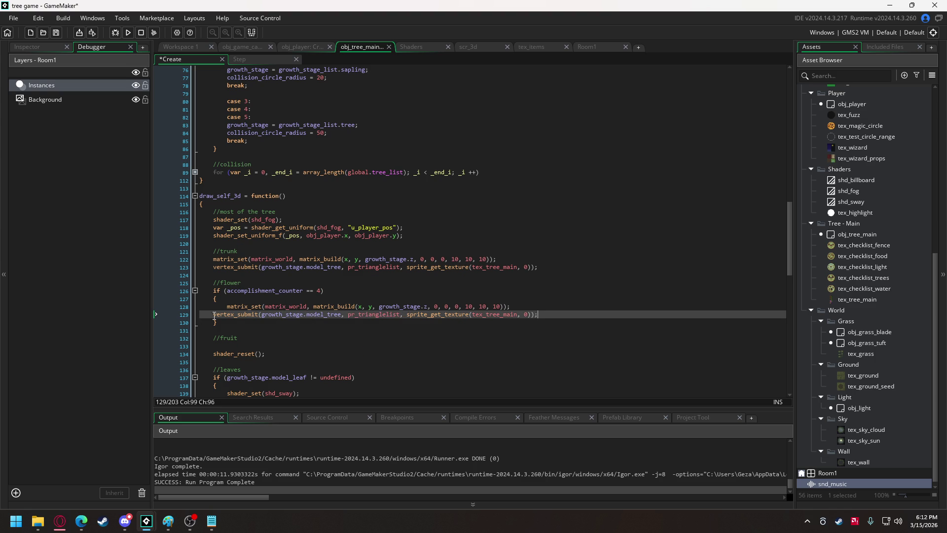
pyautogui.click(214, 314)
pyautogui.press('Tab')
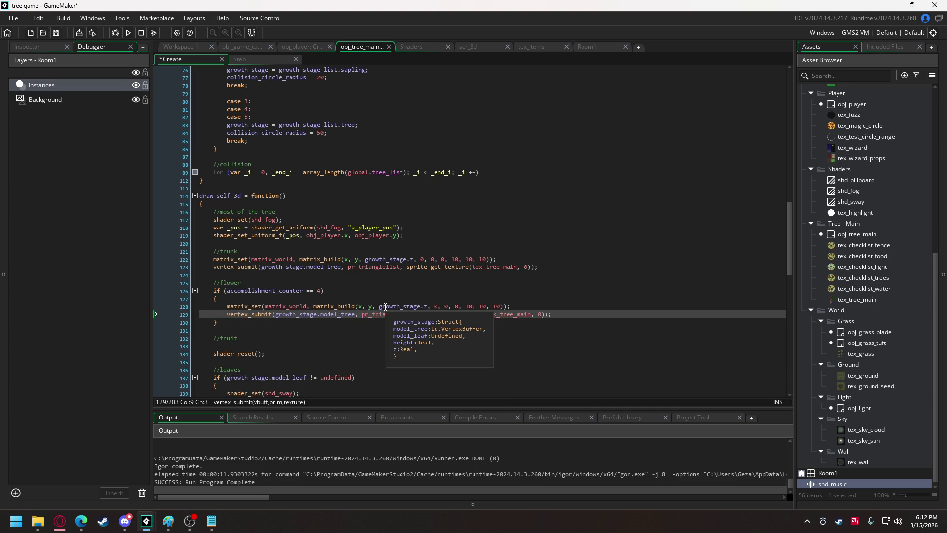
# Place the flower at x + 100 with a height of 100 in matrix_build
pyautogui.click(380, 307)
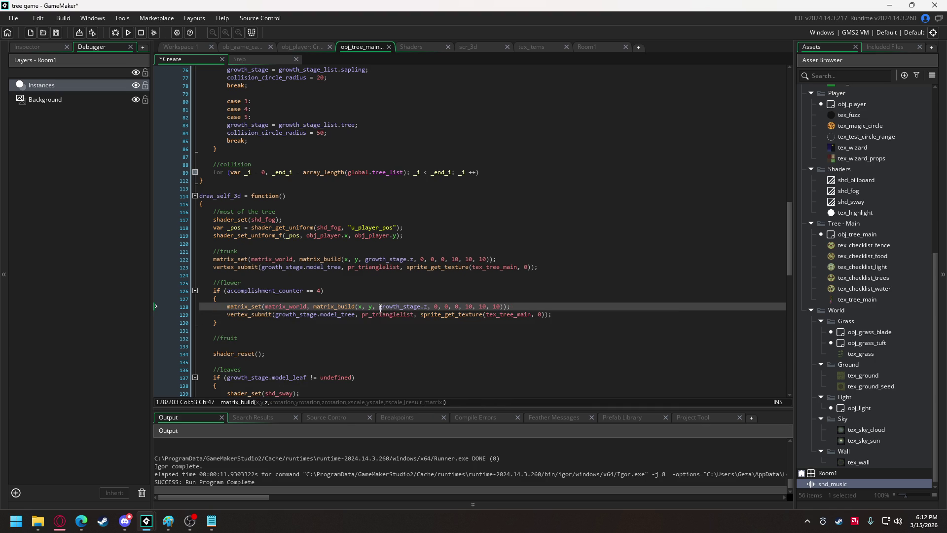
pyautogui.moveTo(379, 306); pyautogui.dragTo(424, 308)
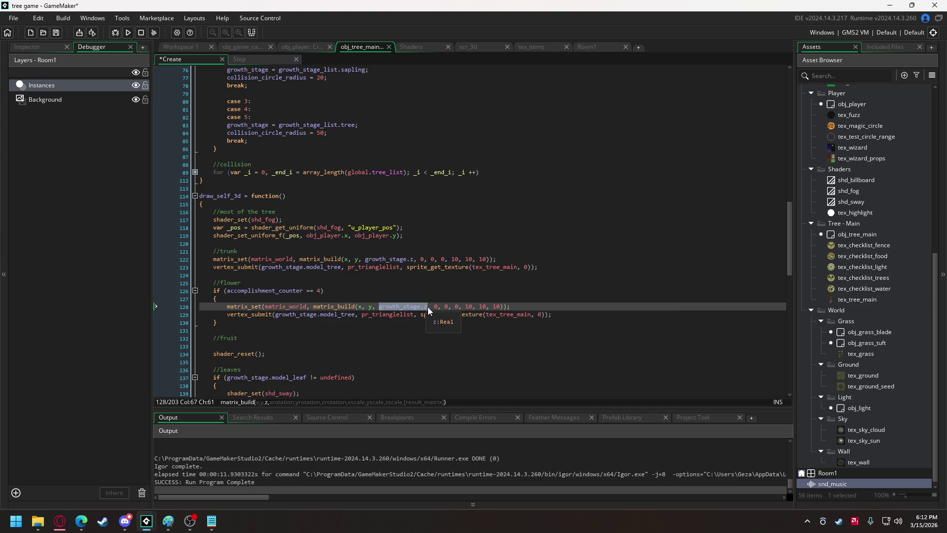
pyautogui.write('100')
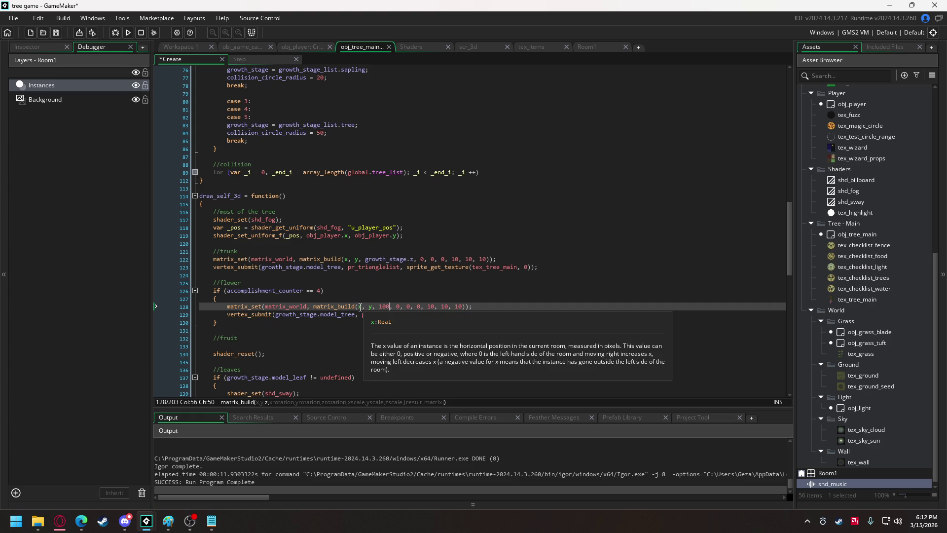
pyautogui.click(363, 306)
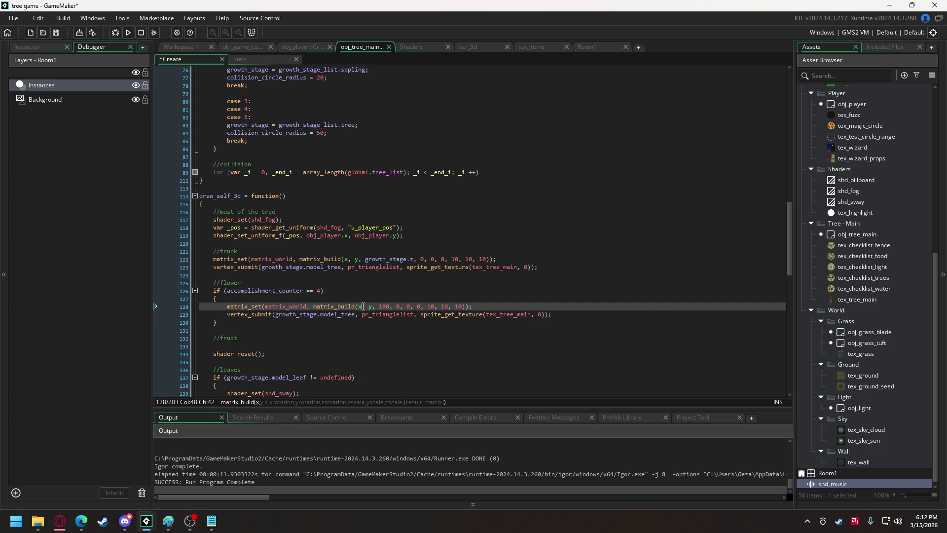
pyautogui.write('+ 100')
# Make the flower block submit obj_game_camera.model_tree_main_flower
pyautogui.moveTo(340, 314); pyautogui.dragTo(354, 313)
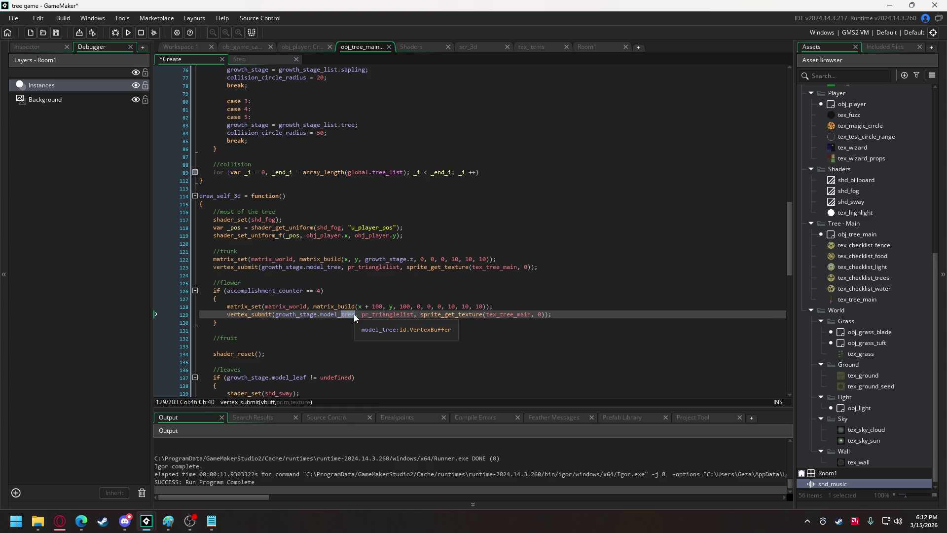
pyautogui.doubleClick(354, 314)
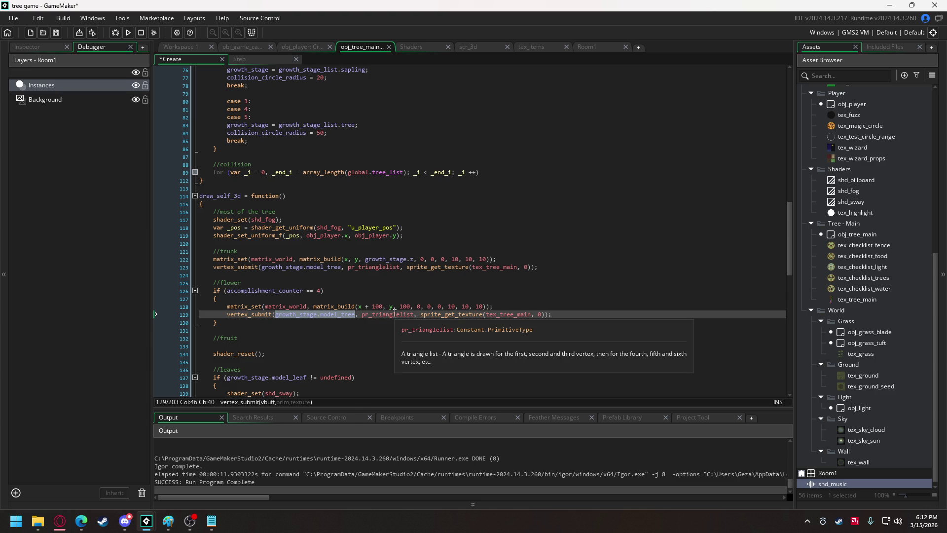
pyautogui.write('obj_ga')
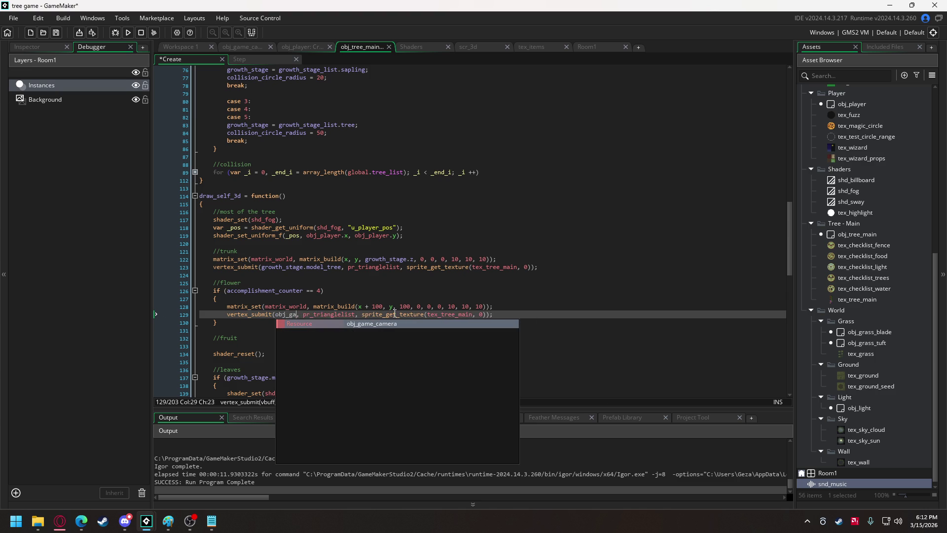
pyautogui.press('Return')
pyautogui.write('.')
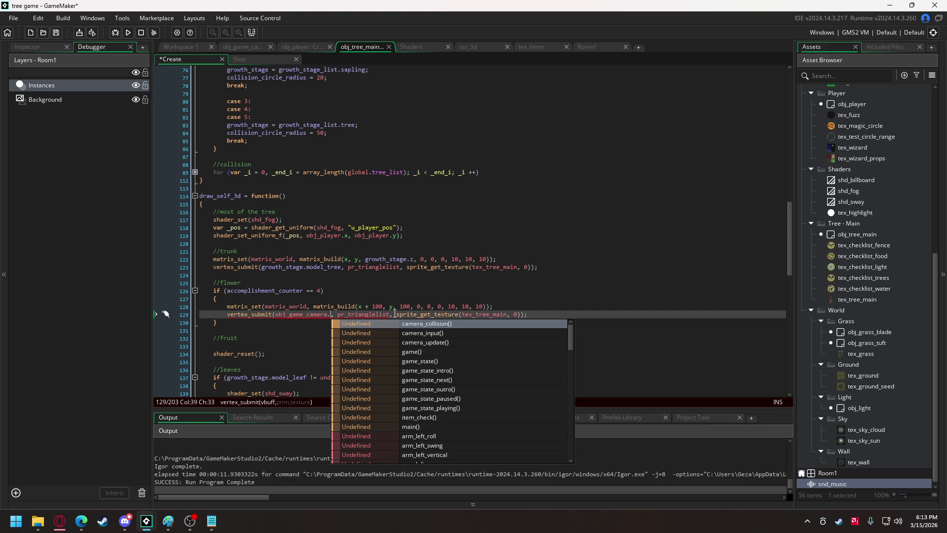
pyautogui.write('model_tre')
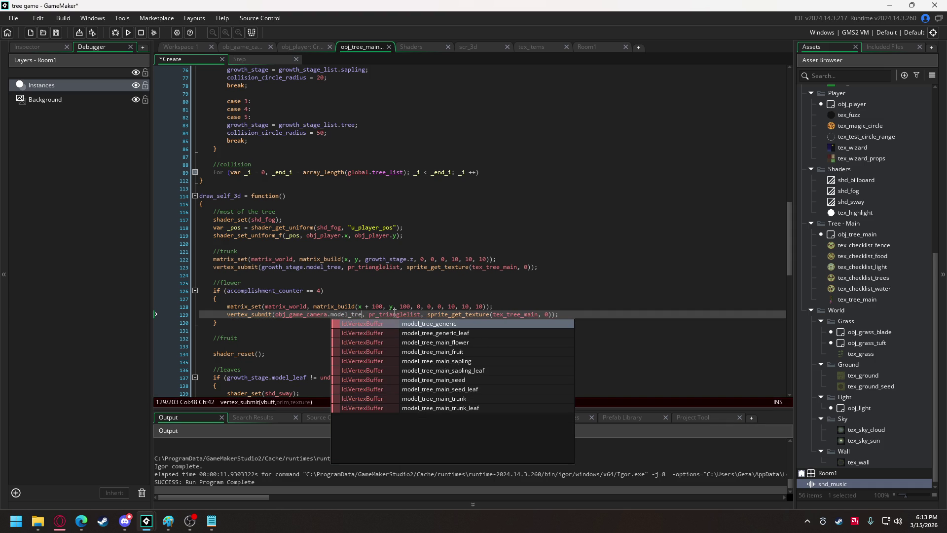
pyautogui.press('Down')
pyautogui.press('Down')
pyautogui.press('Return')
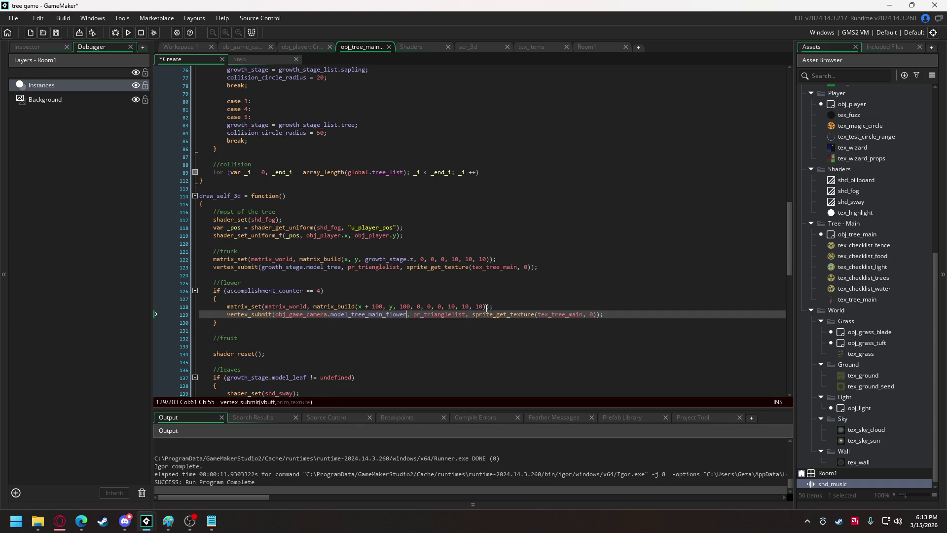
# Duplicate the flower block under //fruit, set it to == 5, and draw model_tree_main_fruit
pyautogui.moveTo(218, 326); pyautogui.dragTo(215, 292)
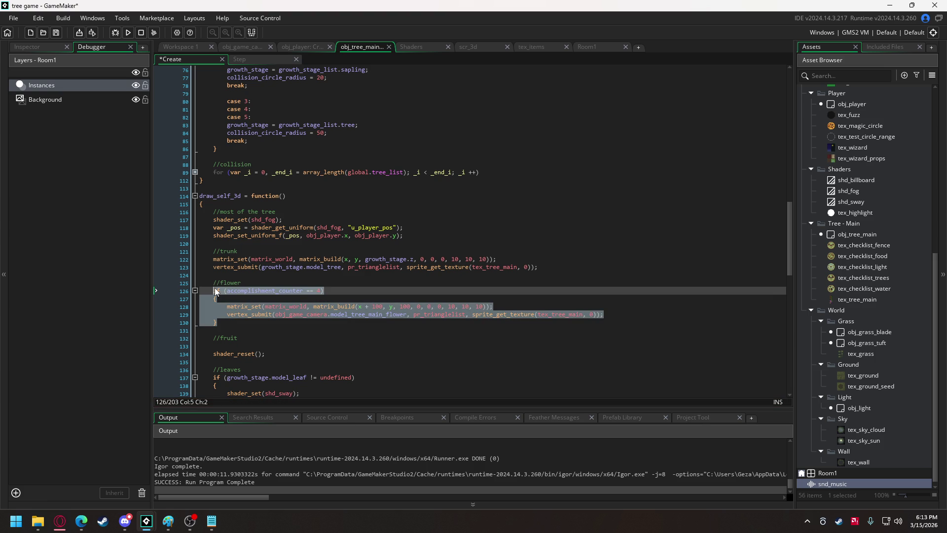
pyautogui.click(278, 357)
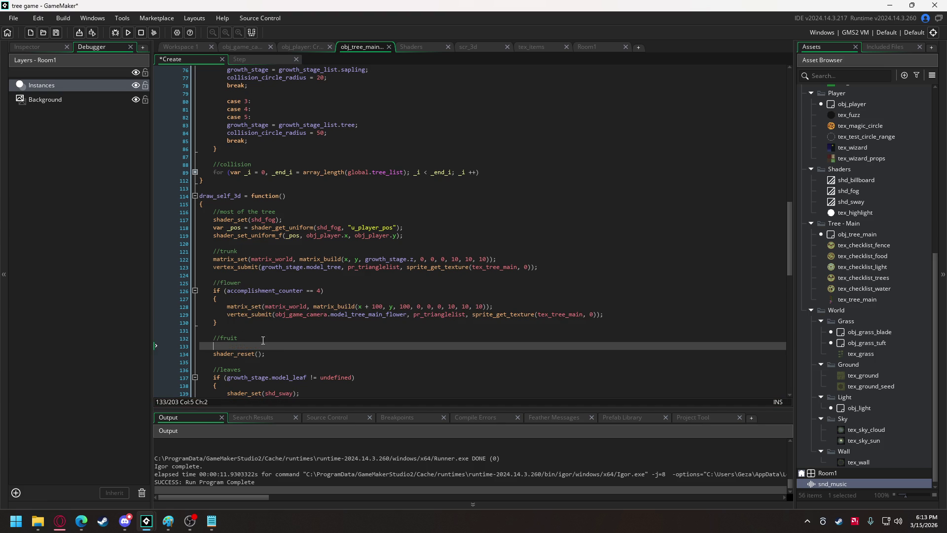
pyautogui.click(263, 338)
pyautogui.press('Return')
pyautogui.hotkey('ctrl', 'v')
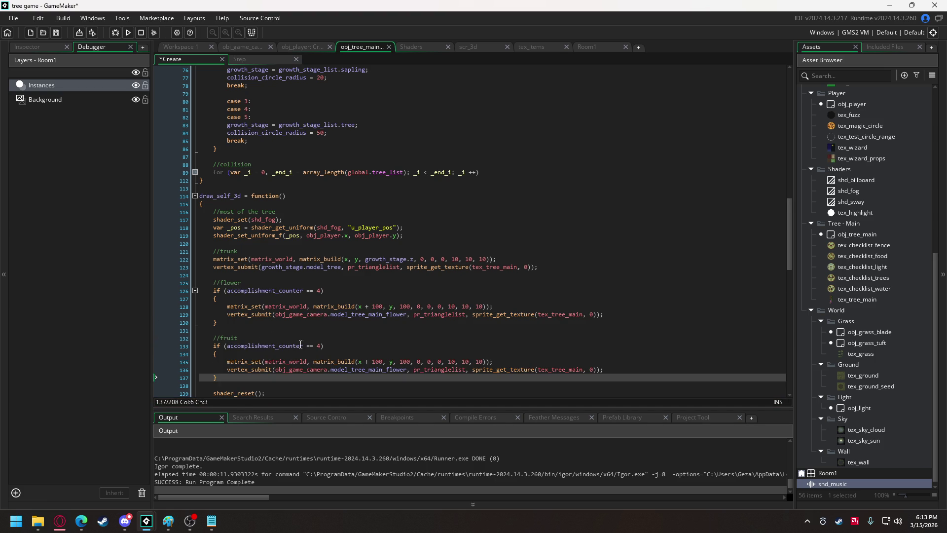
pyautogui.click(319, 345)
pyautogui.write('5')
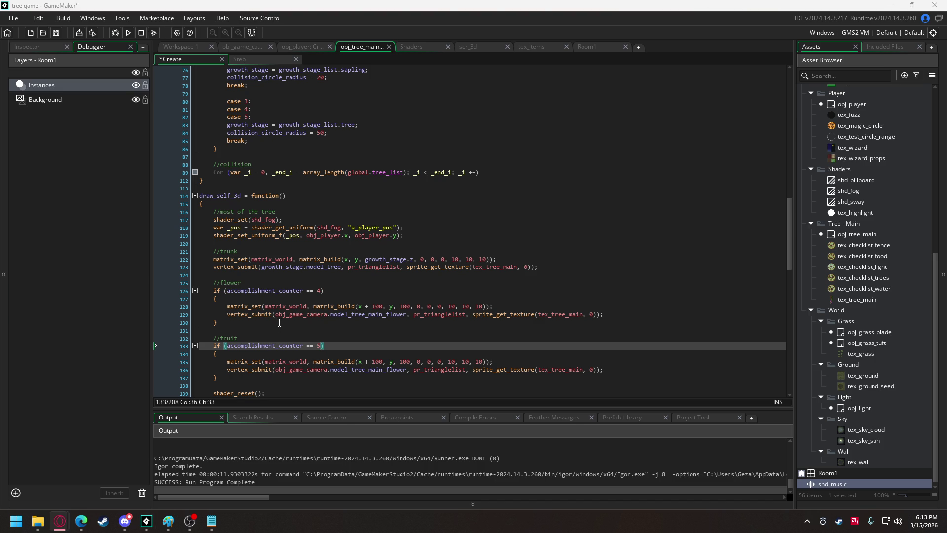
pyautogui.scroll(-2, 313, 334)
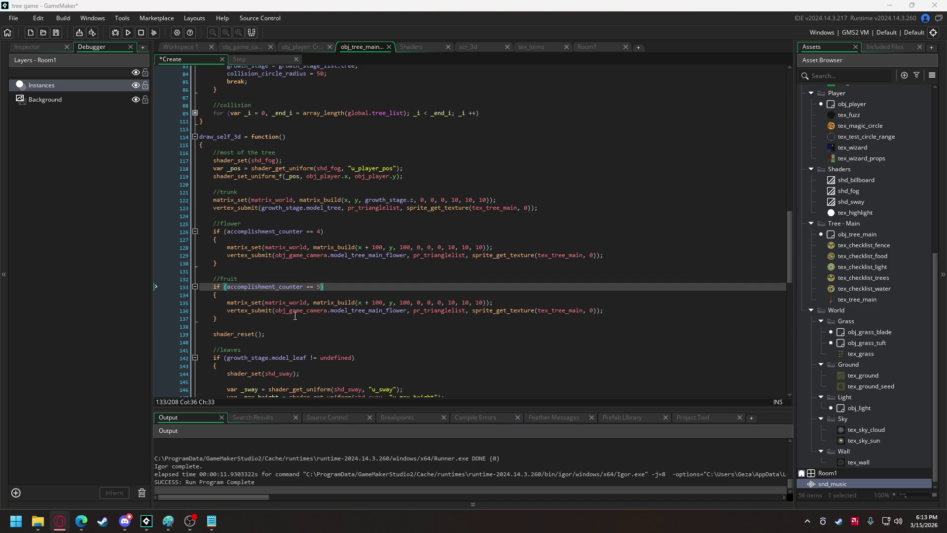
pyautogui.click(390, 313)
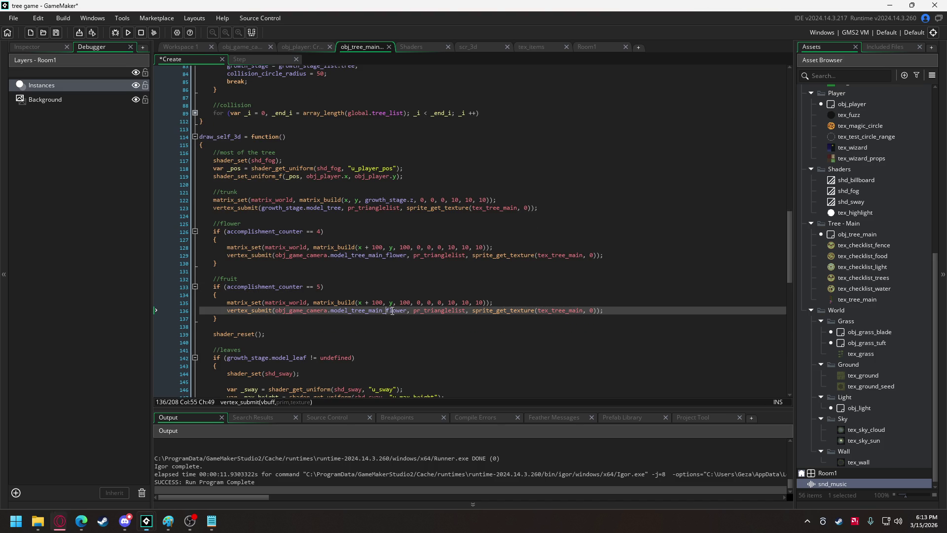
pyautogui.press('Delete')
pyautogui.press('Delete')
pyautogui.press('Delete')
pyautogui.write('ru')
pyautogui.press('Return')
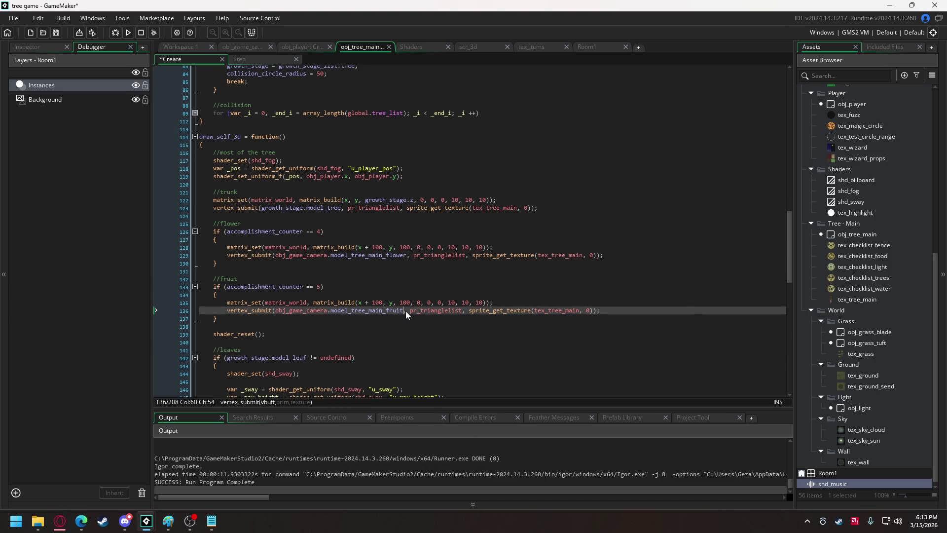
# Run the game, dismiss the resulting code error, and inspect the counter variable
pyautogui.click(129, 33)
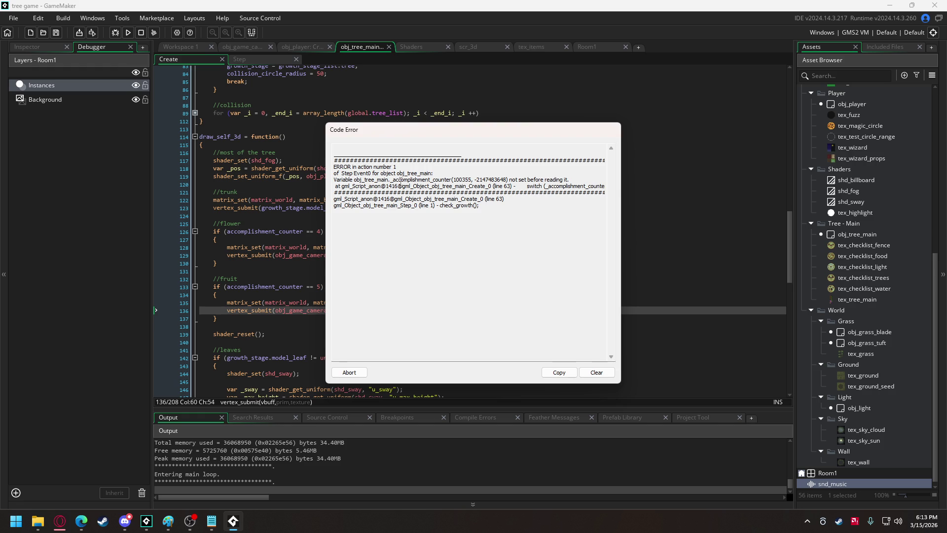
pyautogui.click(350, 373)
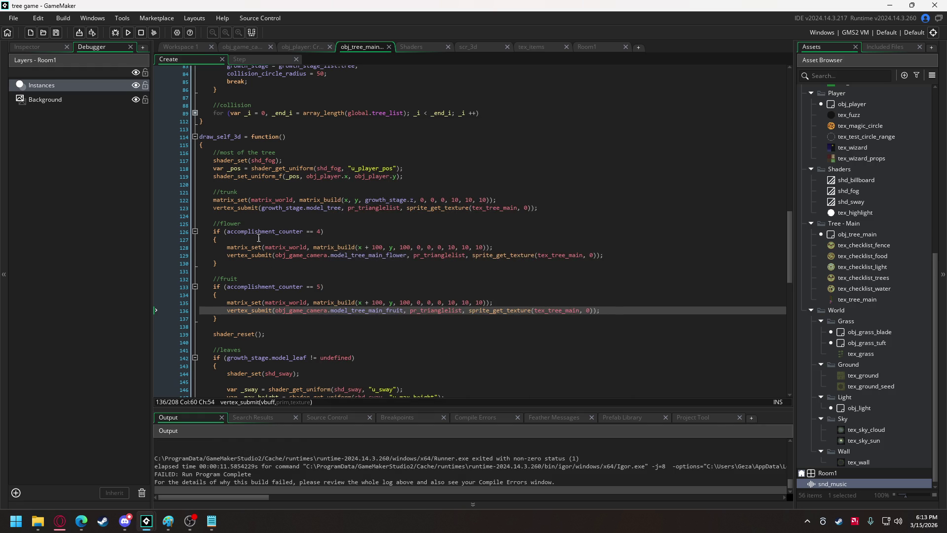
pyautogui.scroll(10, 258, 238)
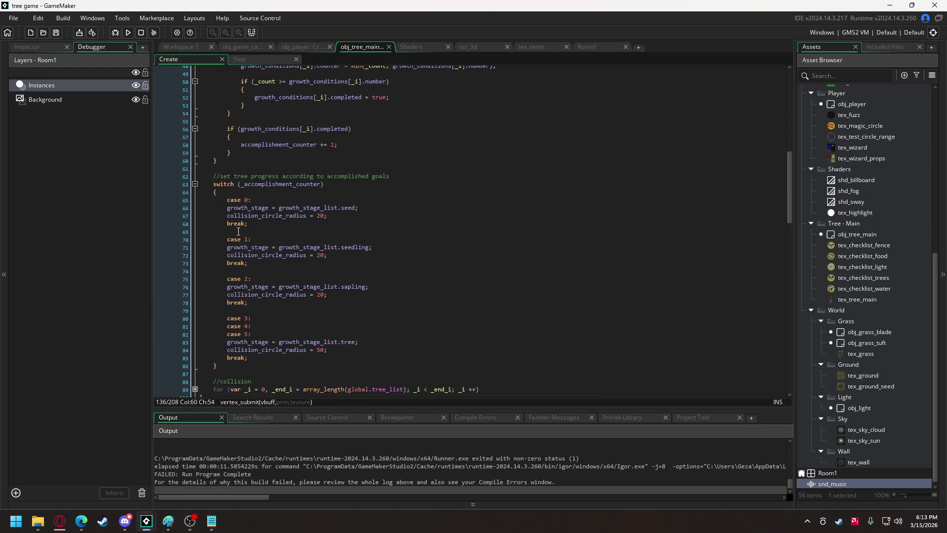
pyautogui.click(245, 185)
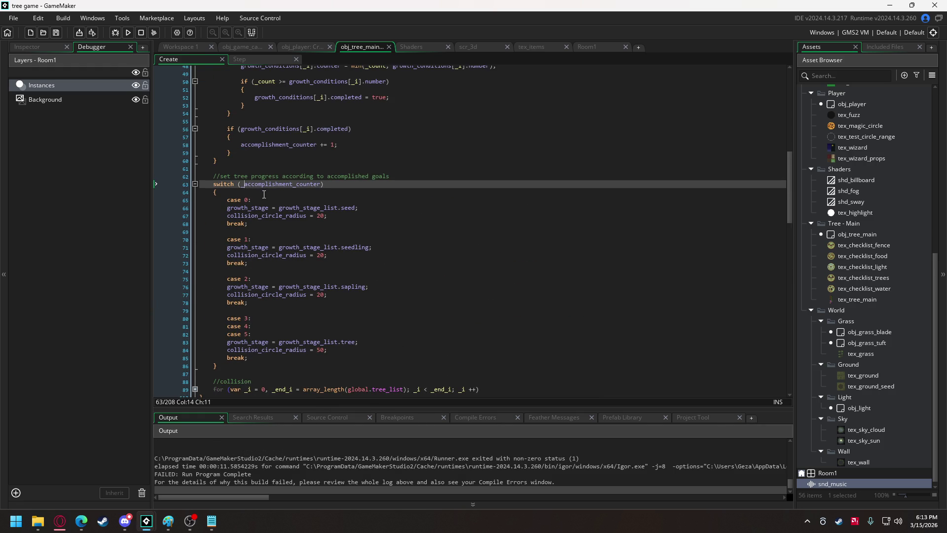
# Change every growth condition's completed: false to true
pyautogui.scroll(10, 288, 174)
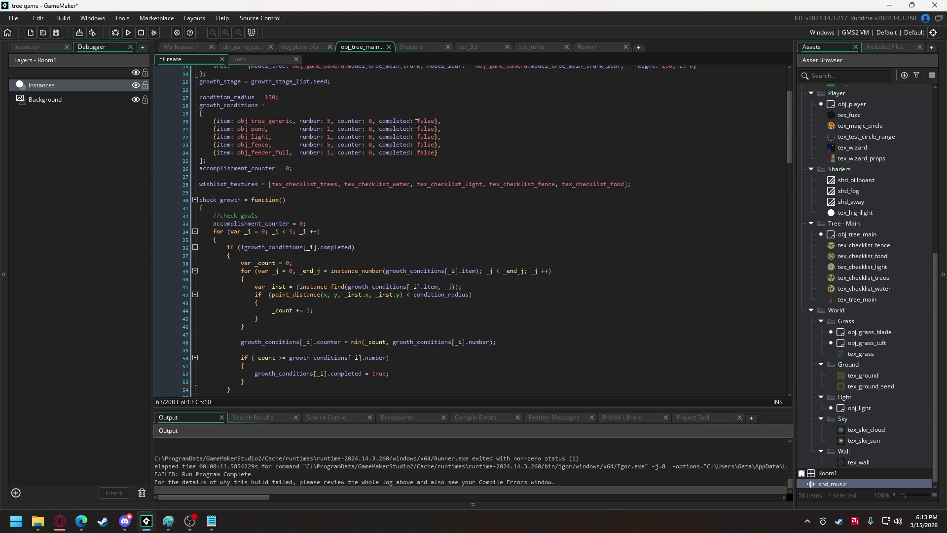
pyautogui.moveTo(417, 122); pyautogui.dragTo(433, 147)
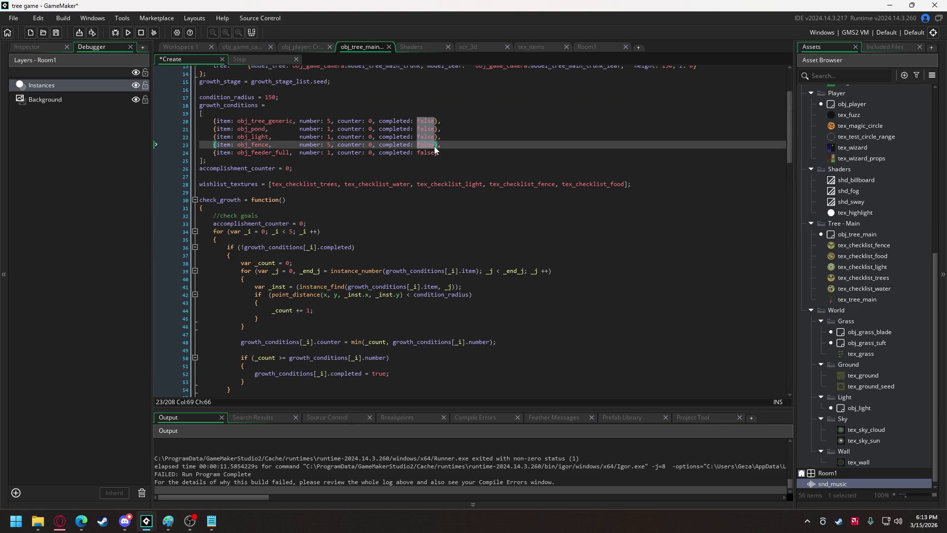
pyautogui.write('true')
# Comment out the goal-checking block with Ctrl+K and run the game
pyautogui.scroll(-4, 226, 157)
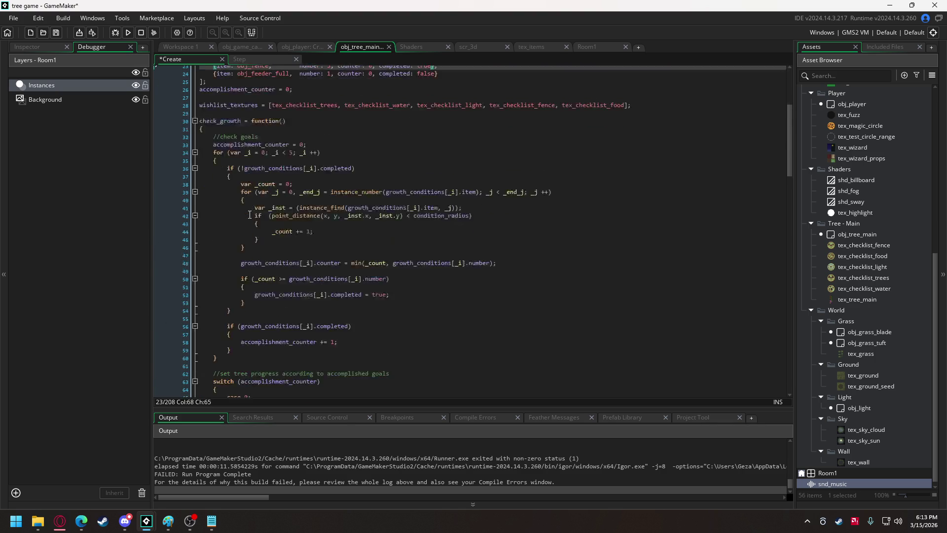
pyautogui.moveTo(226, 148); pyautogui.dragTo(240, 293)
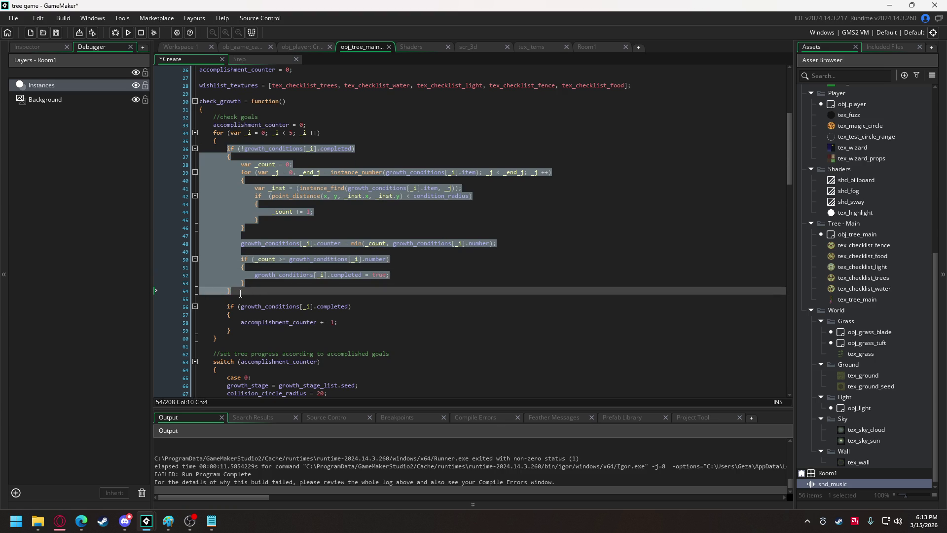
pyautogui.hotkey('ctrl', 'k')
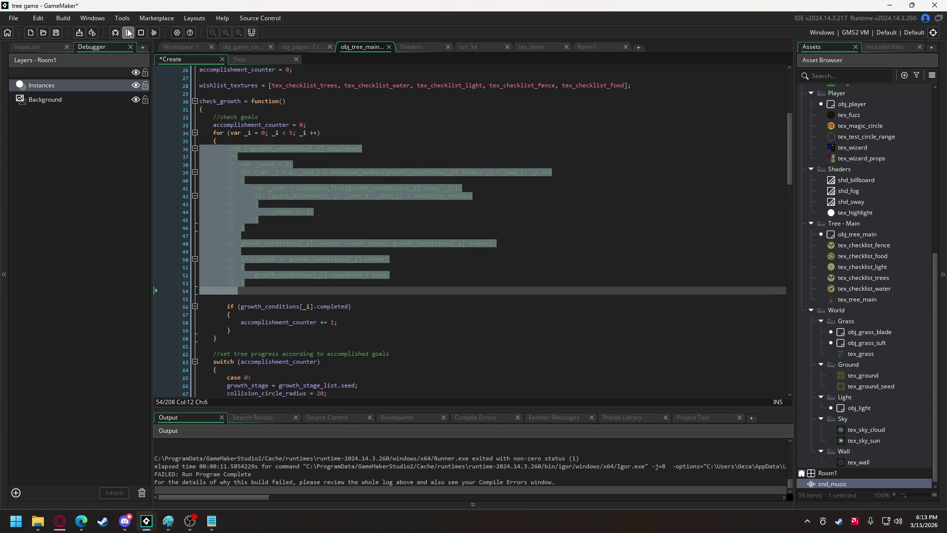
pyautogui.click(128, 32)
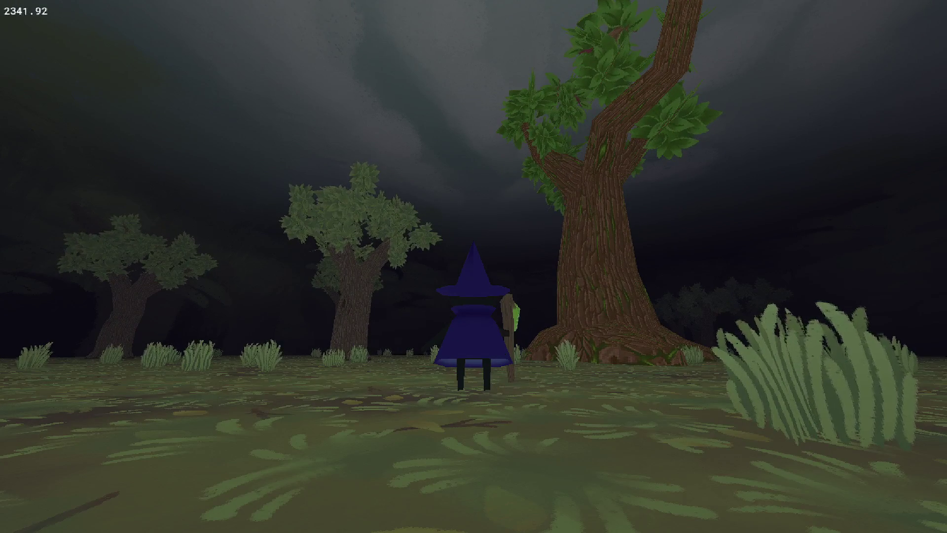
# Relaunch the game and walk the witch with S, W and D around the big tree
pyautogui.press('Escape')
pyautogui.click(130, 32)
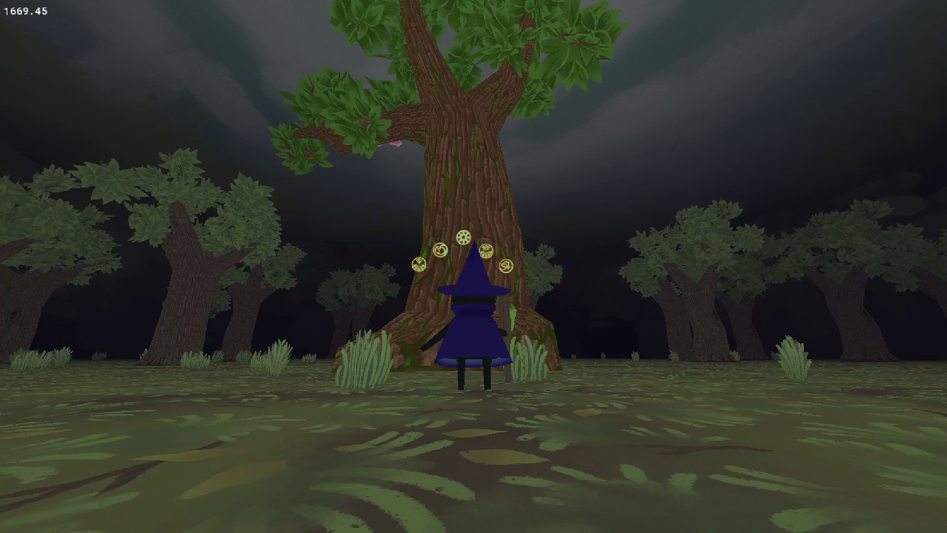
pyautogui.press('s')
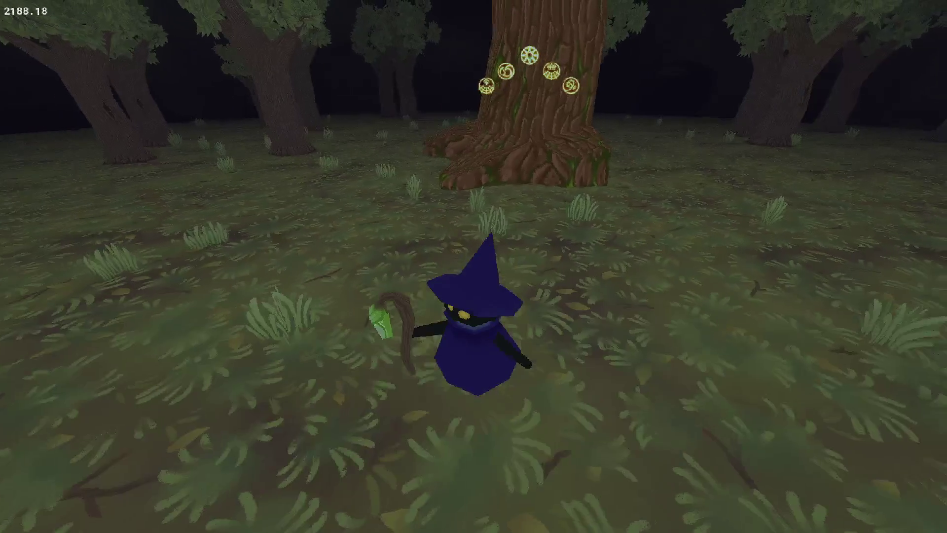
pyautogui.press('w')
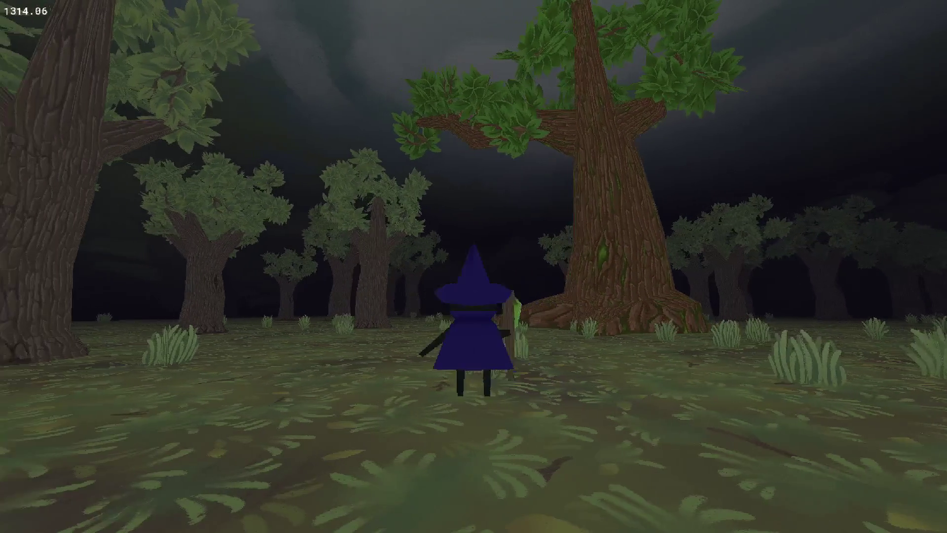
pyautogui.press('d')
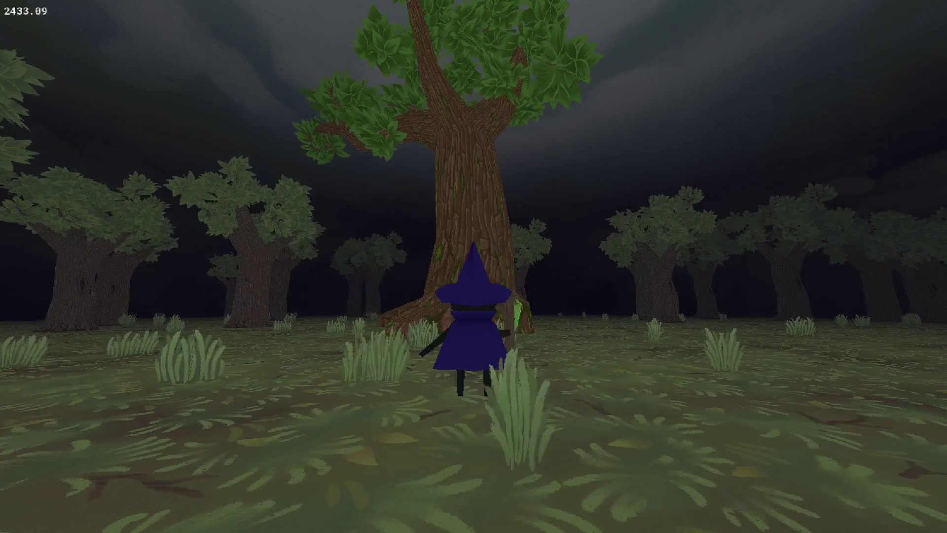
# Close the game, scroll the obj_tree_main code, and switch to the Room1 room editor
pyautogui.press('Escape')
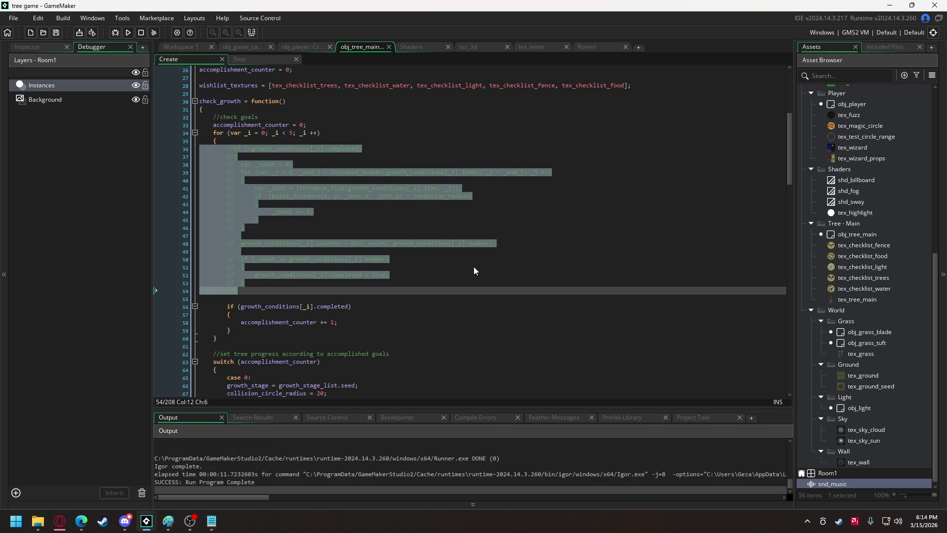
pyautogui.scroll(-12, 444, 266)
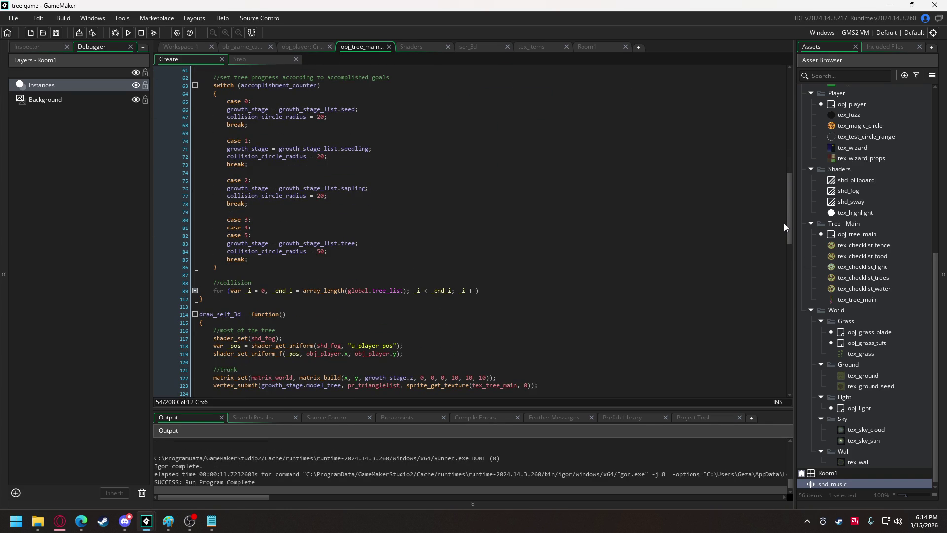
pyautogui.moveTo(791, 223); pyautogui.dragTo(788, 229)
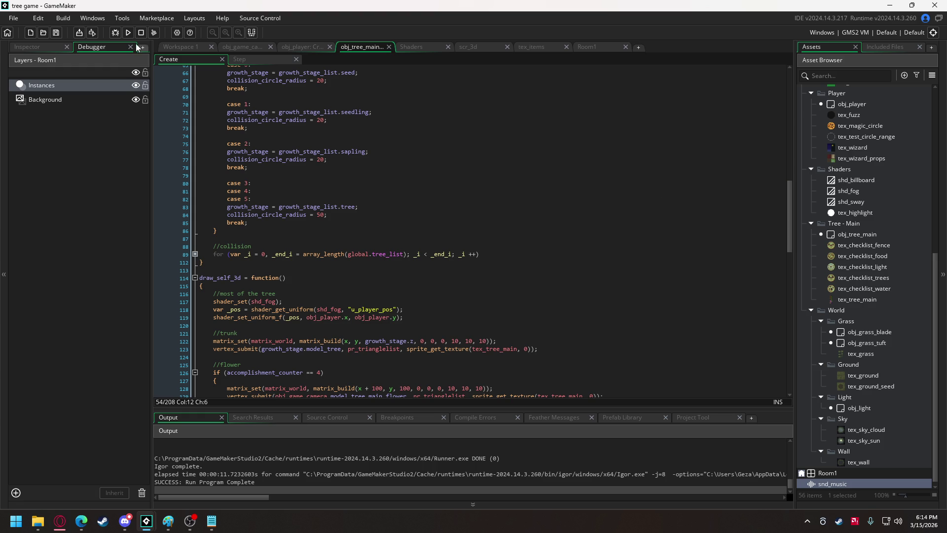
pyautogui.click(585, 47)
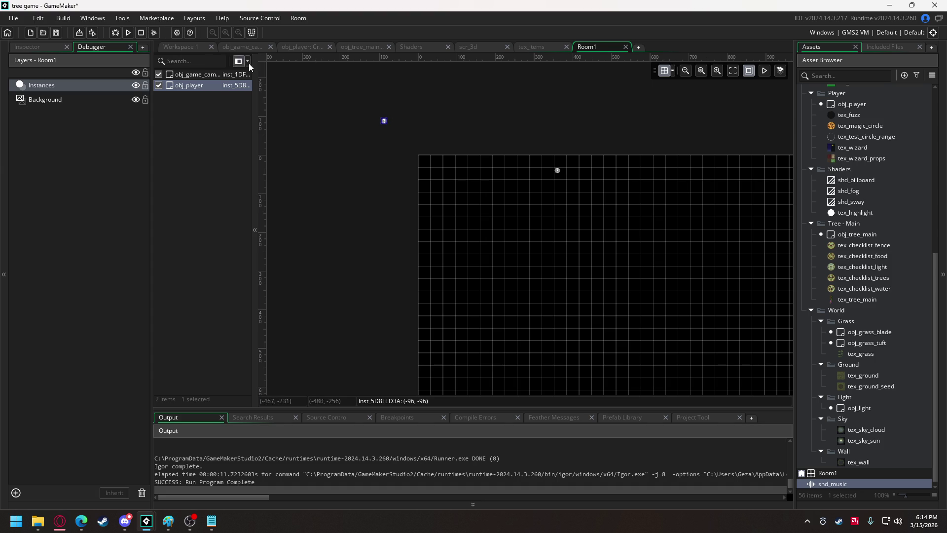
# Change the camera's starting yaw from 0 to 315 in obj_game_camera's Create code and run
pyautogui.click(241, 46)
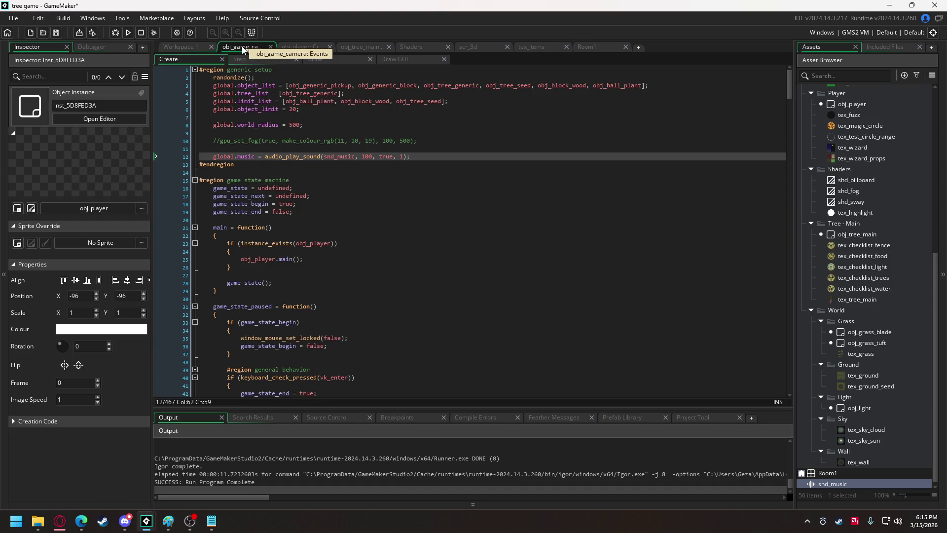
pyautogui.scroll(-20, 789, 113)
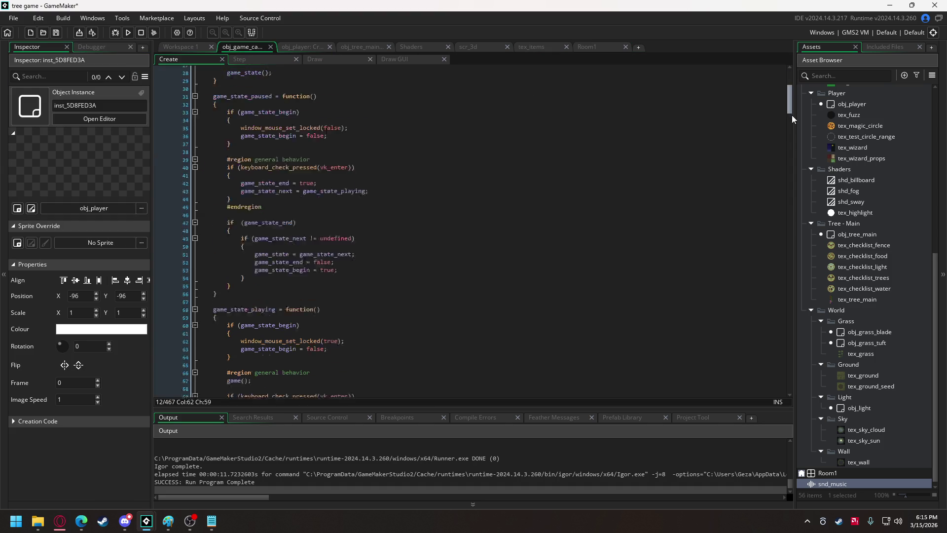
pyautogui.scroll(-20, 770, 134)
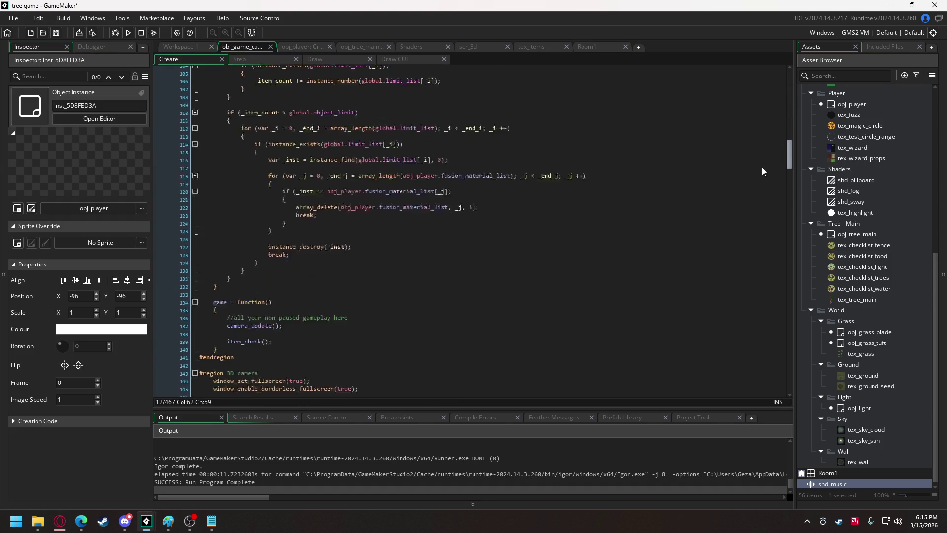
pyautogui.scroll(13, 756, 187)
pyautogui.scroll(-13, 755, 158)
pyautogui.scroll(5, 752, 185)
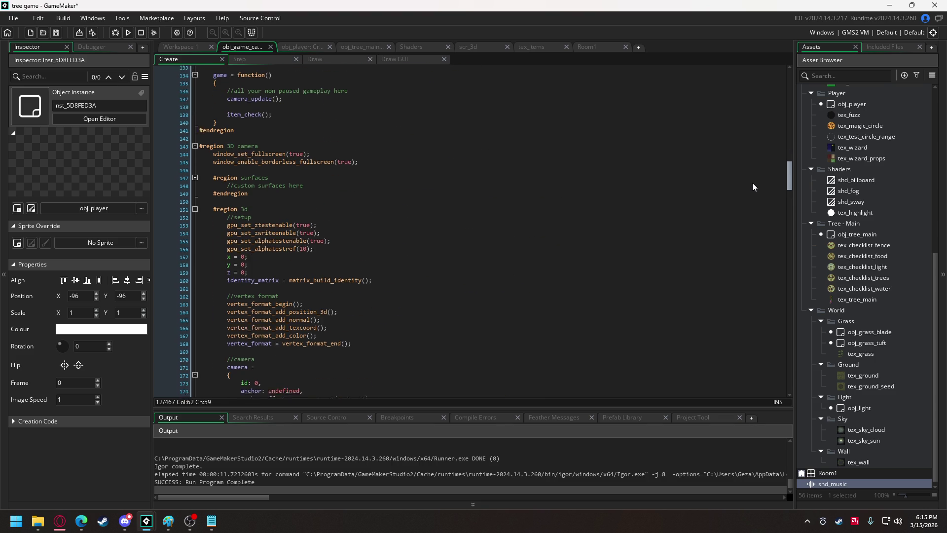
pyautogui.scroll(-10, 751, 194)
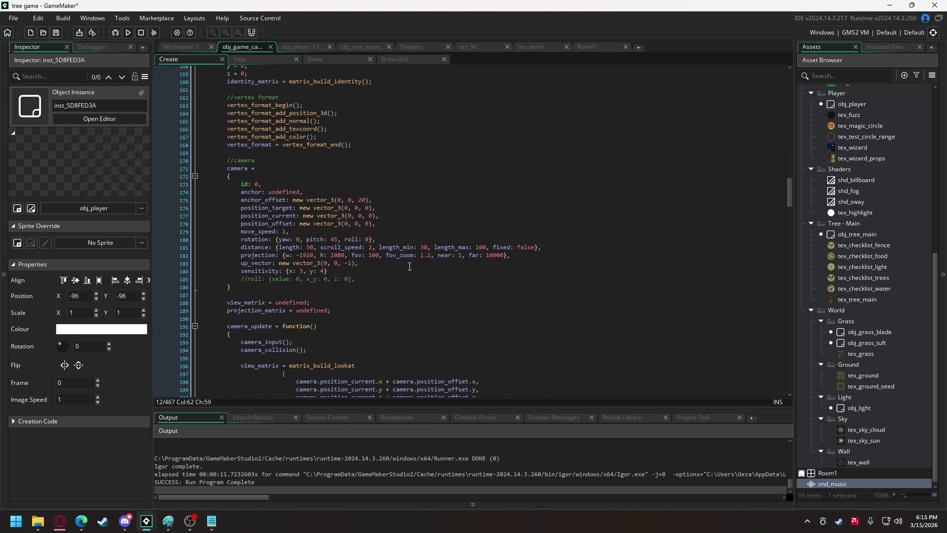
pyautogui.doubleClick(301, 240)
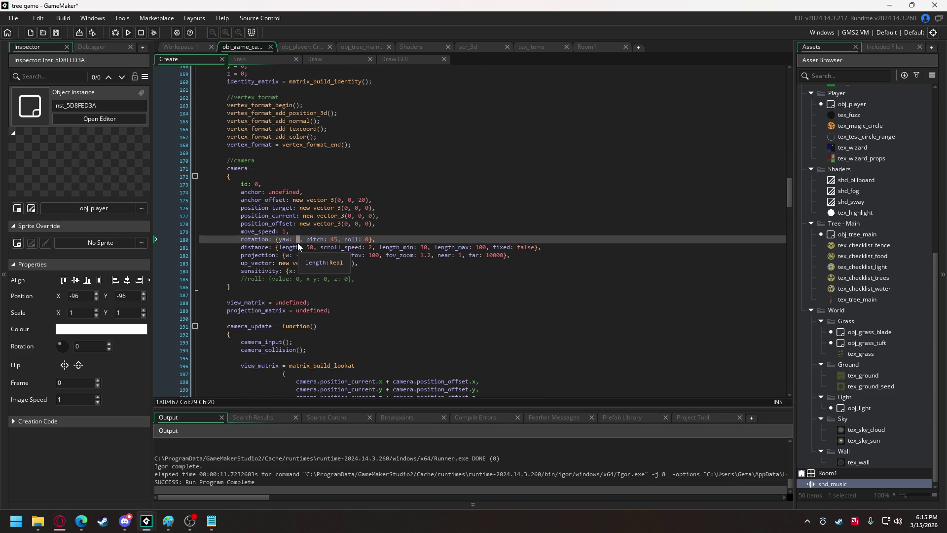
pyautogui.write('315')
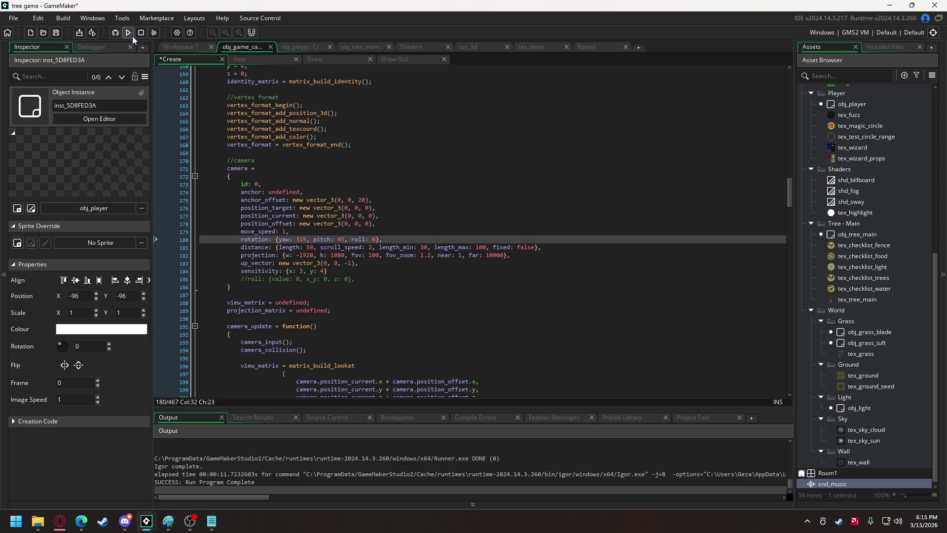
pyautogui.click(131, 36)
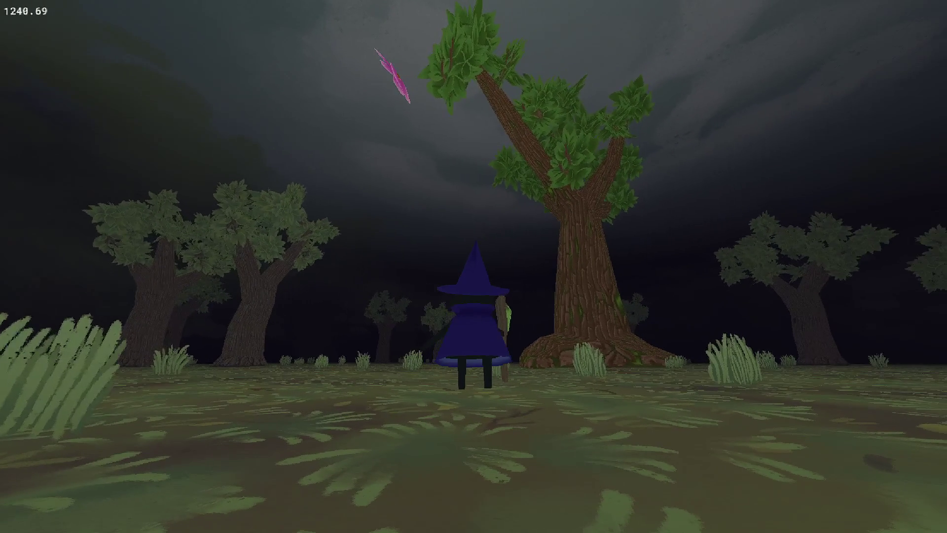
pyautogui.press('w')
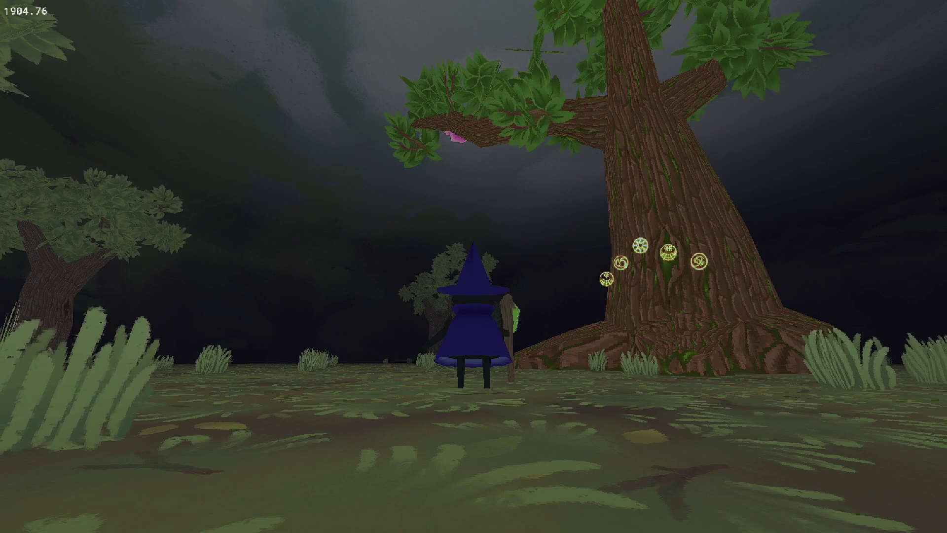
# Remove the flower's + 100 x offset, replace its height 100 with z, and rerun the game
pyautogui.press('Escape')
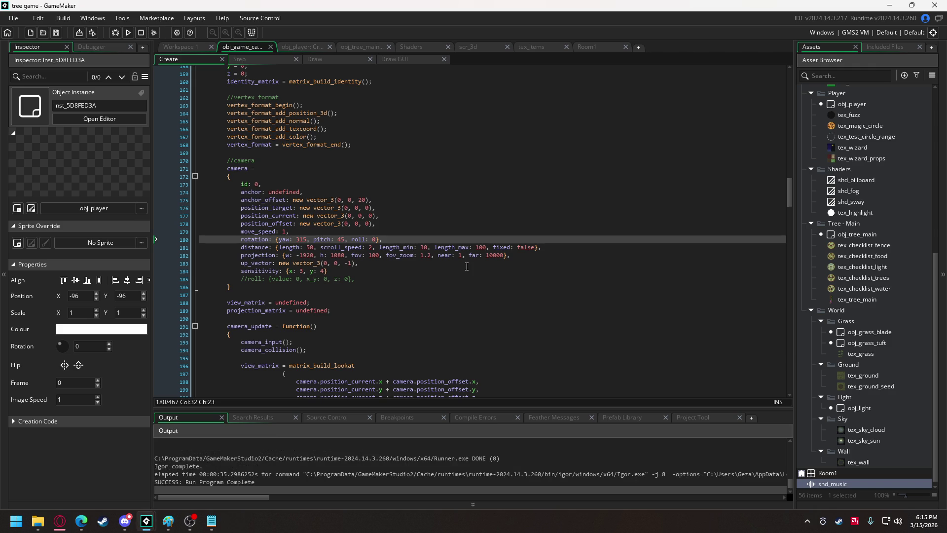
pyautogui.scroll(5, 266, 198)
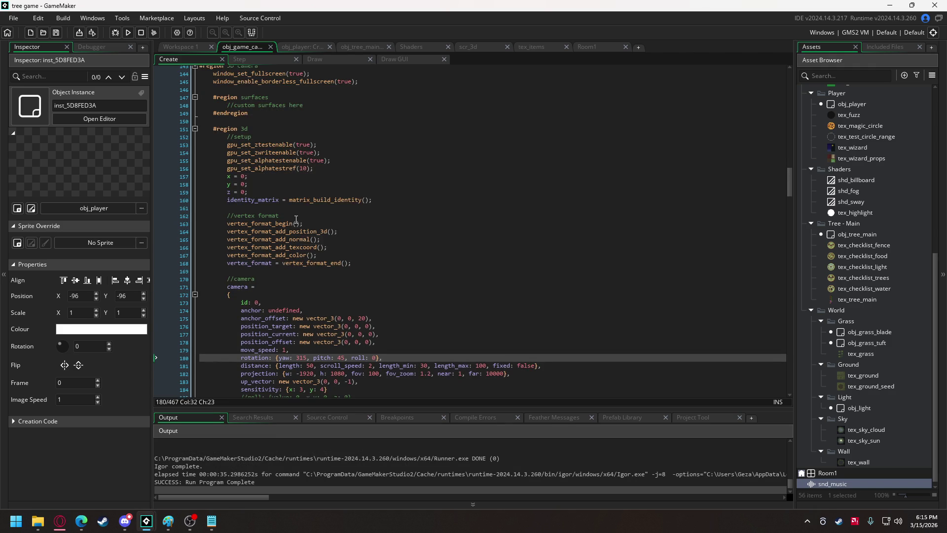
pyautogui.scroll(-3, 296, 219)
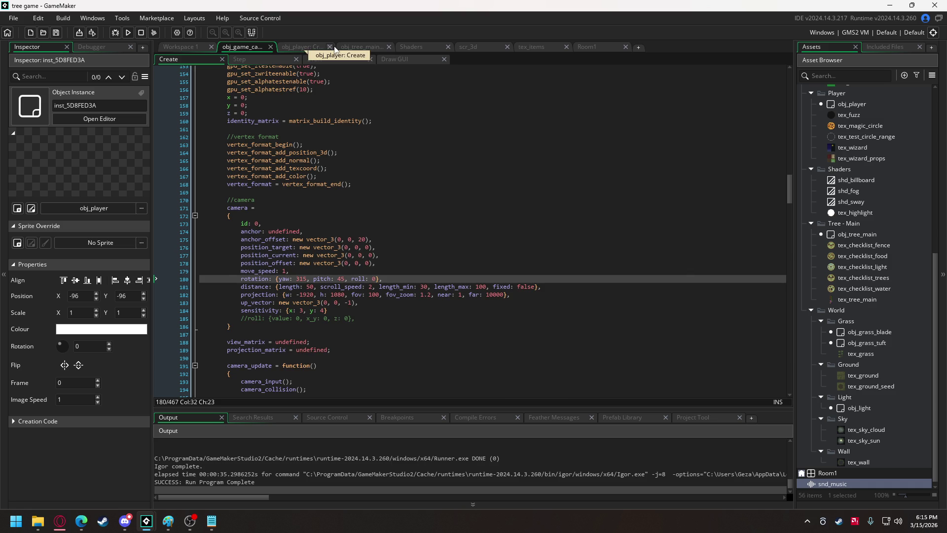
pyautogui.click(347, 47)
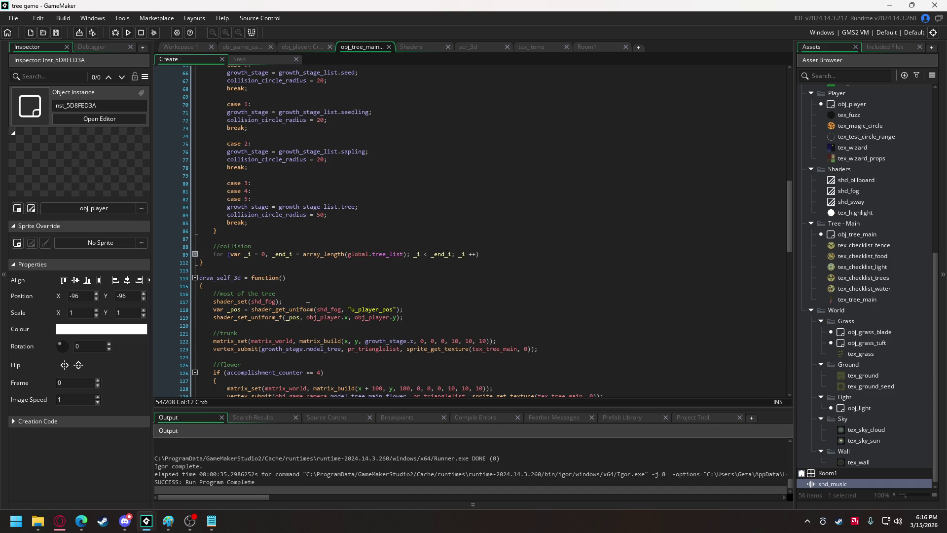
pyautogui.scroll(-1, 308, 306)
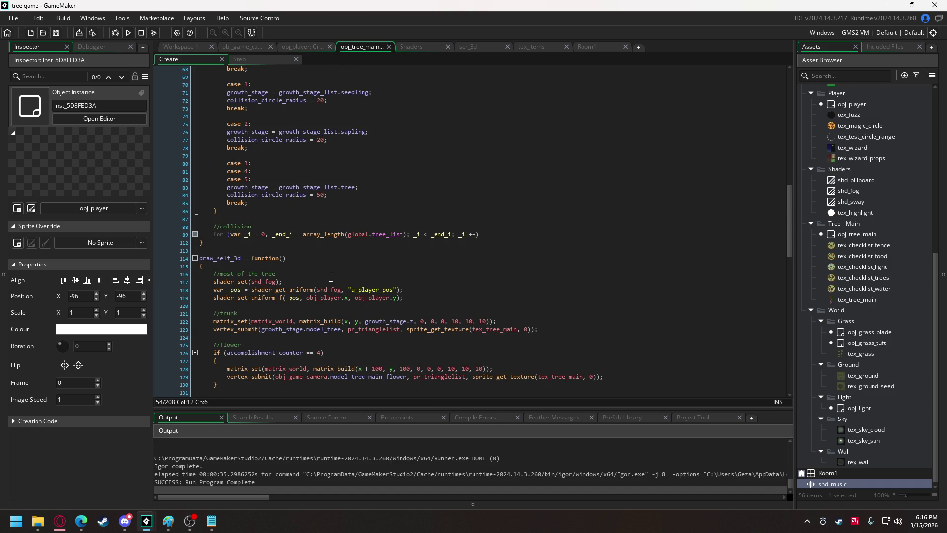
pyautogui.scroll(-5, 310, 259)
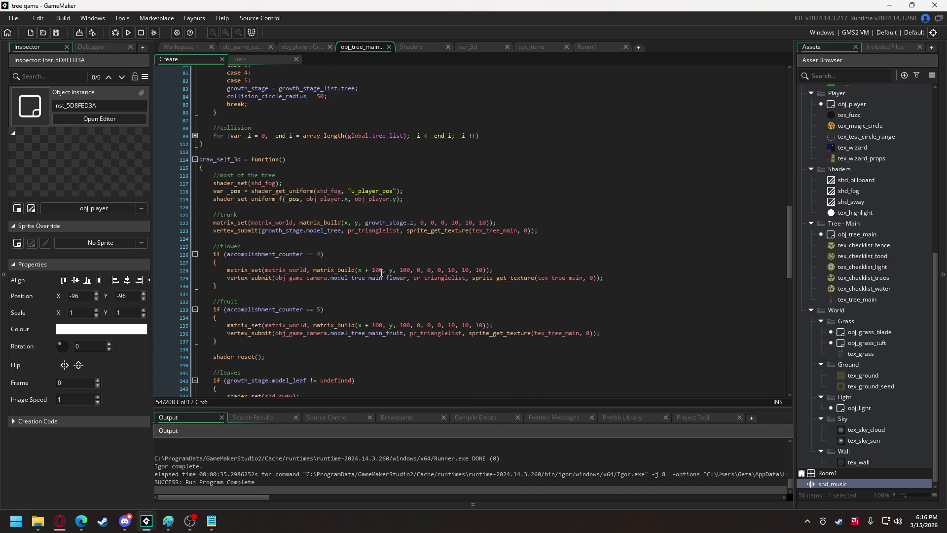
pyautogui.moveTo(382, 269); pyautogui.dragTo(368, 271)
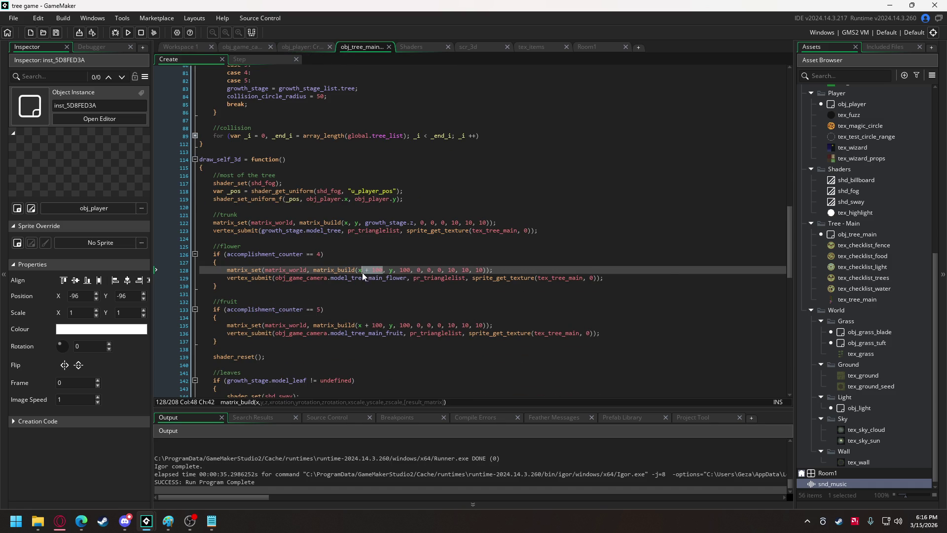
pyautogui.press('BackSpace')
pyautogui.press('BackSpace')
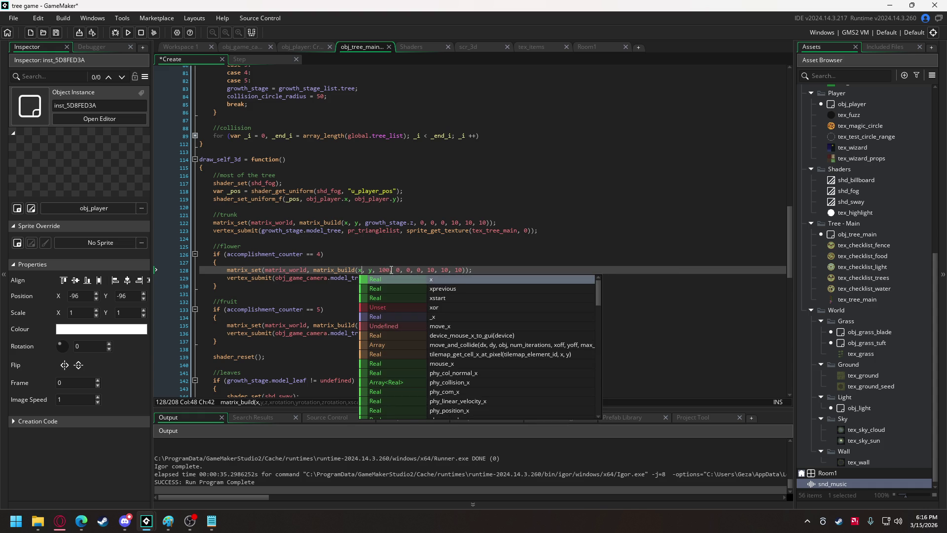
pyautogui.click(384, 271)
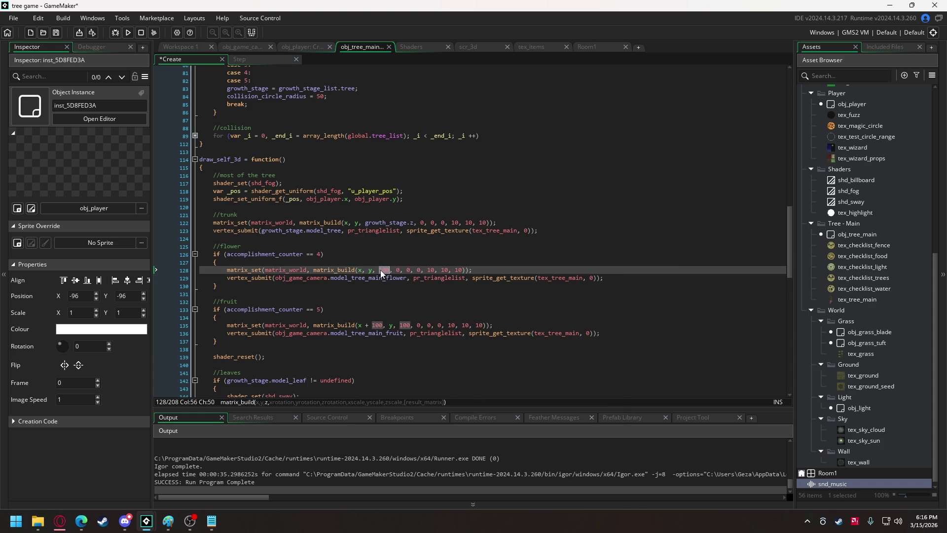
pyautogui.press('BackSpace')
pyautogui.press('BackSpace')
pyautogui.press('BackSpace')
pyautogui.write('z')
pyautogui.click(131, 31)
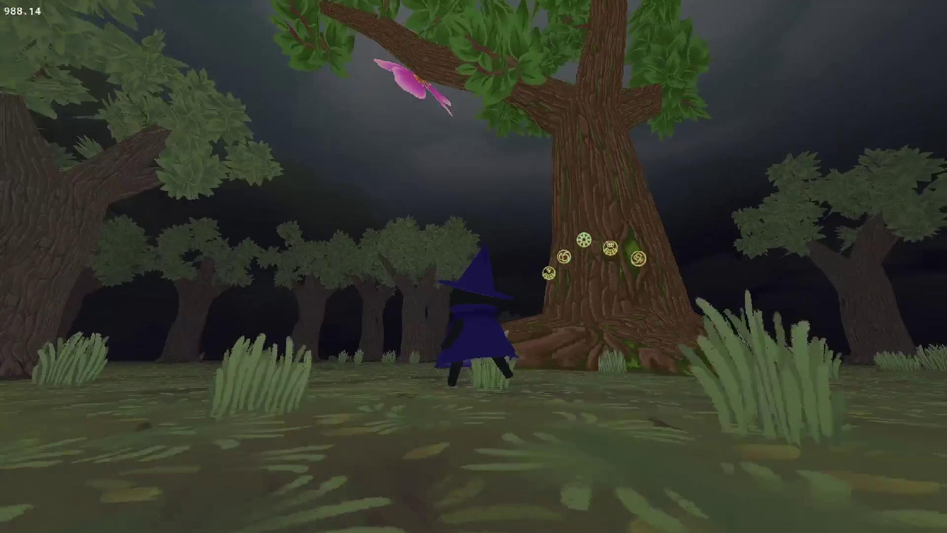
pyautogui.press('w')
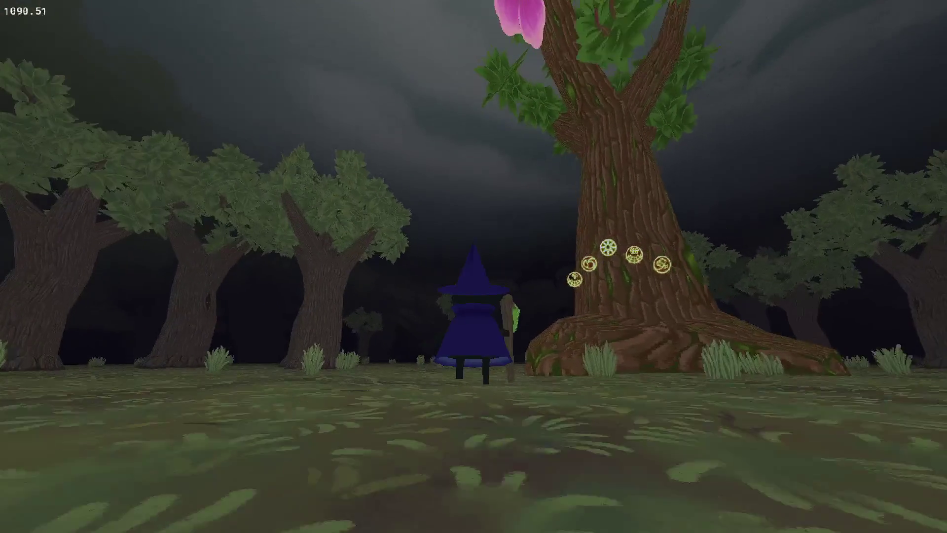
pyautogui.press('s')
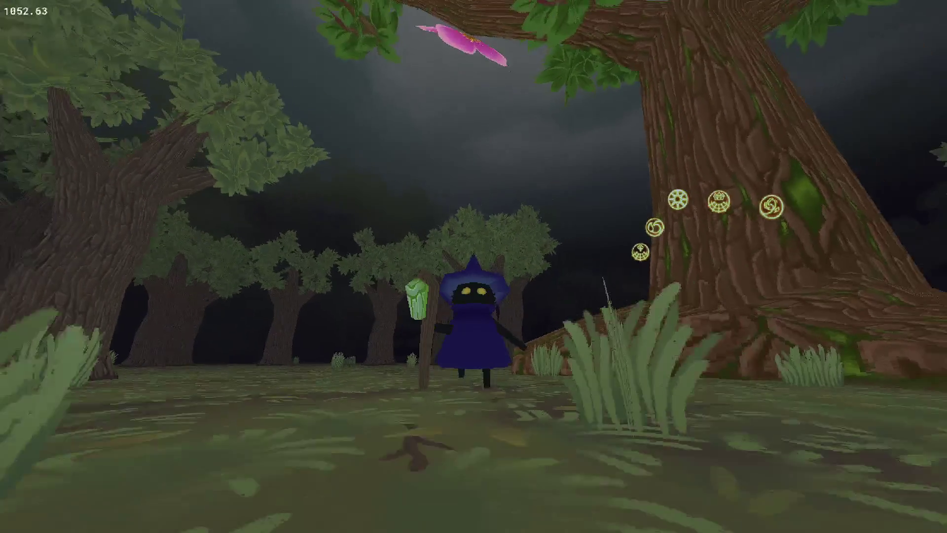
pyautogui.press('w')
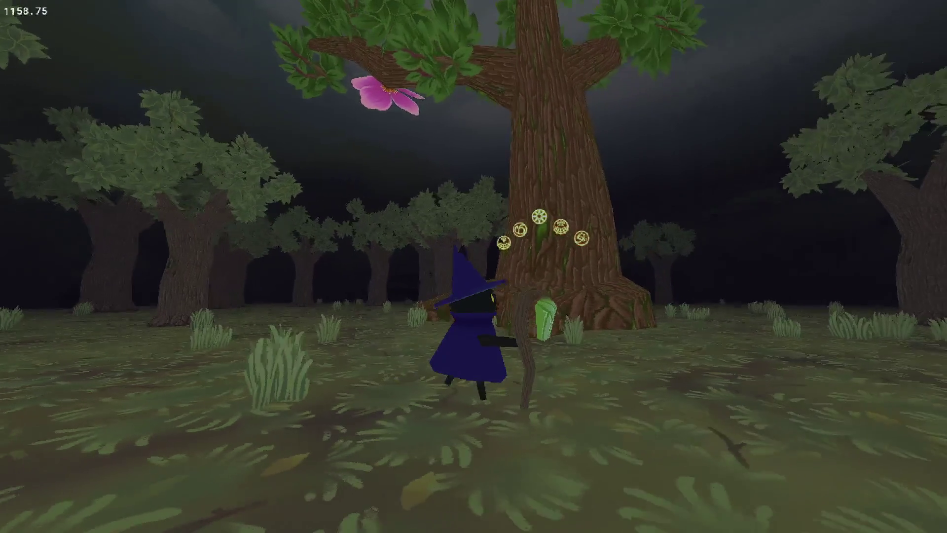
pyautogui.press('w')
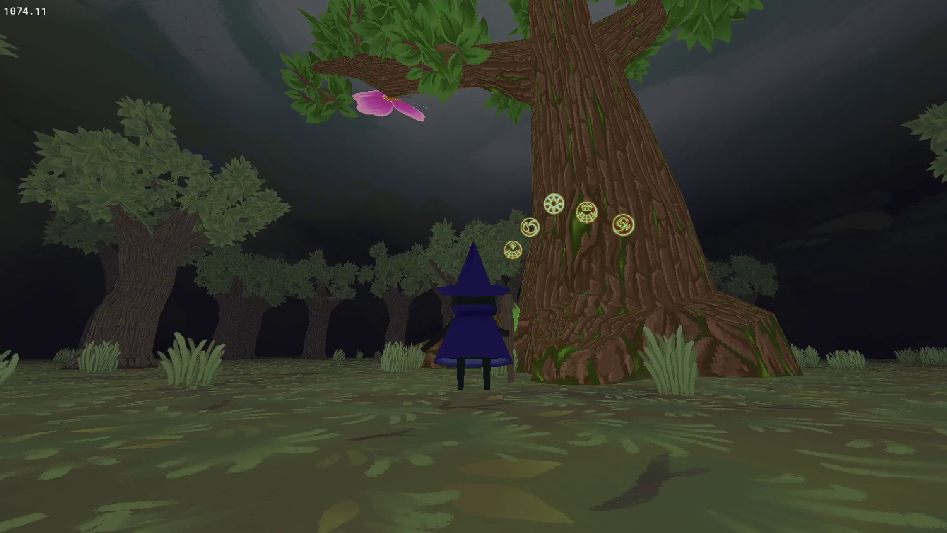
pyautogui.press('Escape')
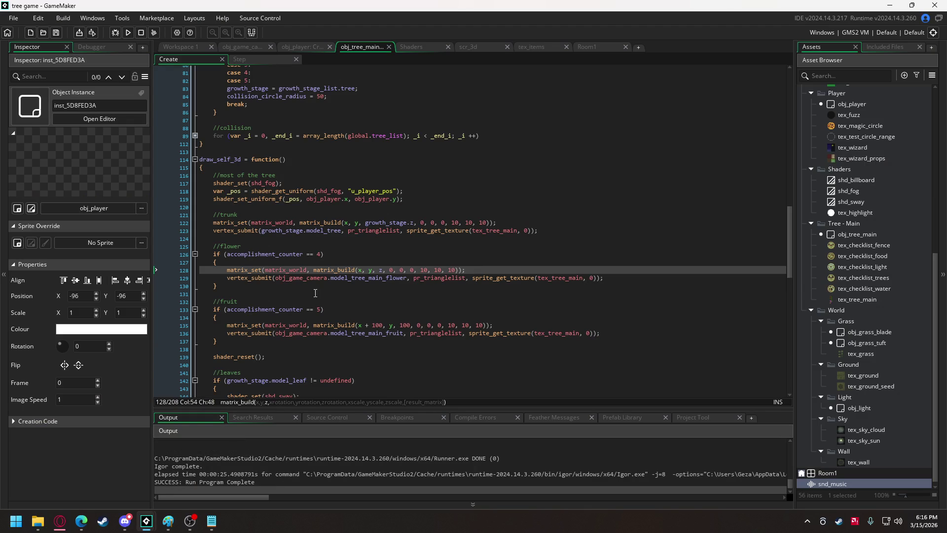
# Change the obj_feeder_full condition's completed value from false to true
pyautogui.scroll(20, 337, 162)
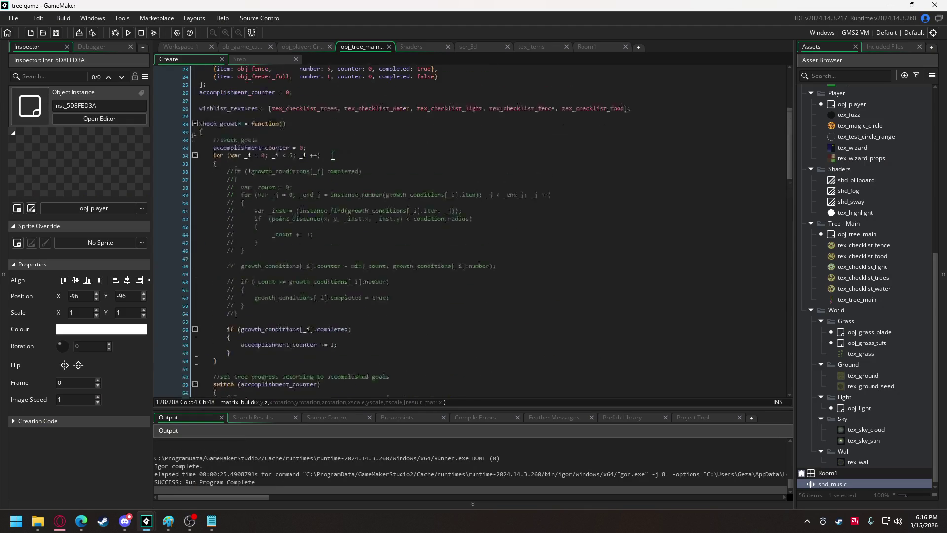
pyautogui.scroll(4, 332, 156)
pyautogui.click(424, 214)
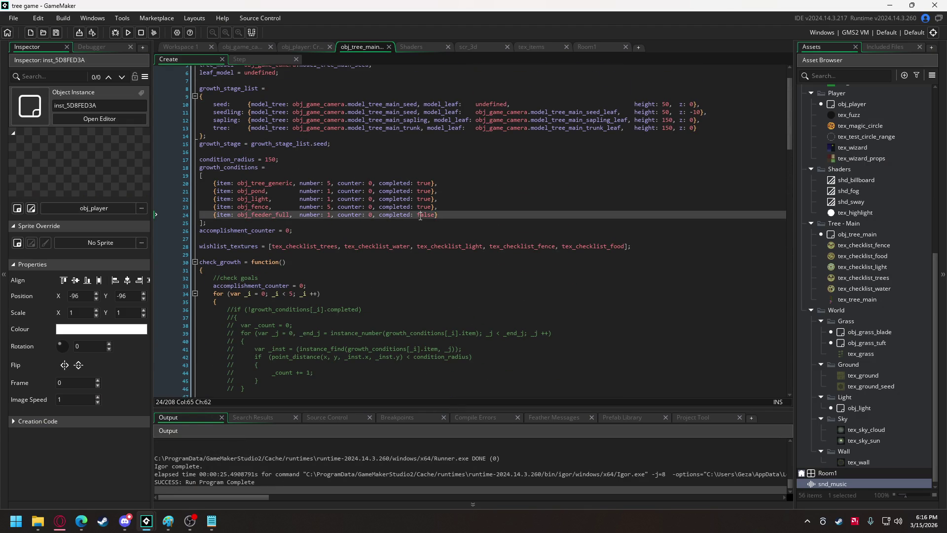
pyautogui.doubleClick(424, 215)
pyautogui.write('true')
# Run the game, walk the witch to the tree to see its purple fruit, then close it
pyautogui.press('F5')
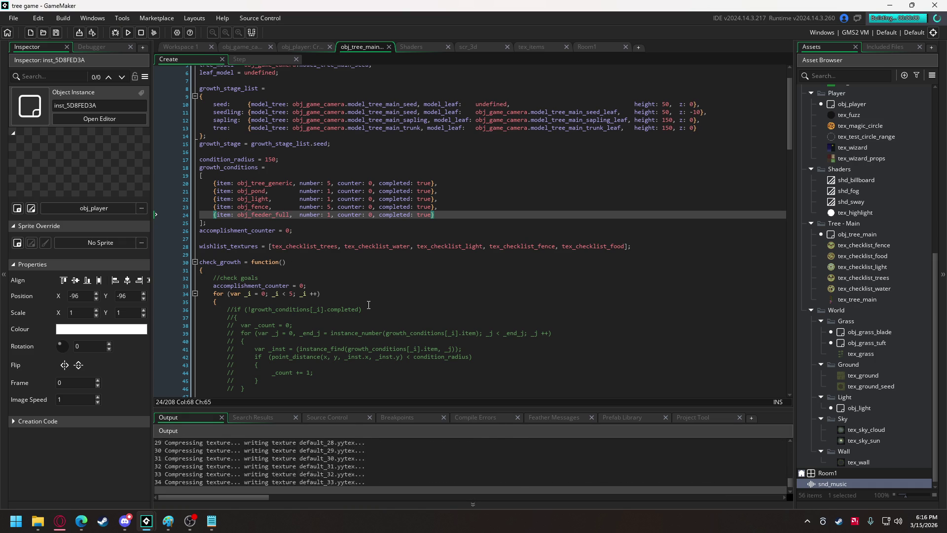
pyautogui.press('a')
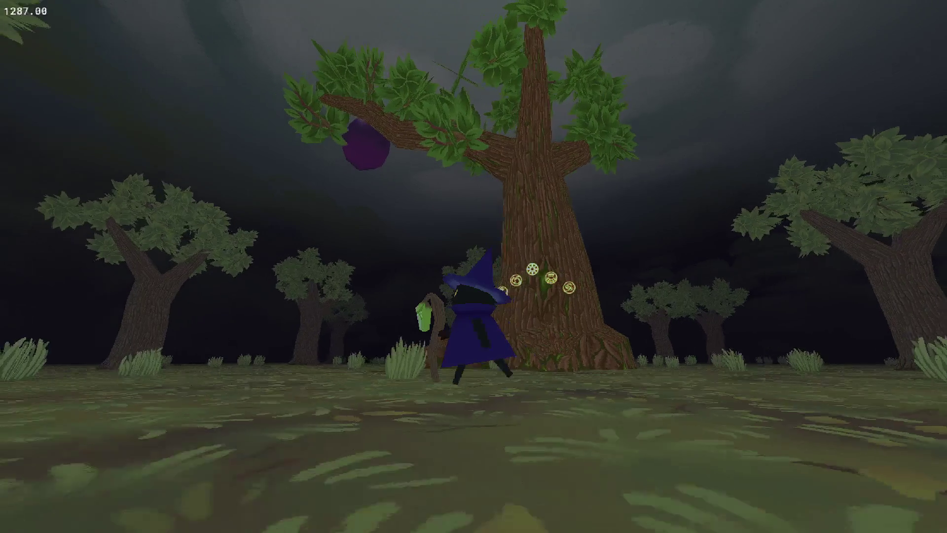
pyautogui.press('w')
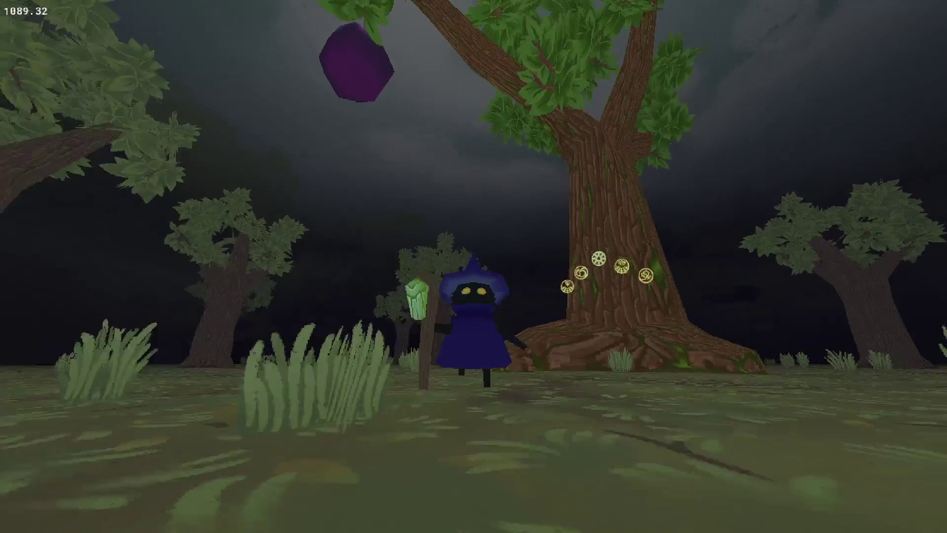
pyautogui.press('Escape')
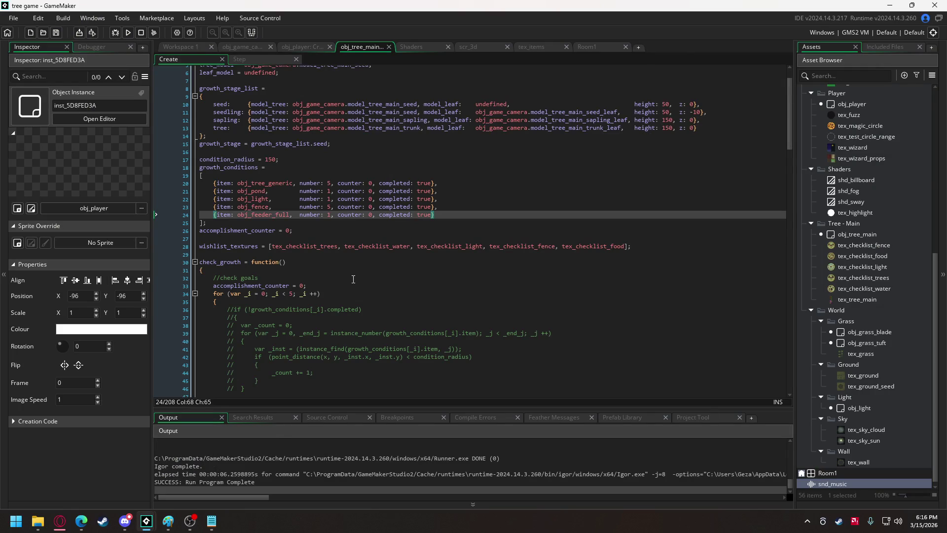
# Delete the fruit's + 100 x offset, change its height 100 to z, and run the game
pyautogui.scroll(-20, 353, 279)
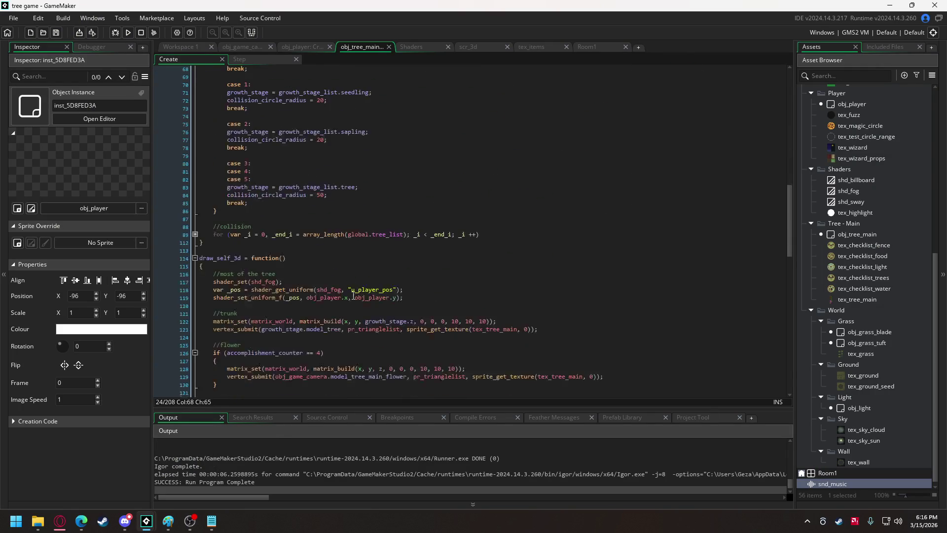
pyautogui.scroll(-6, 353, 295)
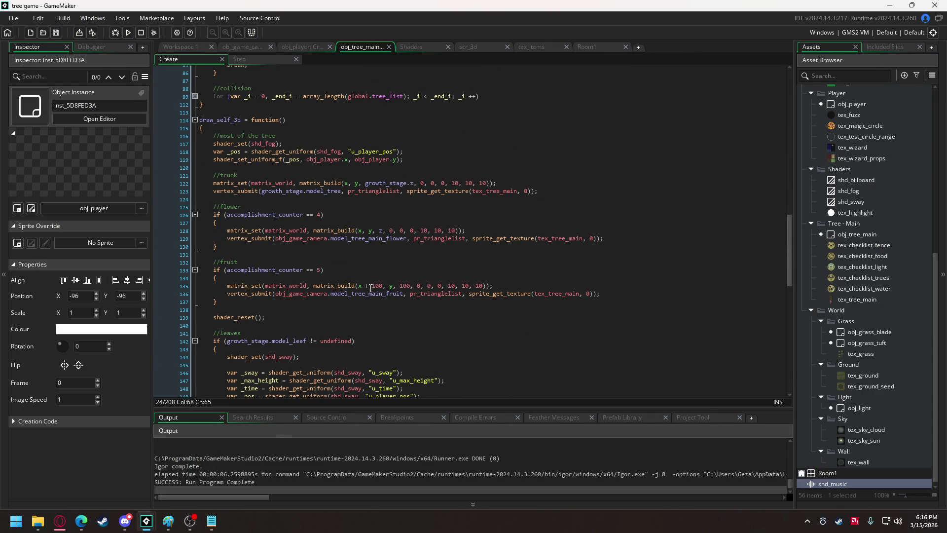
pyautogui.moveTo(364, 286); pyautogui.dragTo(382, 286)
pyautogui.press('BackSpace')
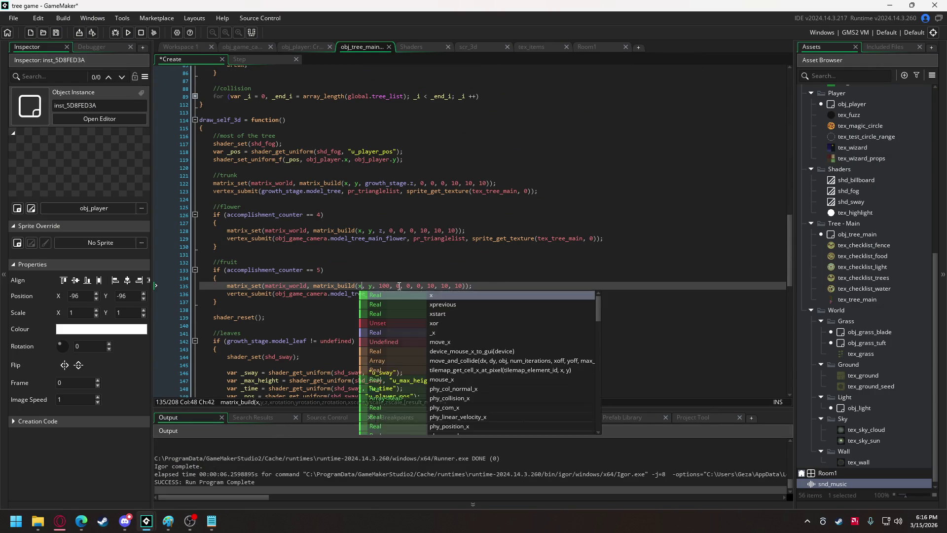
pyautogui.doubleClick(383, 286)
pyautogui.write('z')
pyautogui.click(130, 33)
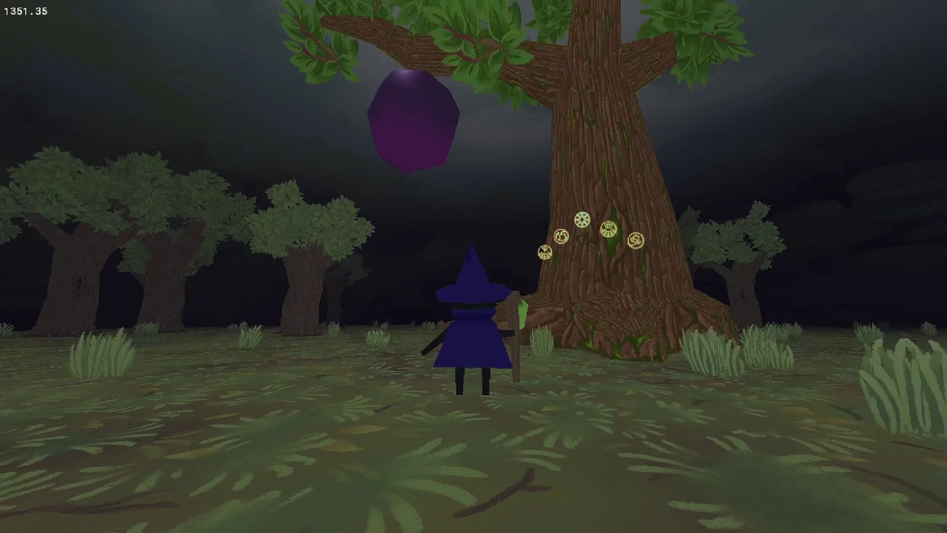
# Circle the witch around the big tree with WASD to look at the purple fruit
pyautogui.press('w')
pyautogui.press('a')
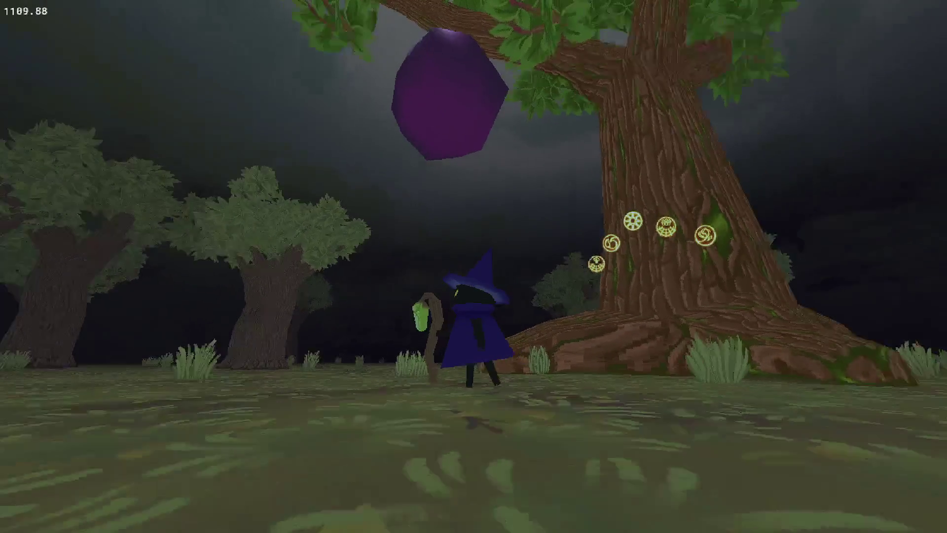
pyautogui.press('s')
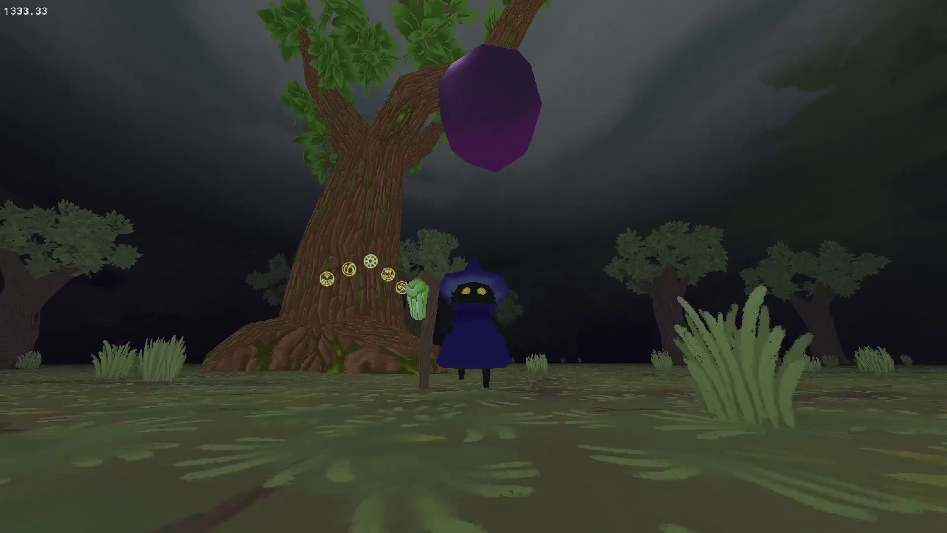
pyautogui.press('w')
pyautogui.press('w')
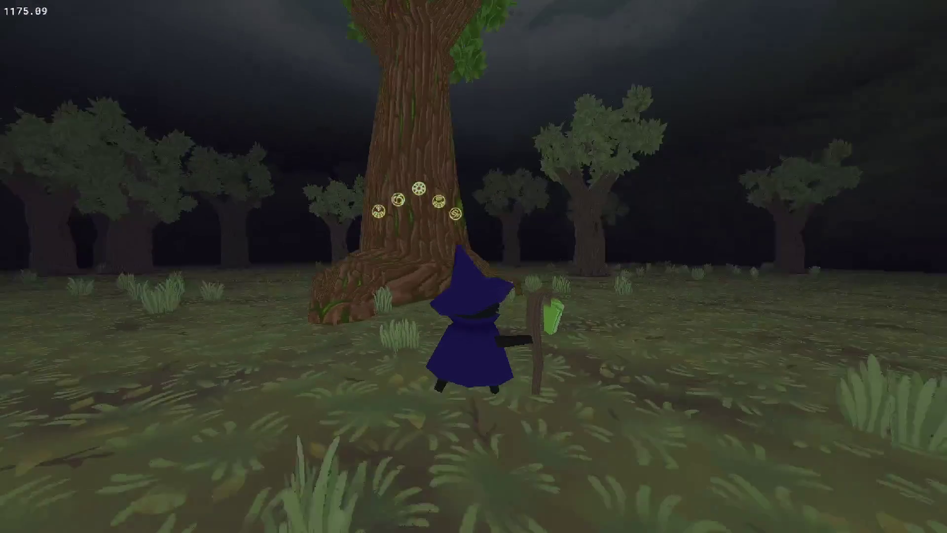
pyautogui.press('s')
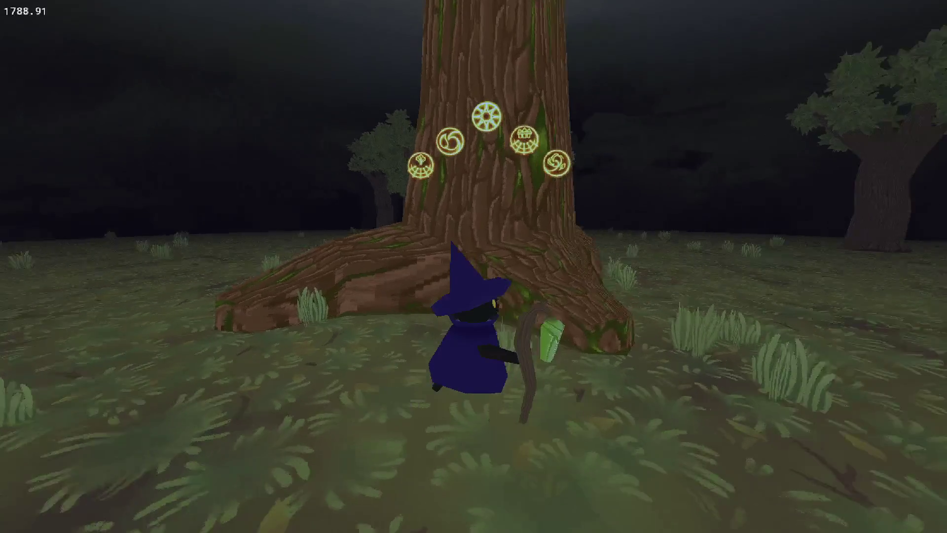
pyautogui.press('w')
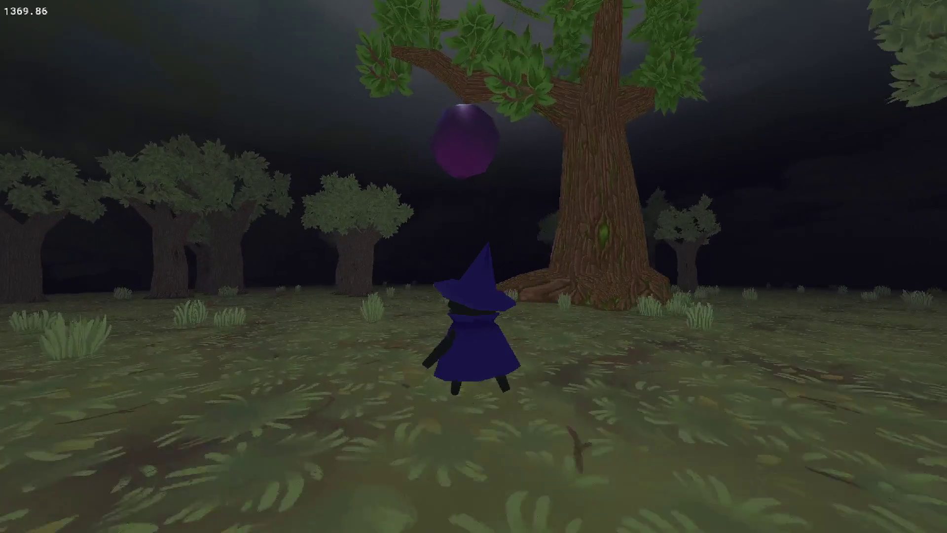
pyautogui.press('w')
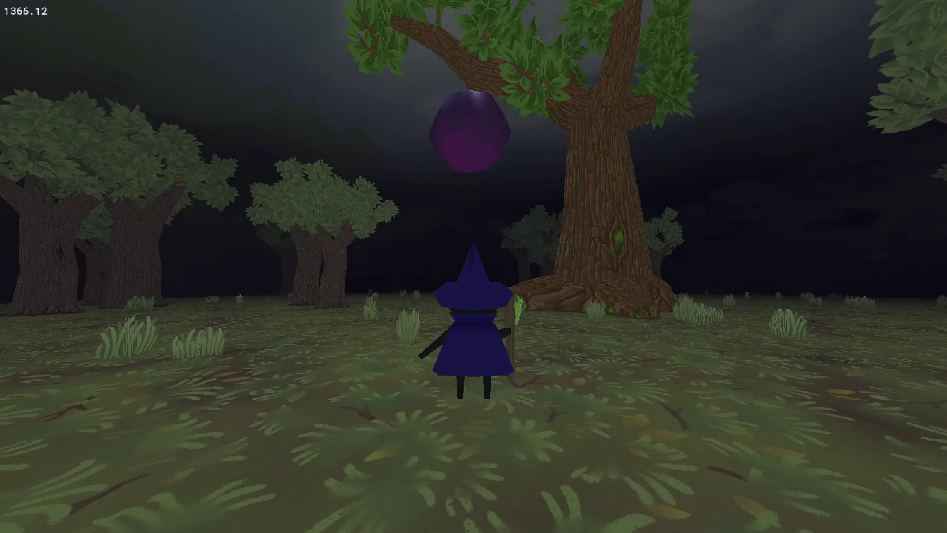
pyautogui.press('s')
# Walk the witch away and back toward the tree, then close the game
pyautogui.press('w')
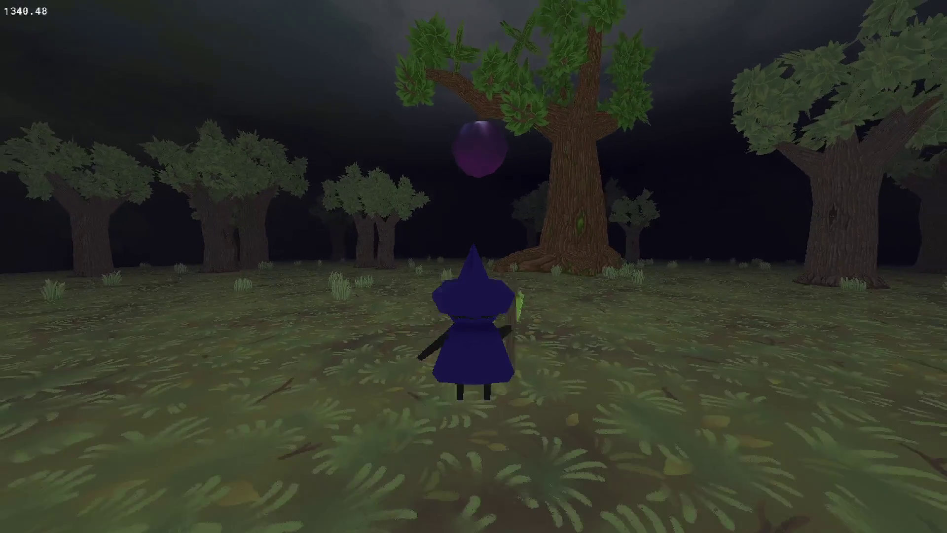
pyautogui.press('d')
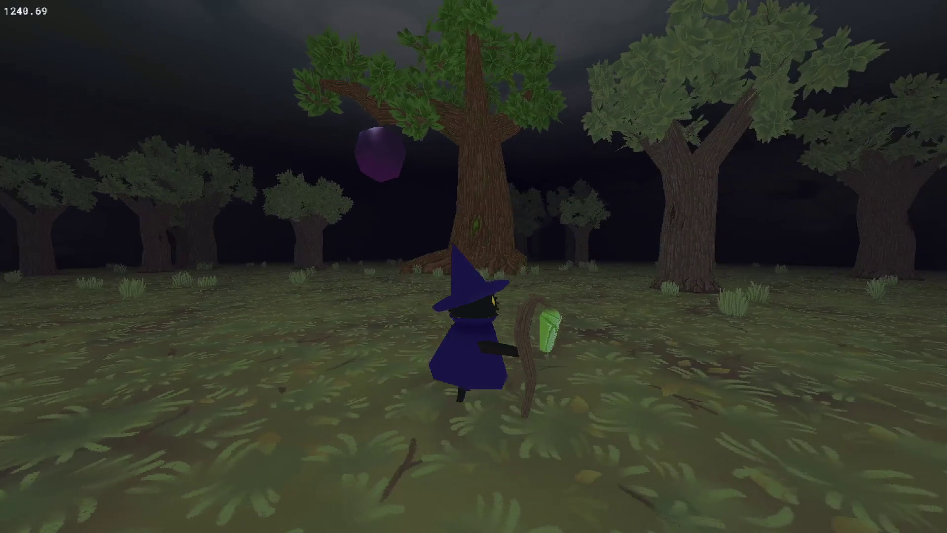
pyautogui.press('a')
pyautogui.press('w')
pyautogui.press('a')
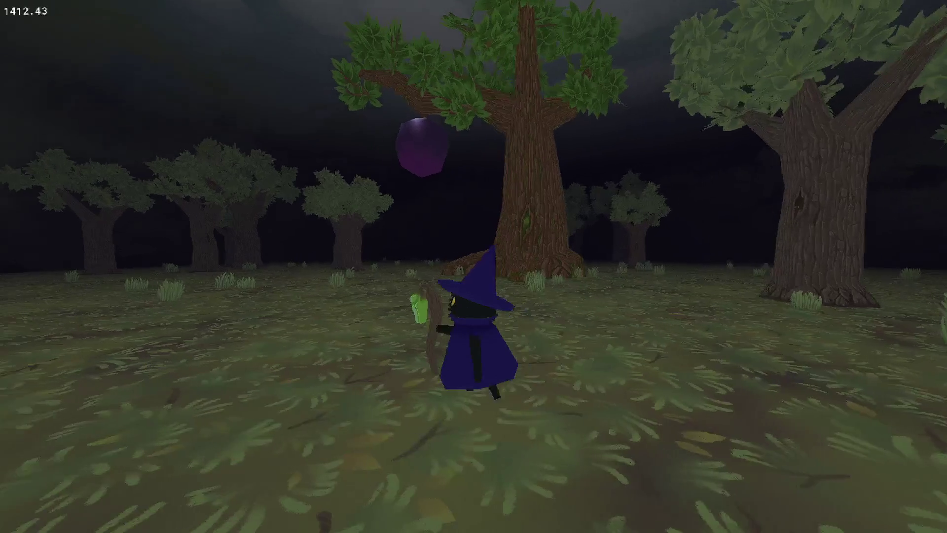
pyautogui.press('w')
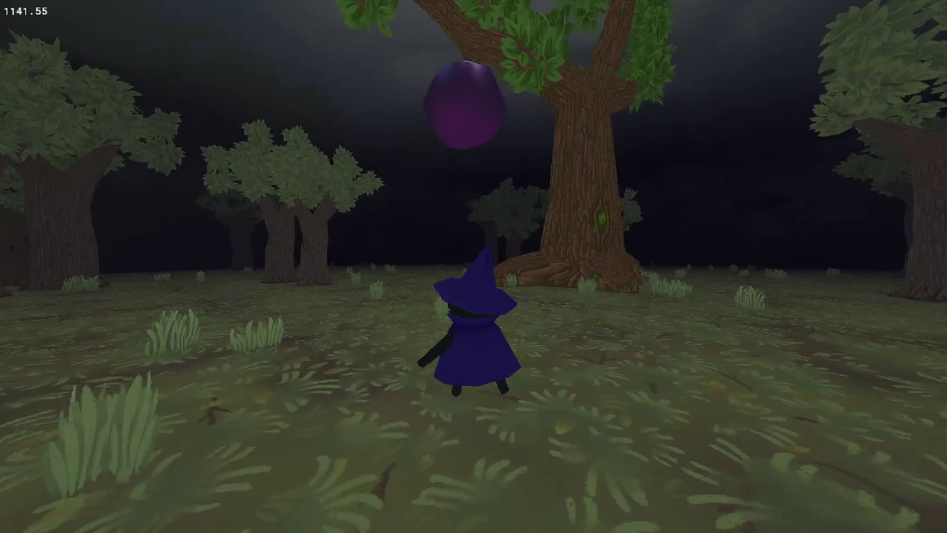
pyautogui.press('a')
pyautogui.press('w')
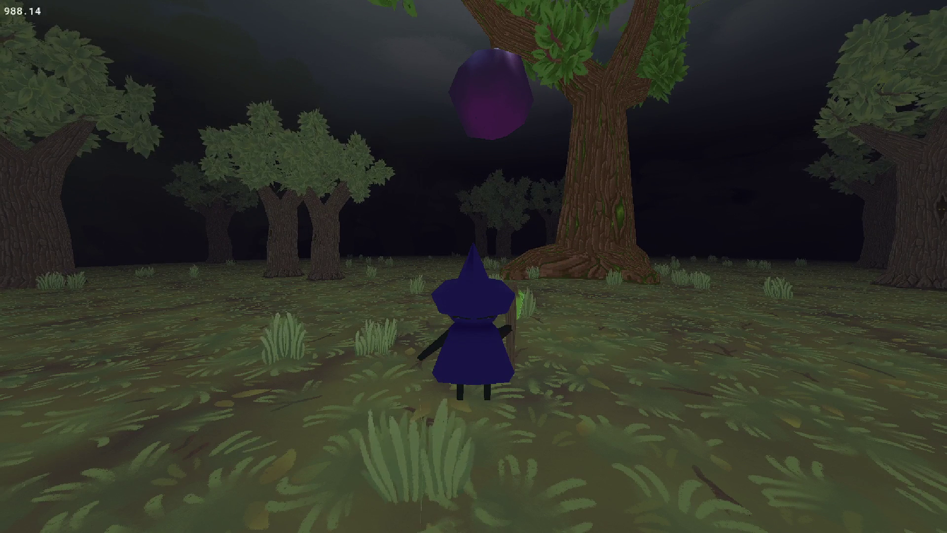
pyautogui.press('Escape')
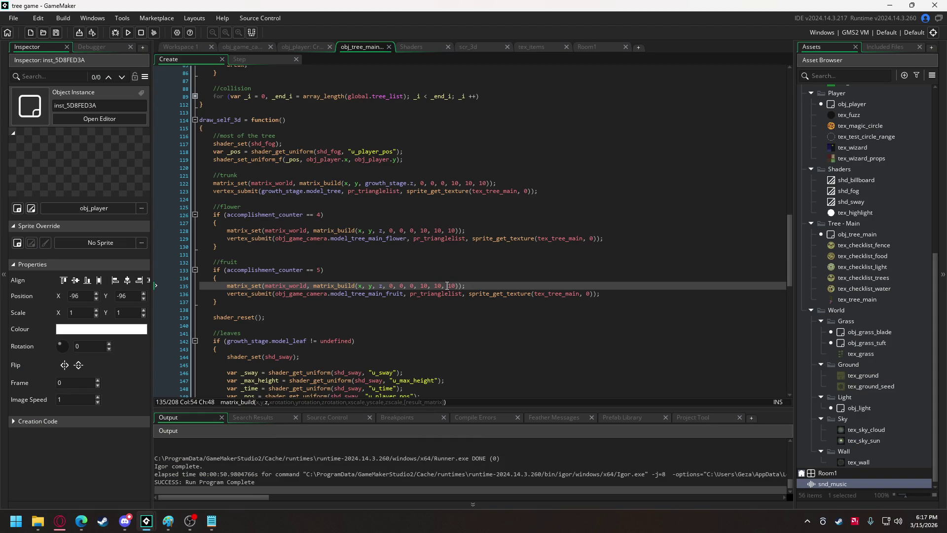
# Reset all five growth conditions from completed: true to false
pyautogui.scroll(-1, 326, 298)
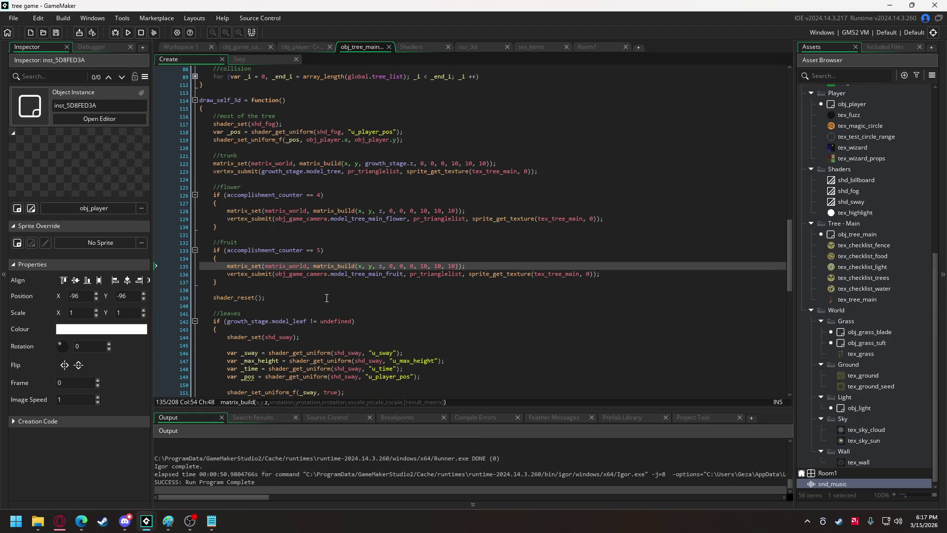
pyautogui.scroll(20, 324, 294)
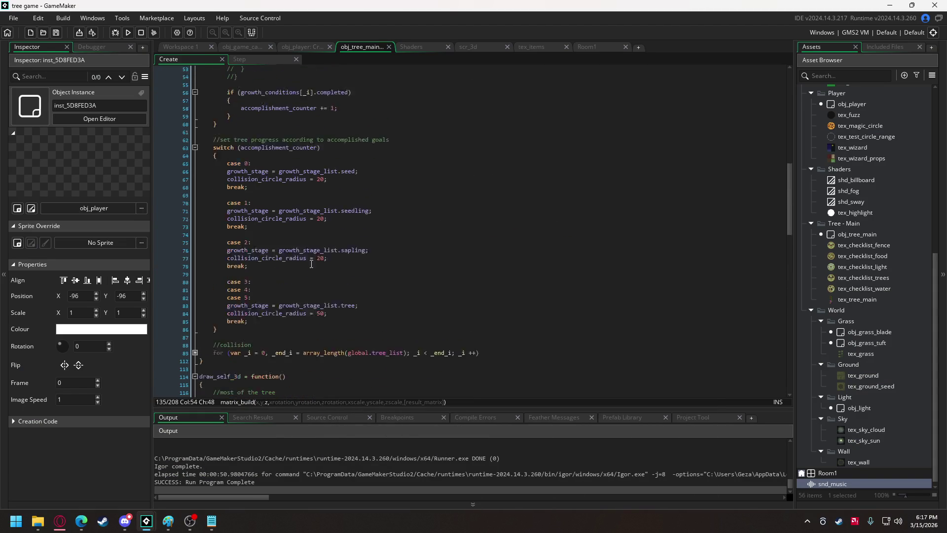
pyautogui.scroll(8, 374, 246)
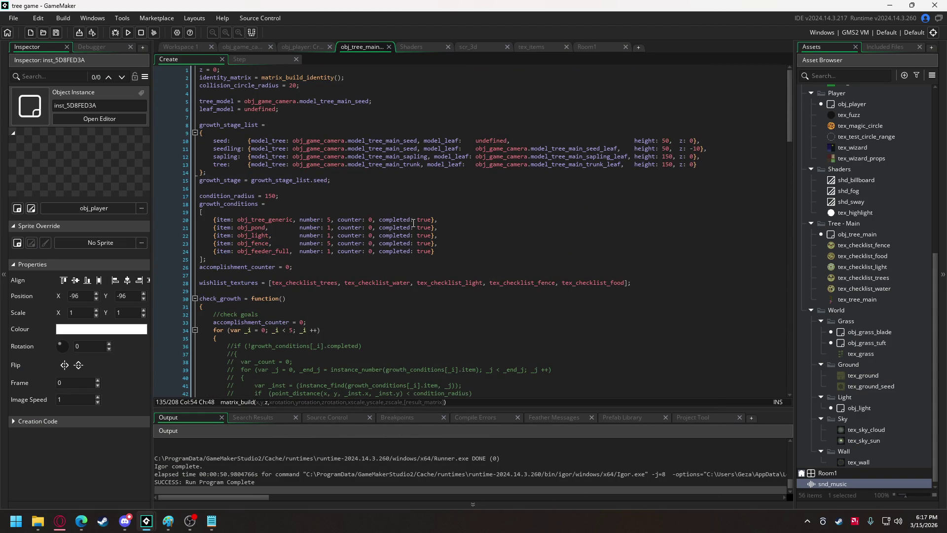
pyautogui.moveTo(418, 219); pyautogui.dragTo(430, 253)
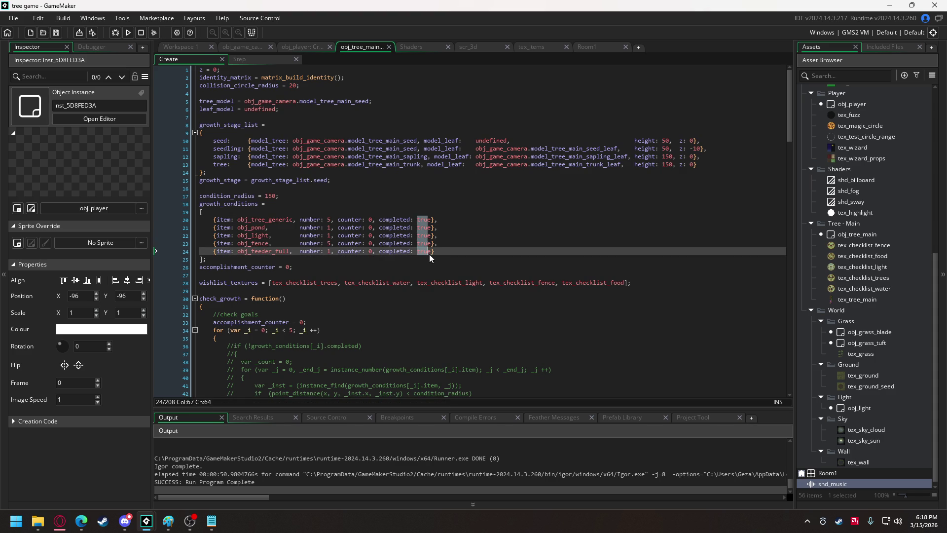
pyautogui.write('false')
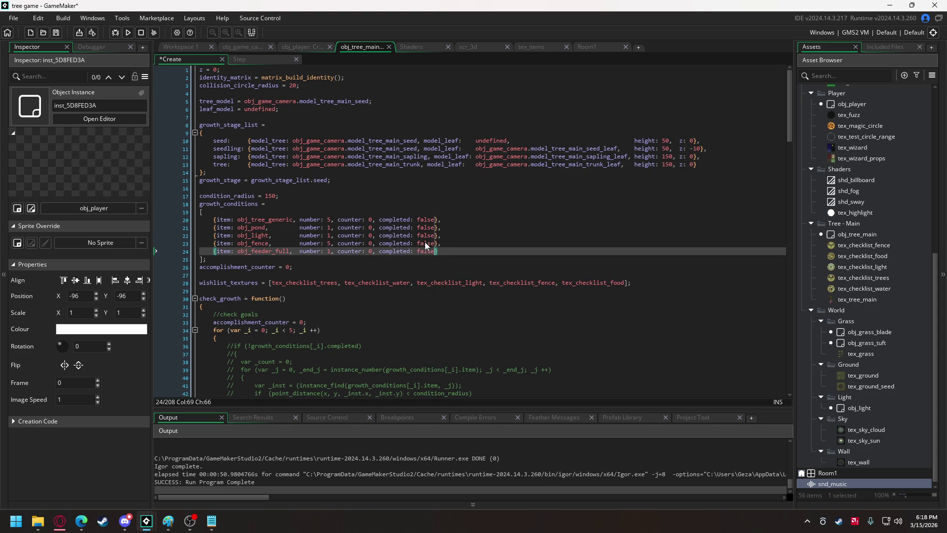
# Delete the commented-out goal-checking lines 36–54 in check_growth
pyautogui.scroll(-7, 426, 245)
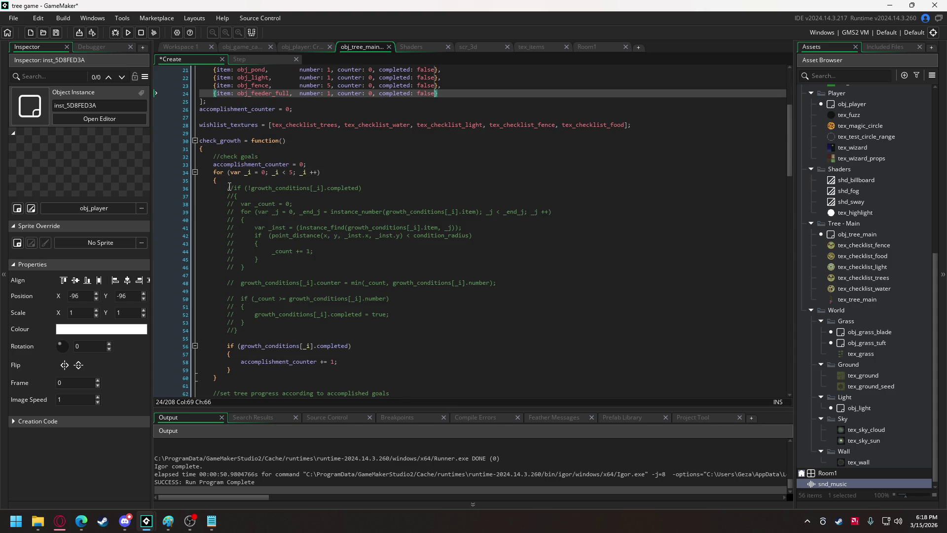
pyautogui.moveTo(229, 186)
pyautogui.mouseDown()
pyautogui.moveTo(242, 220)
pyautogui.moveTo(243, 333)
pyautogui.moveTo(167, 188)
pyautogui.mouseUp()
pyautogui.press('BackSpace')
pyautogui.press('BackSpace')
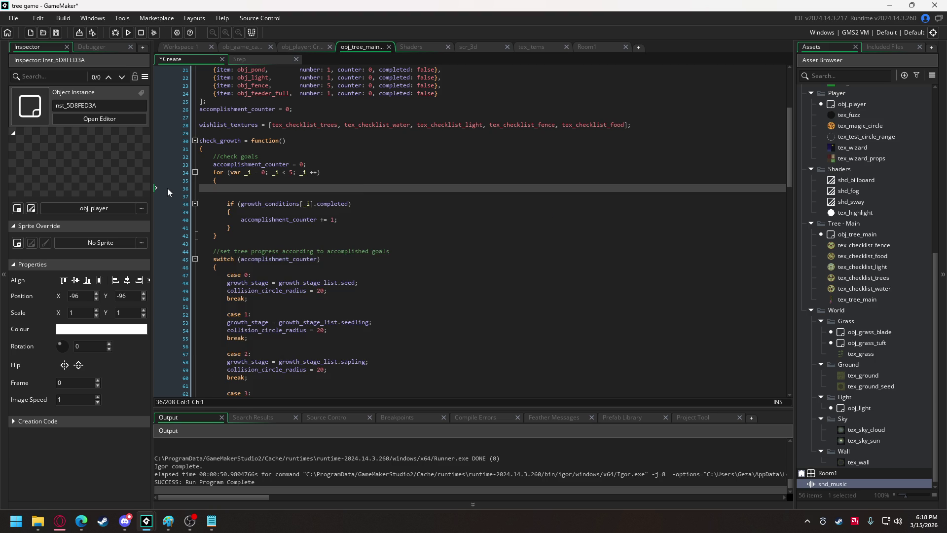
pyautogui.press('Delete')
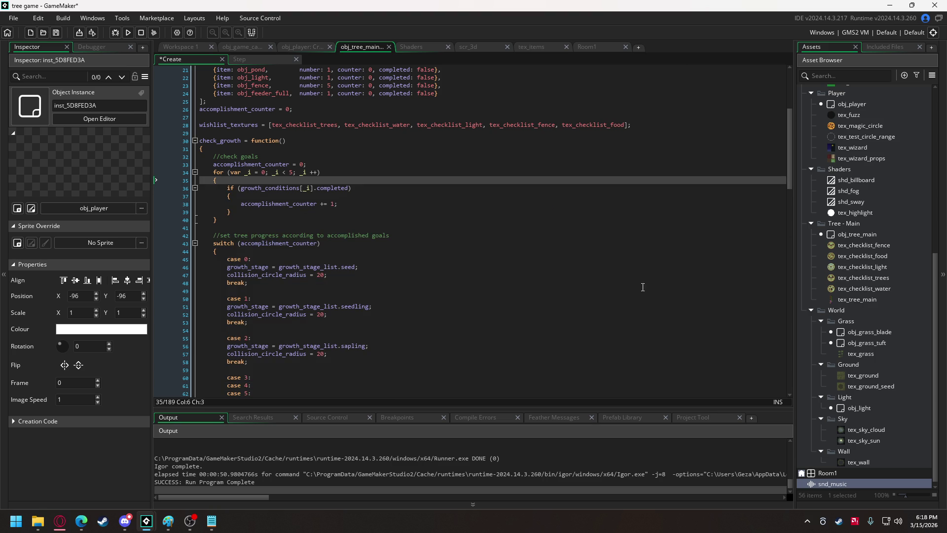
pyautogui.scroll(10, 850, 287)
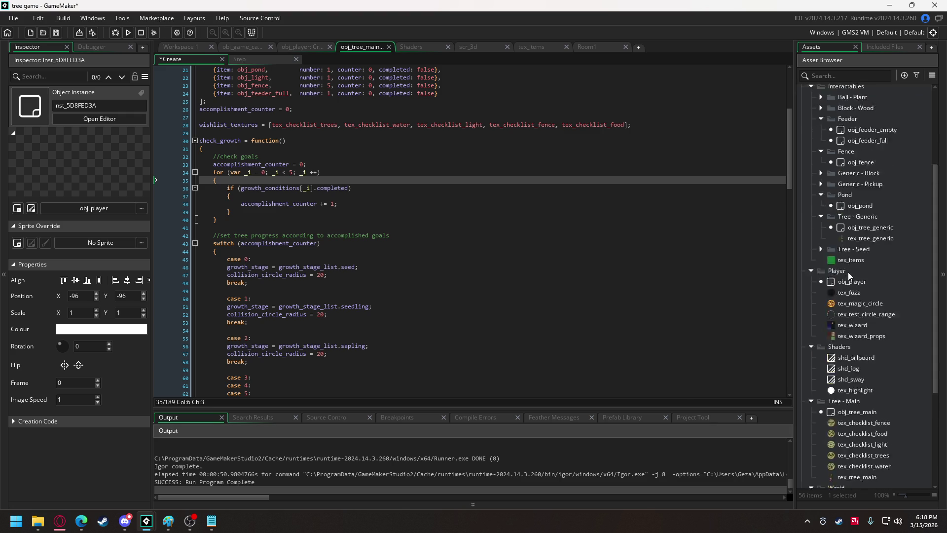
# Create a new group named 'Fruit - Water' inside the Interactables folder
pyautogui.rightClick(846, 150)
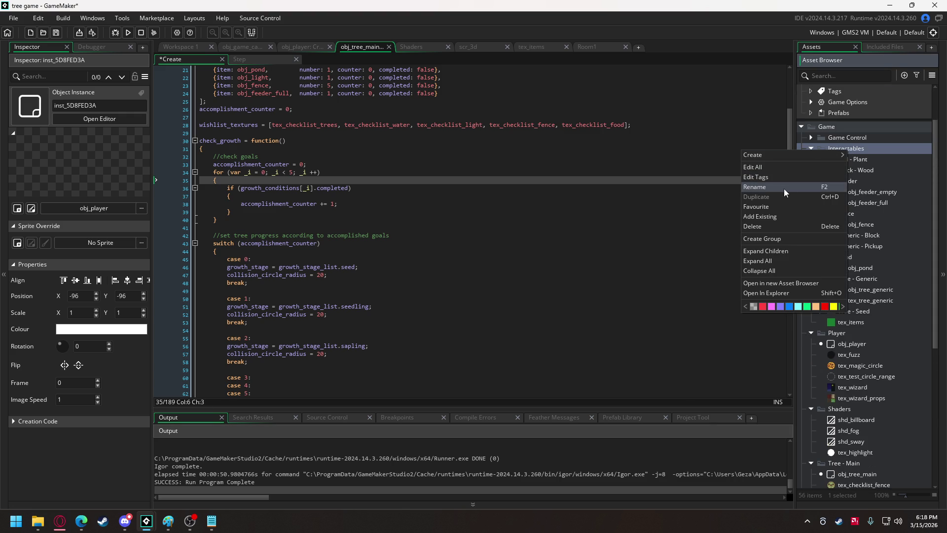
pyautogui.click(773, 239)
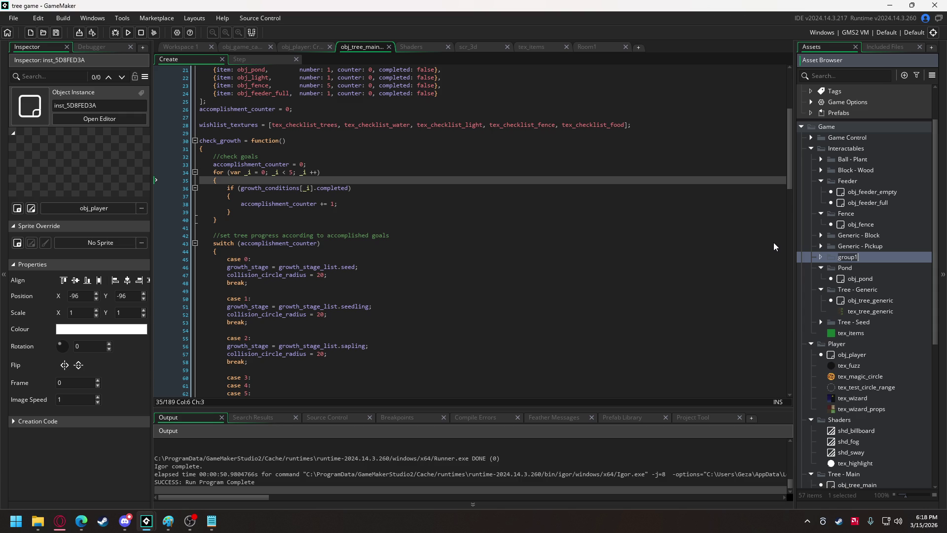
pyautogui.write('Fruit -')
pyautogui.write('Water')
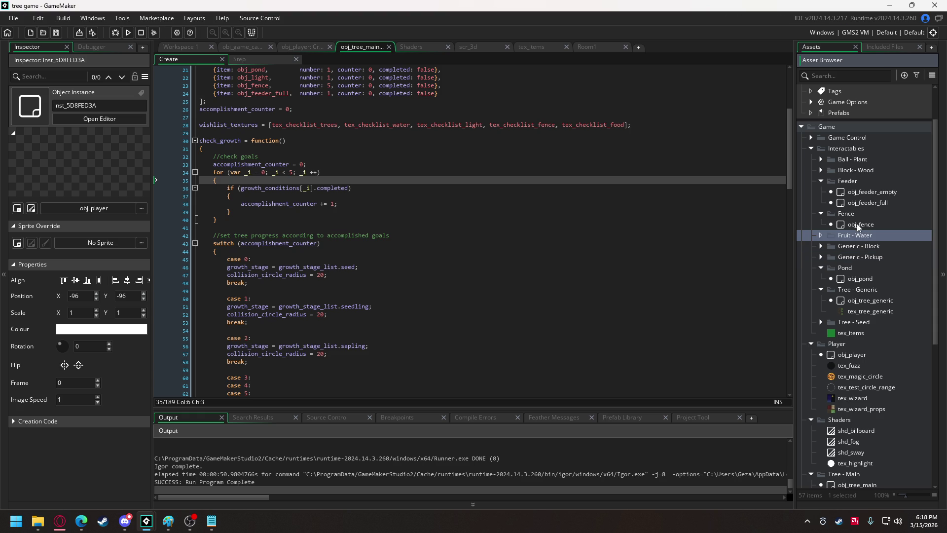
# Add a new empty object inside the Fruit - Water group
pyautogui.rightClick(857, 235)
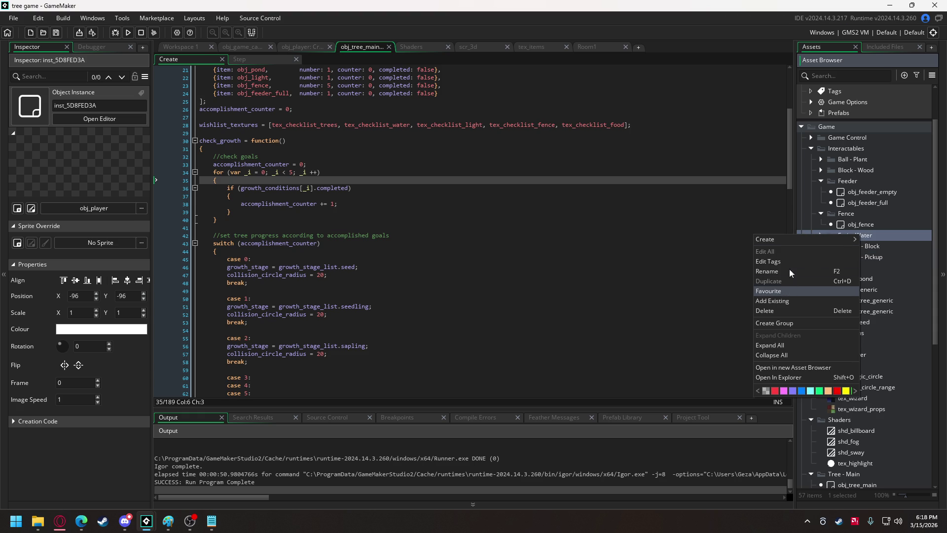
pyautogui.moveTo(797, 239)
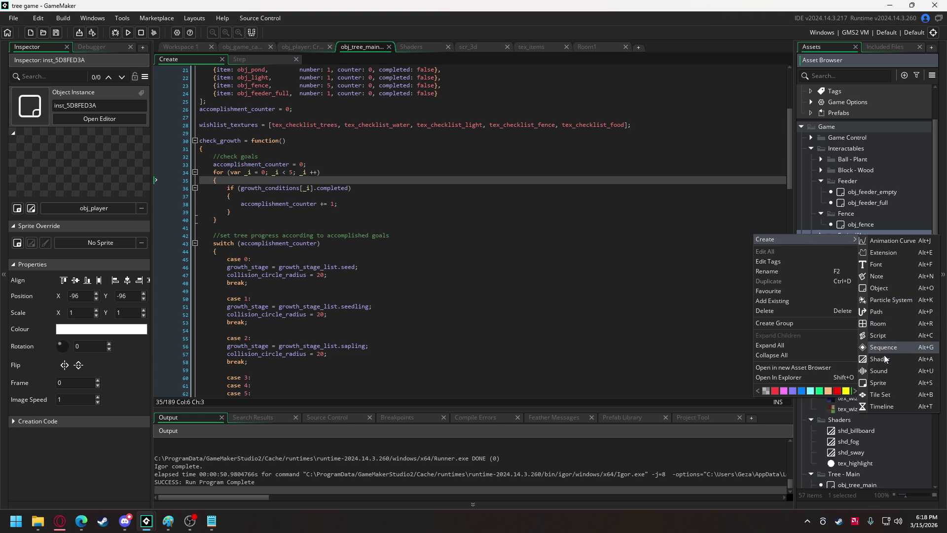
pyautogui.click(889, 289)
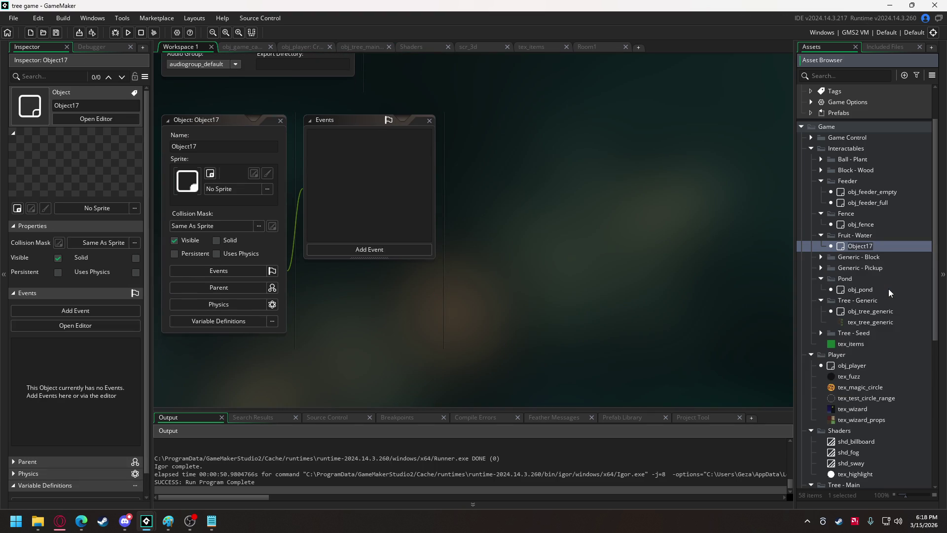
# Name the new object obj_fruit_water
pyautogui.write('obj_frui')
pyautogui.write('t_water')
pyautogui.click(851, 236)
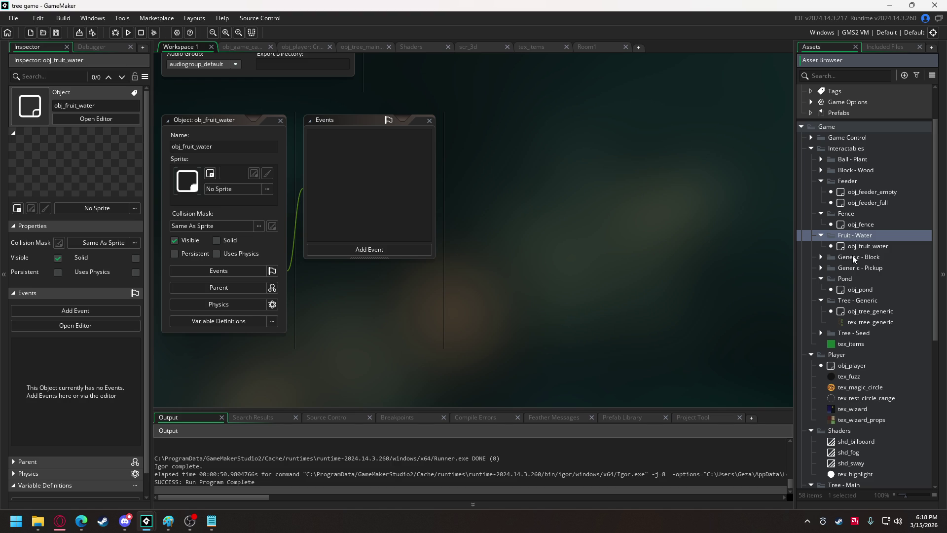
pyautogui.click(856, 246)
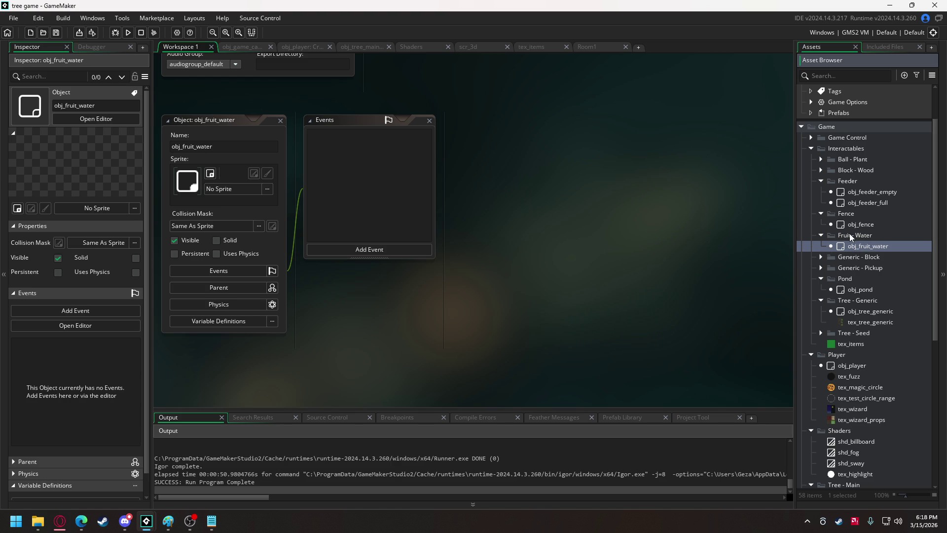
# Create a 'Fruit - Fire' group under Interactables
pyautogui.rightClick(848, 147)
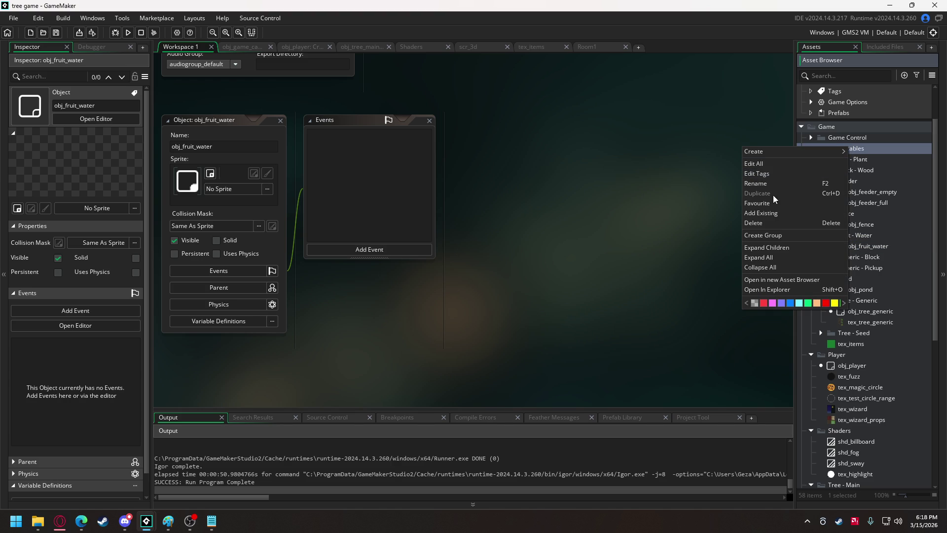
pyautogui.click(777, 236)
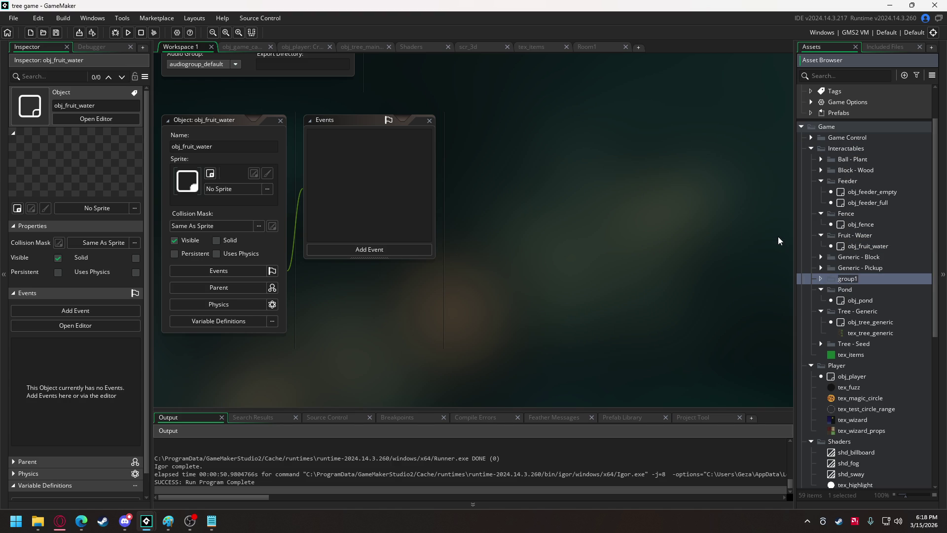
pyautogui.write('Fruit - ')
pyautogui.write('Fire')
pyautogui.press('Return')
# Duplicate obj_fruit_water as obj_fruit_fire and move it into the Fruit - Fire group
pyautogui.click(857, 257)
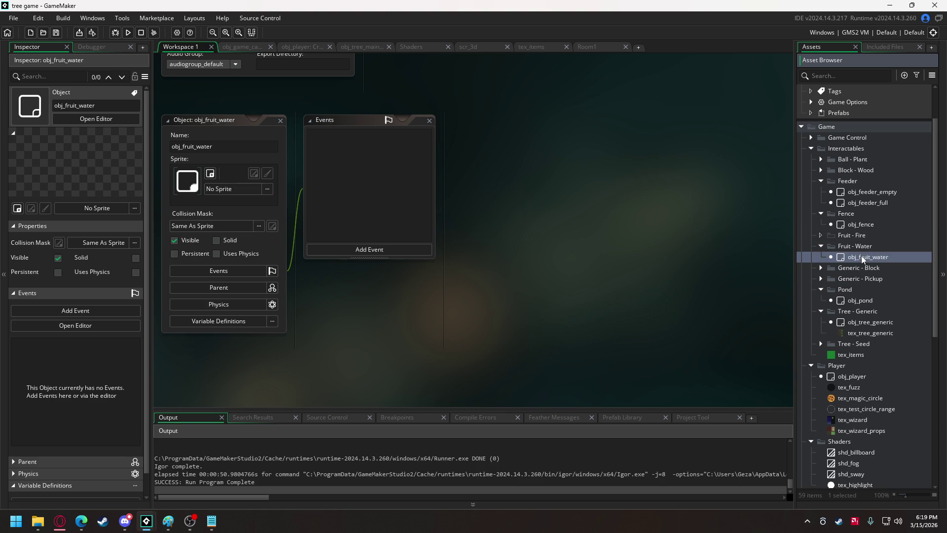
pyautogui.hotkey('ctrl', 'd')
pyautogui.press('Return')
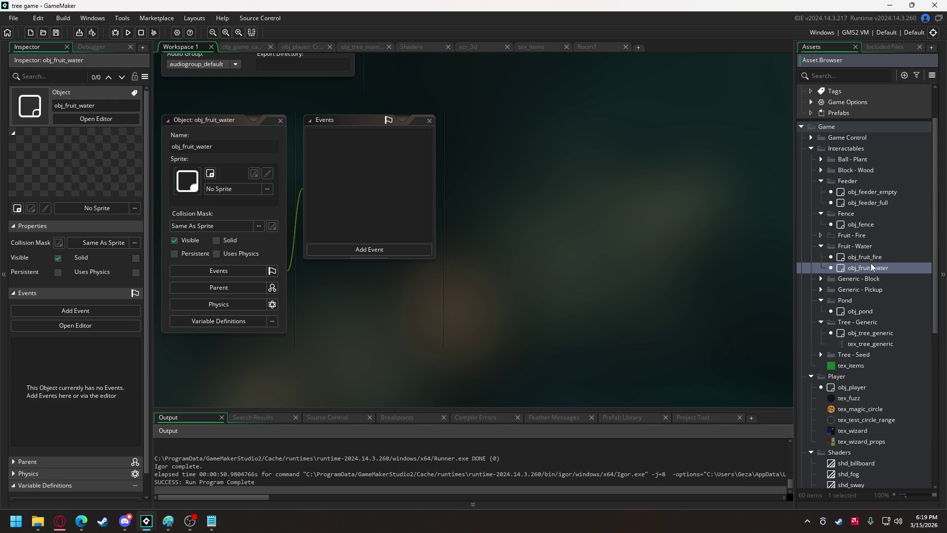
pyautogui.moveTo(872, 257); pyautogui.dragTo(874, 237)
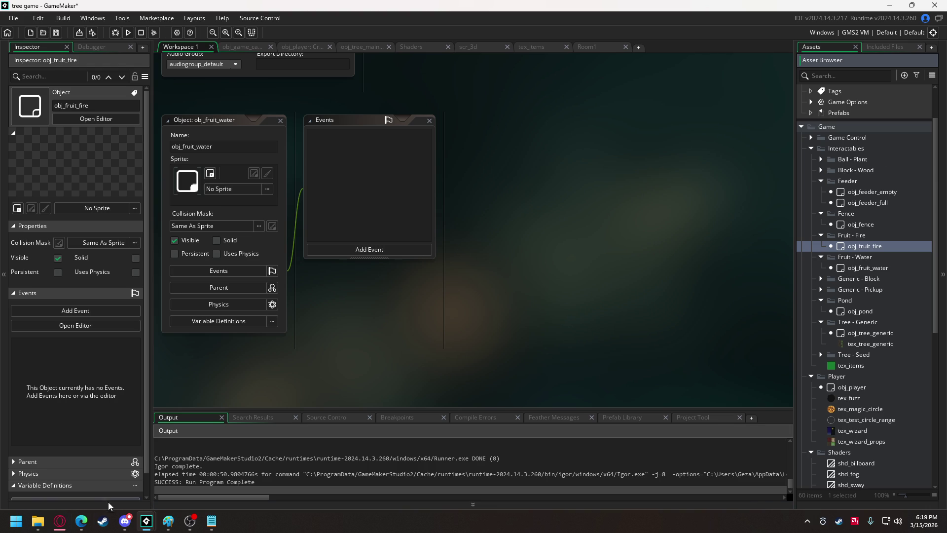
pyautogui.click(125, 520)
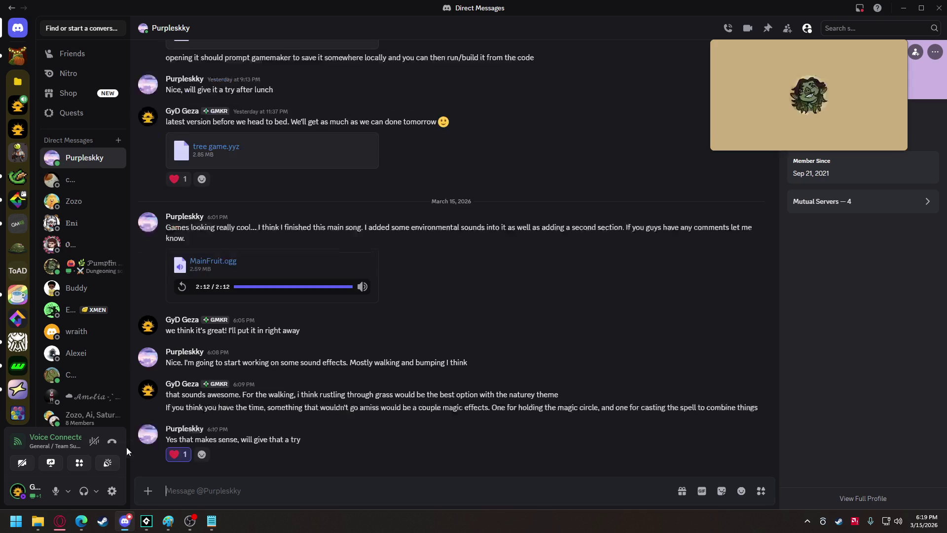
# Watch the team's live stream of the fruit texture painting, then return to GameMaker
pyautogui.click(17, 105)
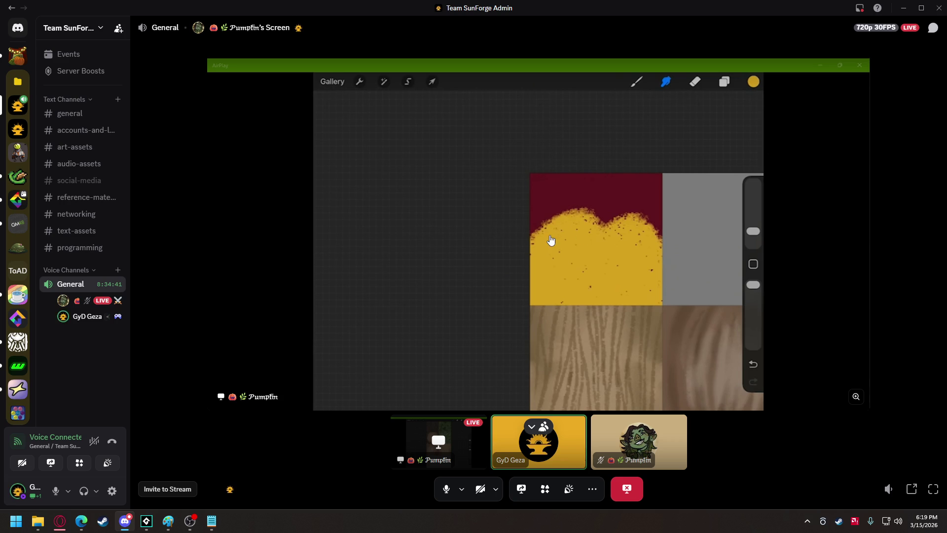
pyautogui.moveTo(157, 524)
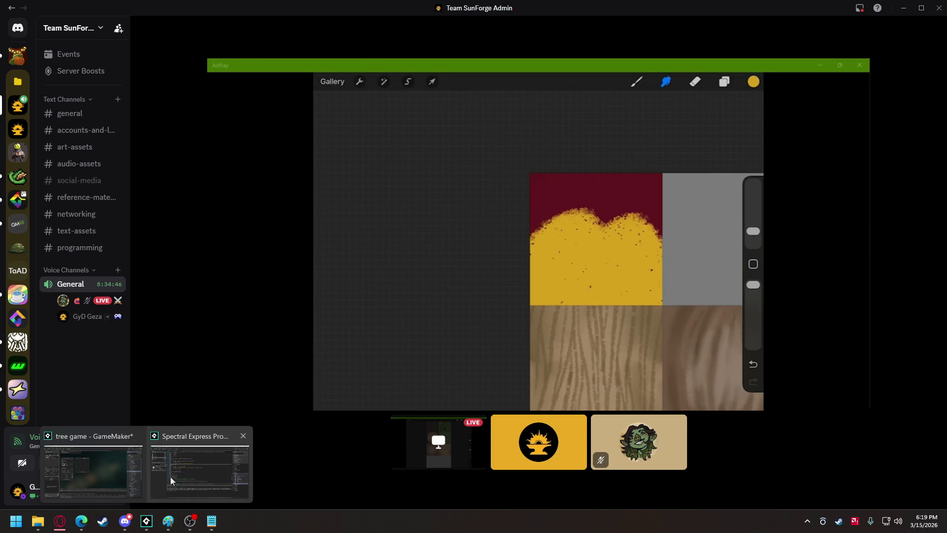
pyautogui.click(84, 471)
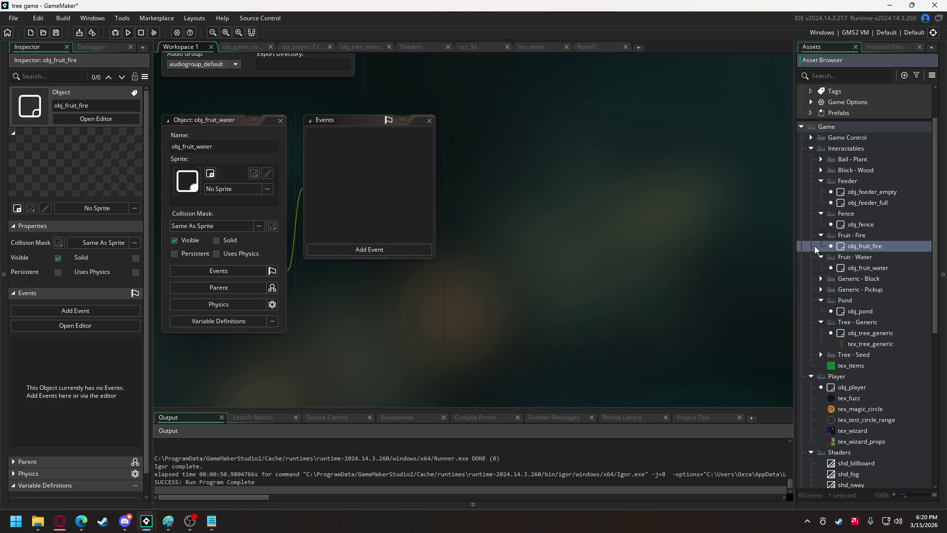
# Add '- fix grass creation' below the recipes task in the Notepad to-do list, then return to GameMaker
pyautogui.click(211, 521)
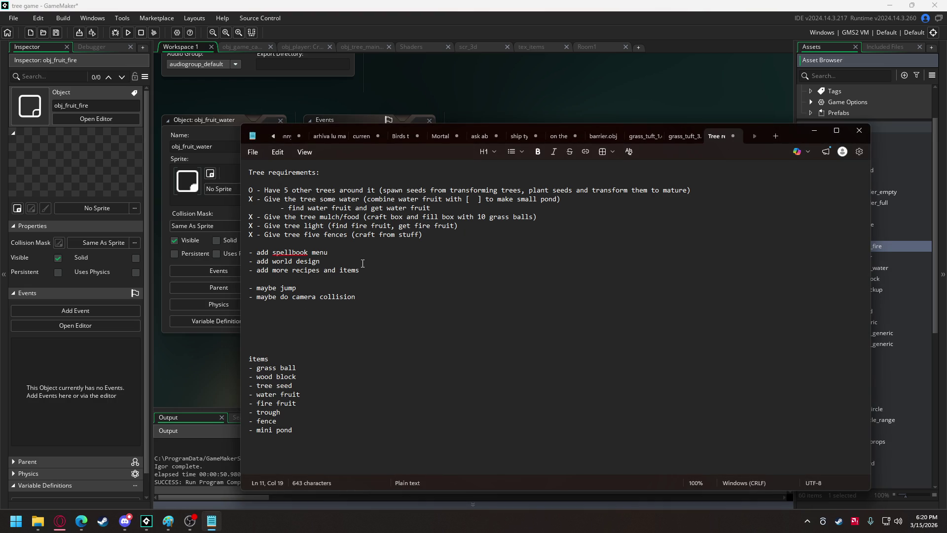
pyautogui.click(365, 270)
pyautogui.press('Return')
pyautogui.write('-')
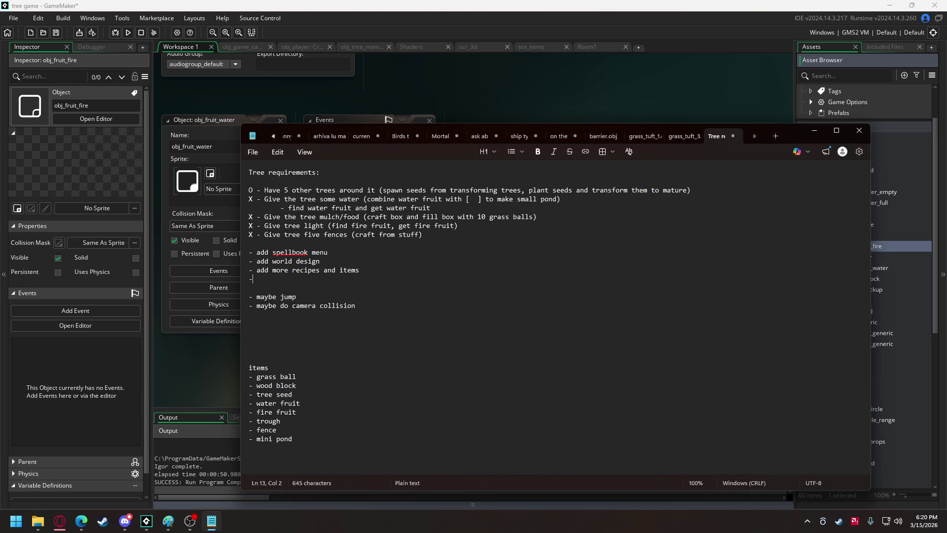
pyautogui.write(' fix ')
pyautogui.write('grass ceration')
pyautogui.press('Left')
pyautogui.press('Left')
pyautogui.press('Left')
pyautogui.press('BackSpace')
pyautogui.press('Right')
pyautogui.write('e')
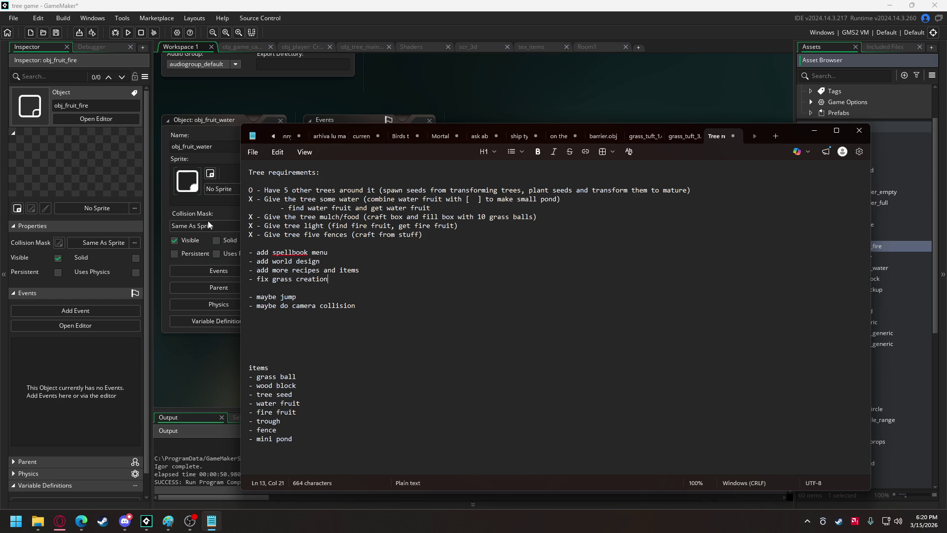
pyautogui.click(427, 75)
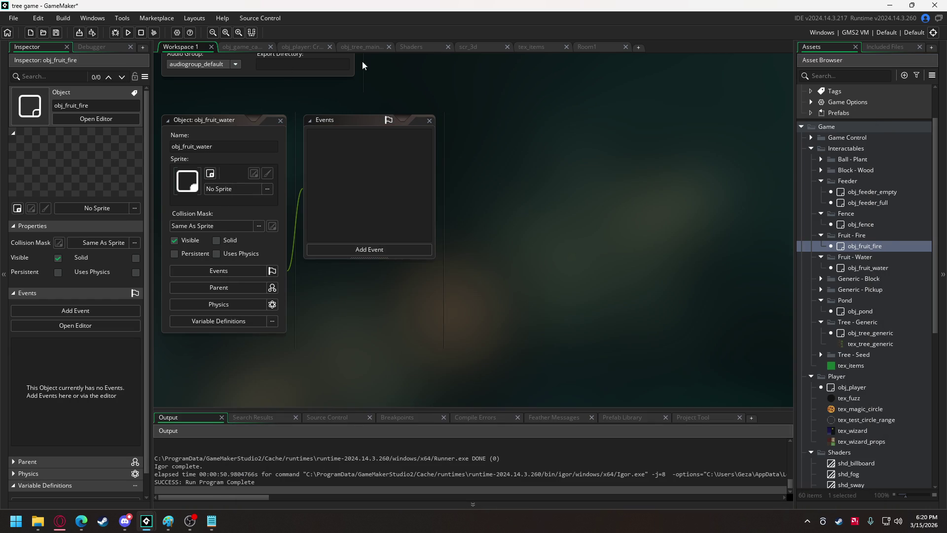
# Search obj_player's Create code for 'ball' to reach the obj_ball_plant spawn line
pyautogui.click(309, 47)
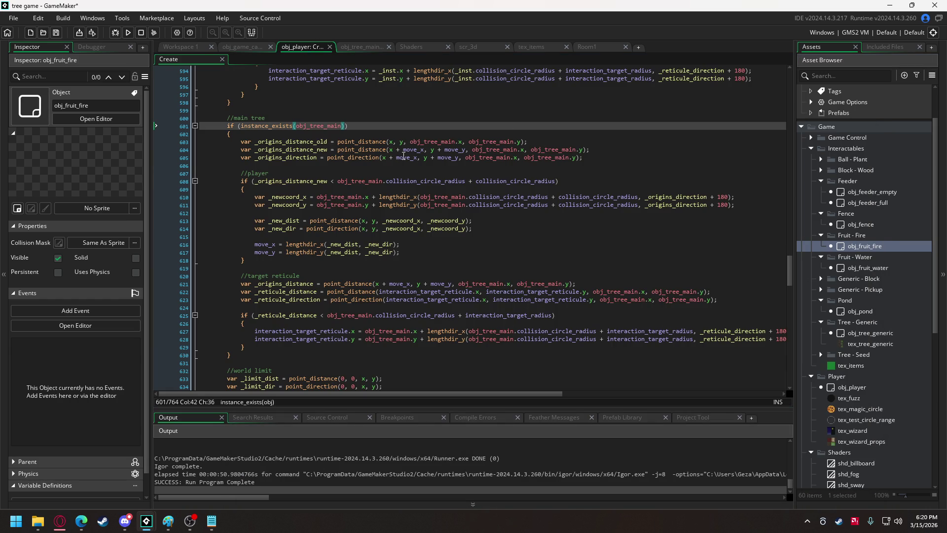
pyautogui.scroll(3, 345, 168)
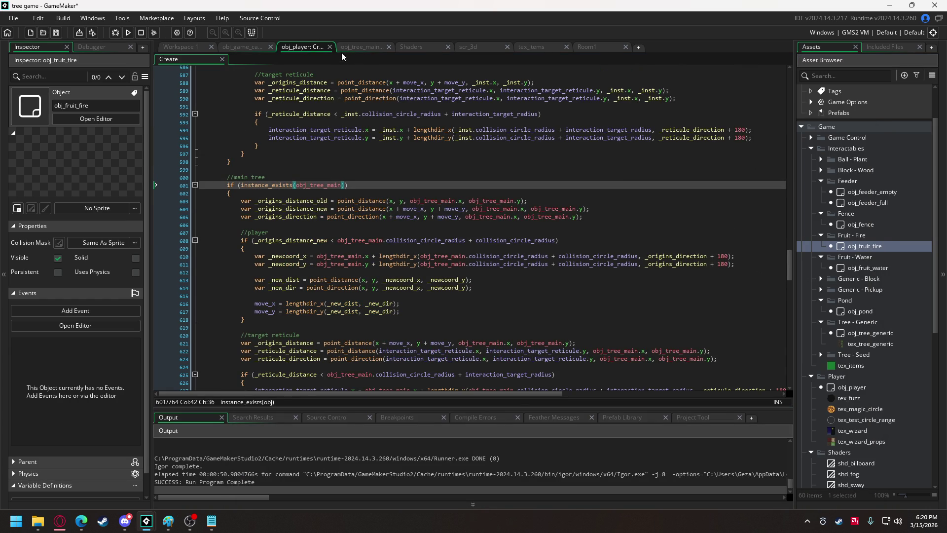
pyautogui.click(322, 123)
pyautogui.hotkey('ctrl', 'f')
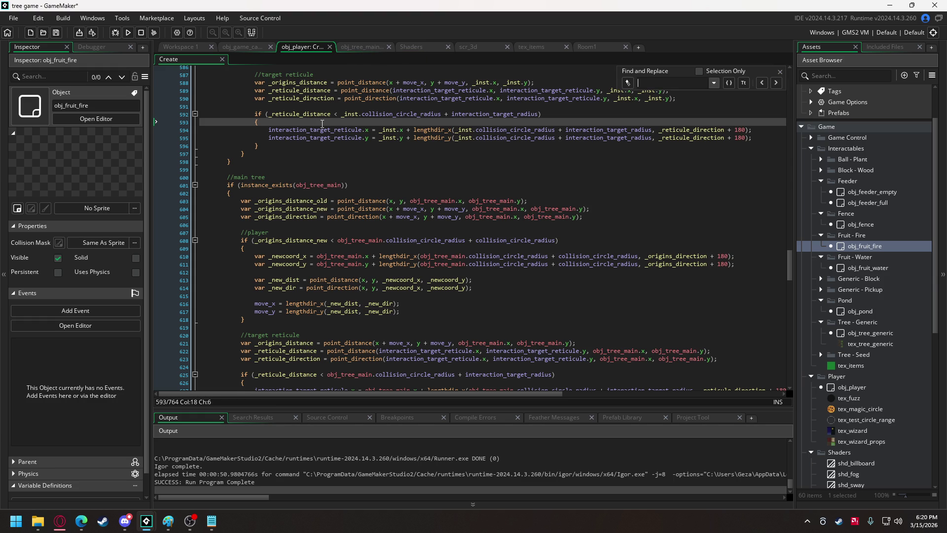
pyautogui.write('ball')
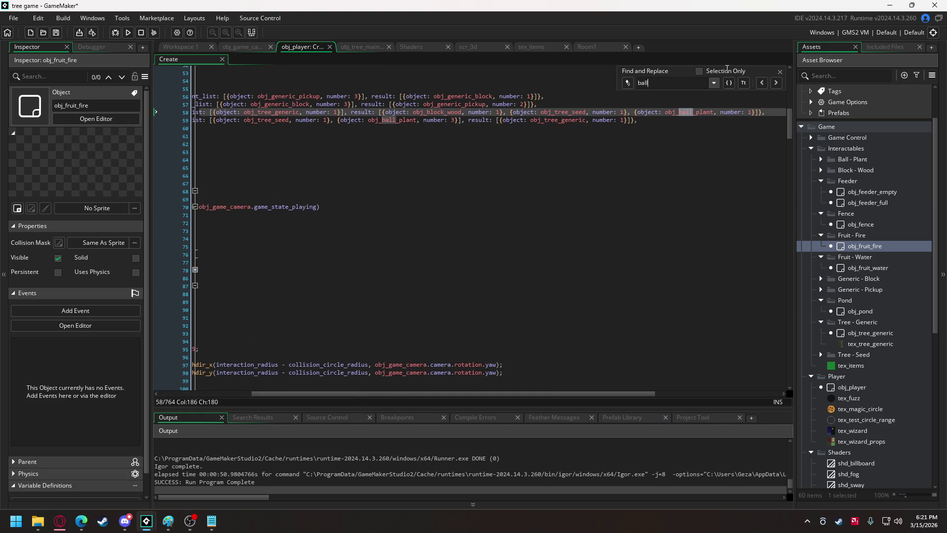
pyautogui.click(776, 82)
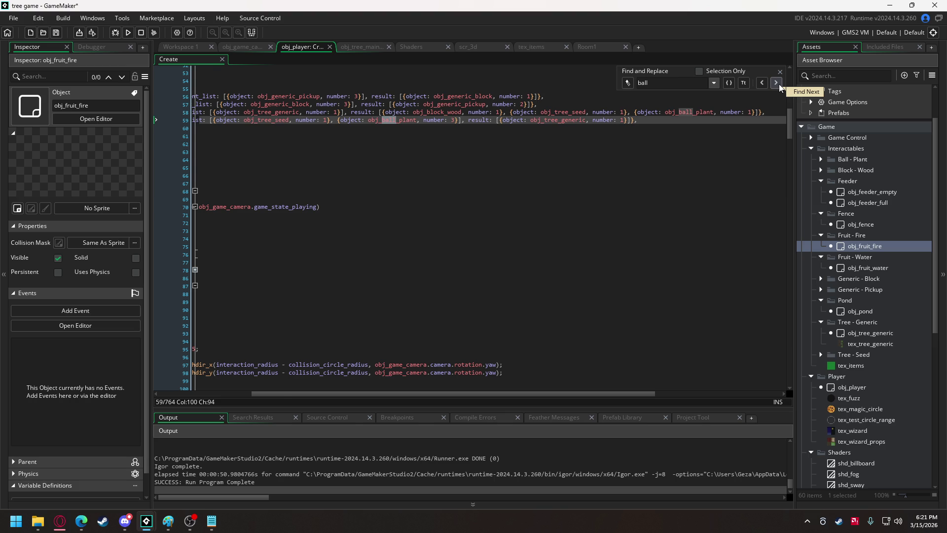
pyautogui.click(778, 84)
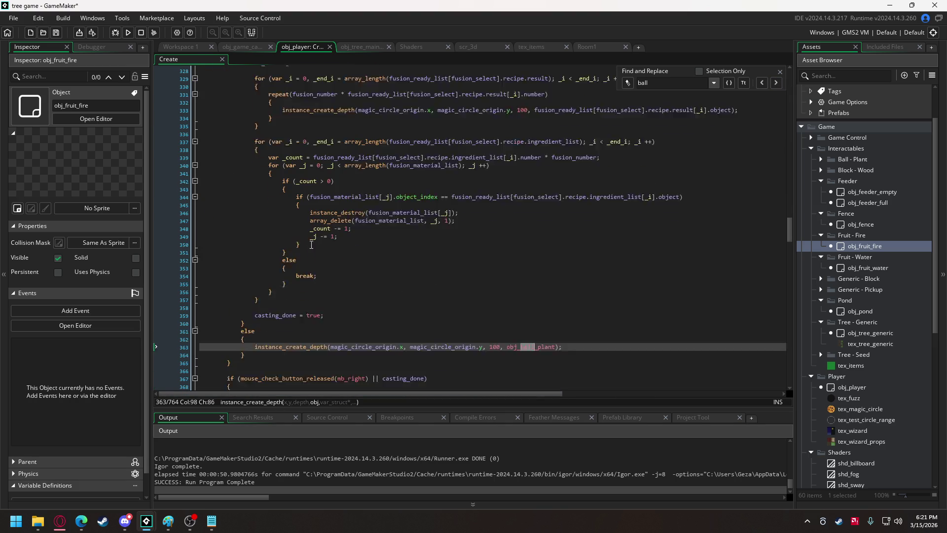
# Delete the 'else' on line 361 guarding the obj_ball_plant spawn
pyautogui.scroll(4, 284, 257)
pyautogui.scroll(-2, 276, 225)
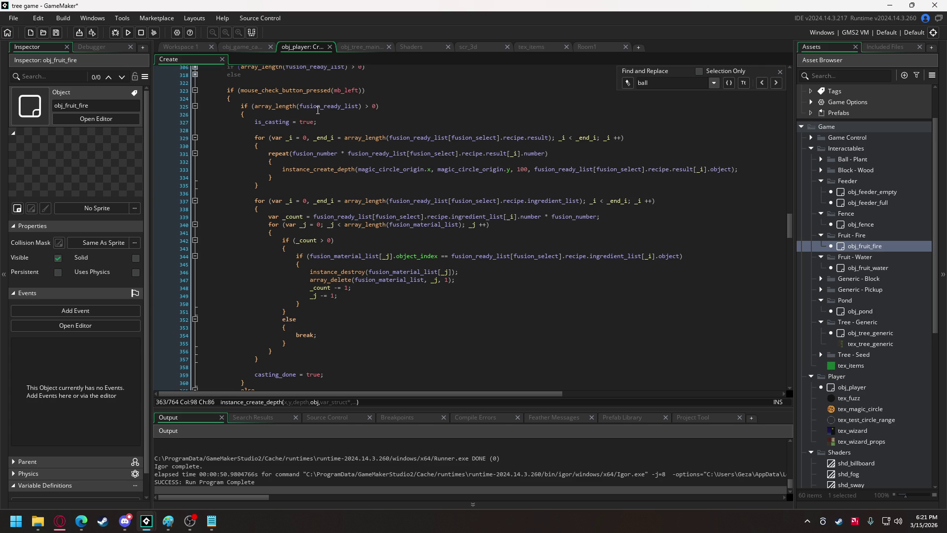
pyautogui.moveTo(319, 108)
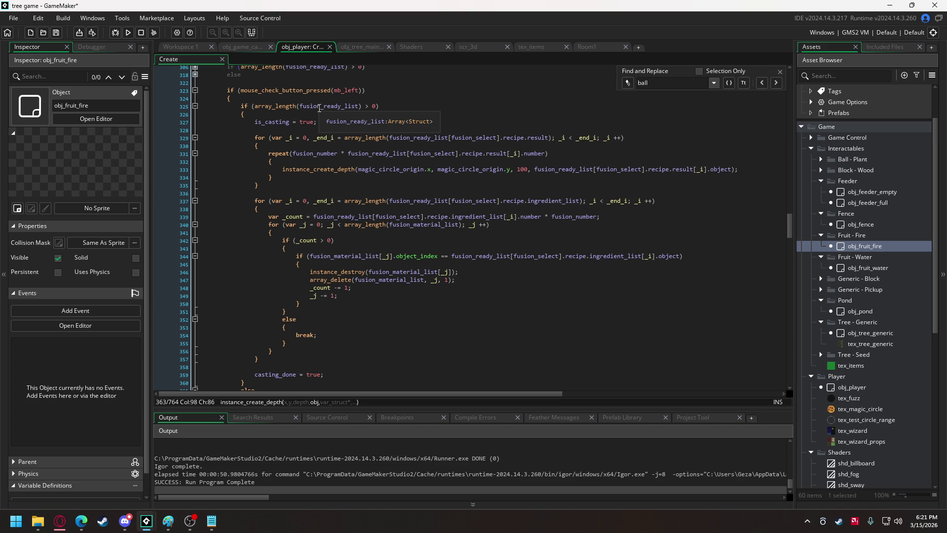
pyautogui.scroll(9, 293, 158)
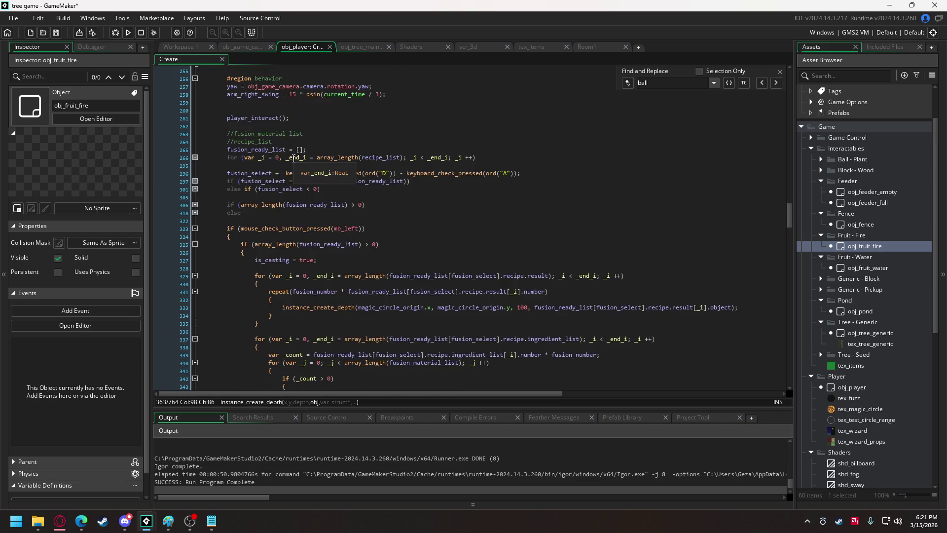
pyautogui.scroll(3, 294, 158)
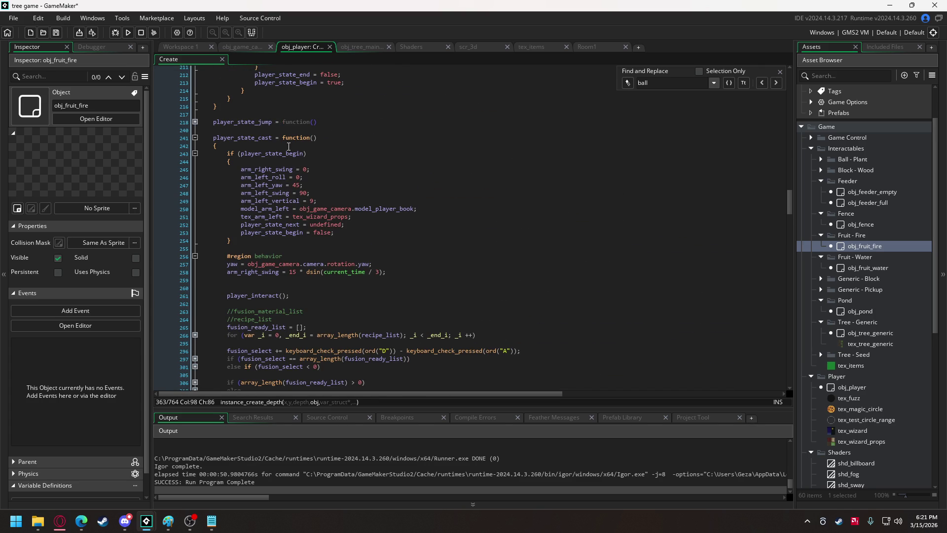
pyautogui.scroll(-10, 288, 146)
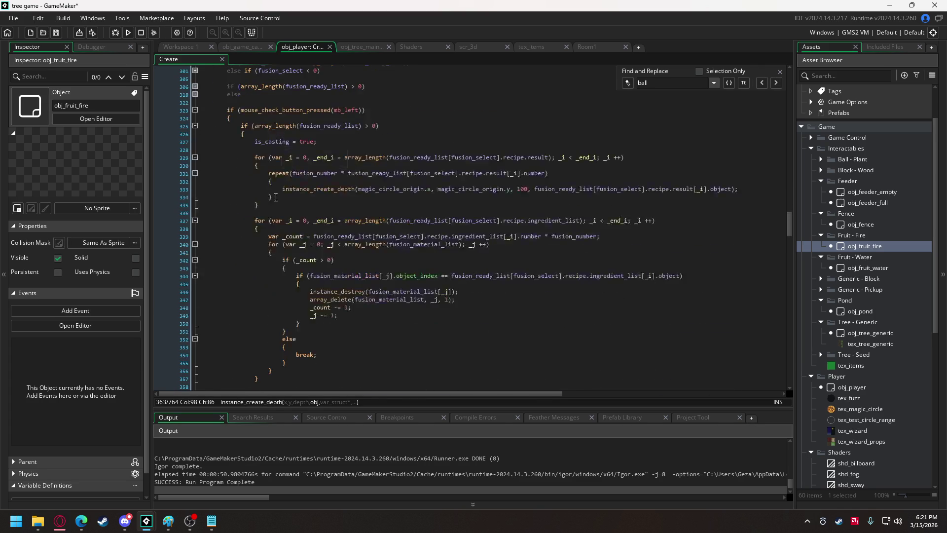
pyautogui.scroll(-4, 275, 197)
pyautogui.click(258, 291)
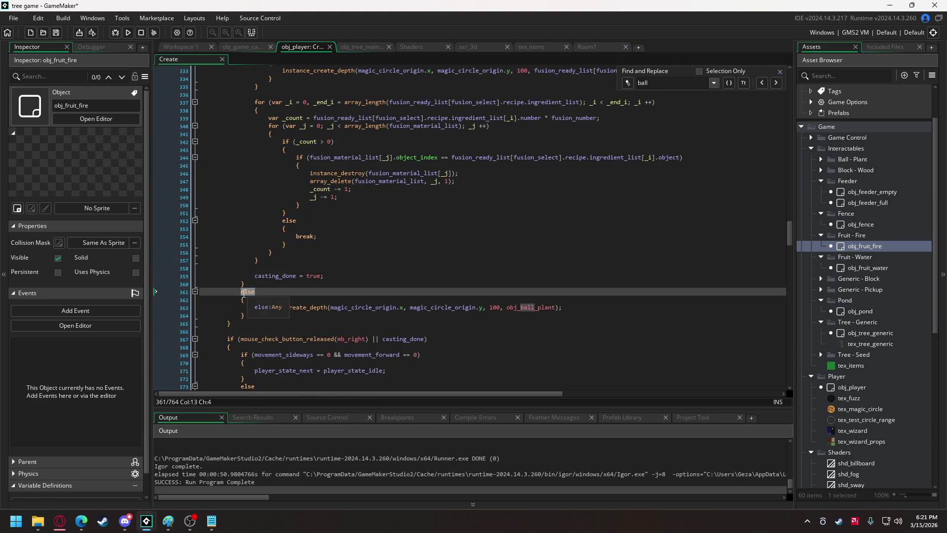
pyautogui.press('Return')
pyautogui.press('Return')
# Guard the obj_ball_plant spawn with 'if (array_length(fusion_material_list) == 0)' and run the game
pyautogui.scroll(6, 289, 106)
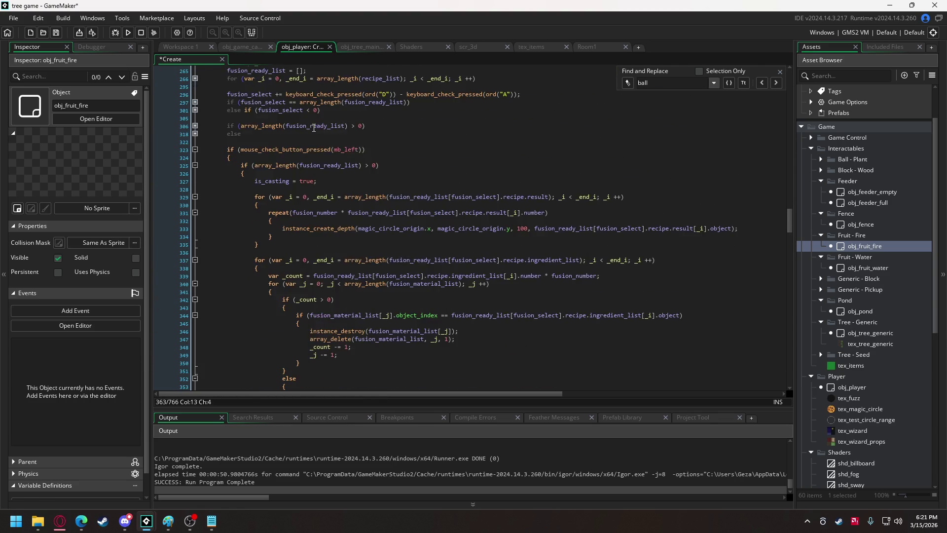
pyautogui.doubleClick(286, 95)
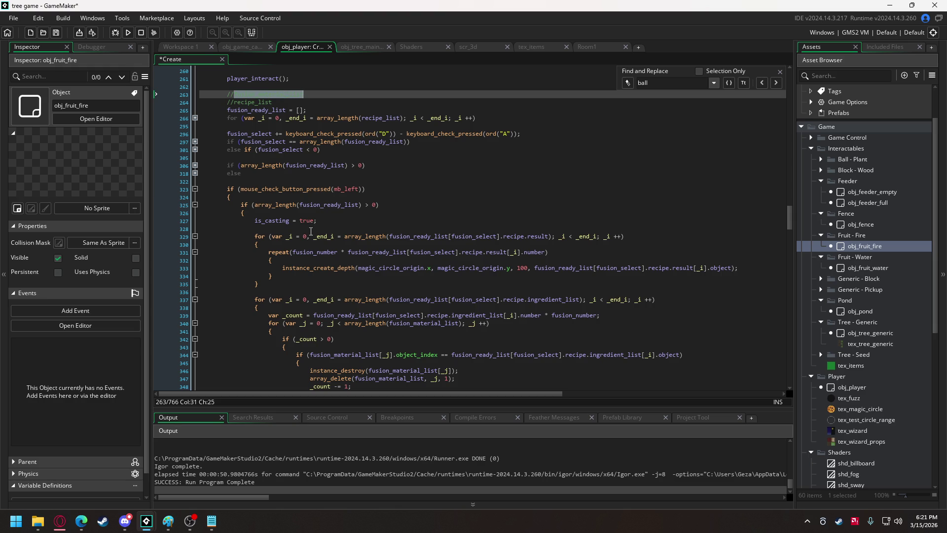
pyautogui.scroll(-3, 304, 242)
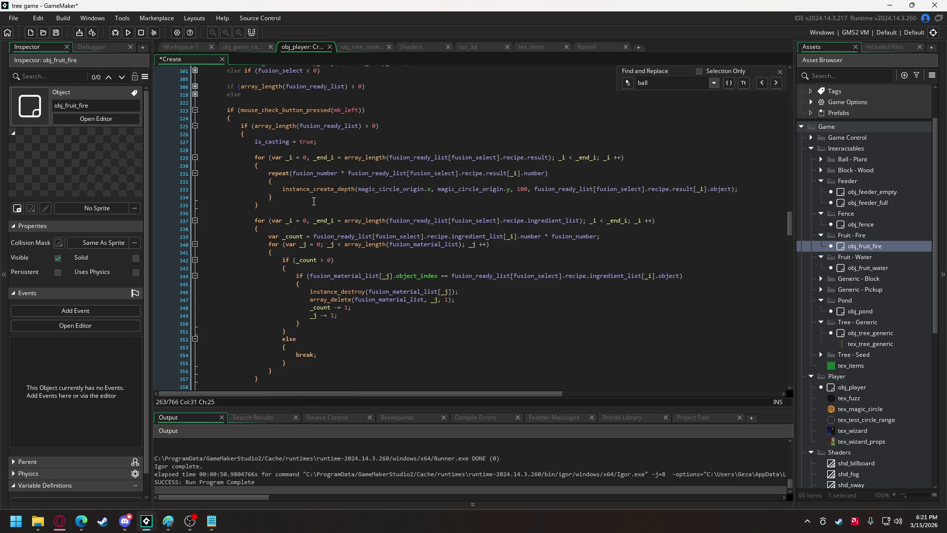
pyautogui.scroll(-3, 314, 201)
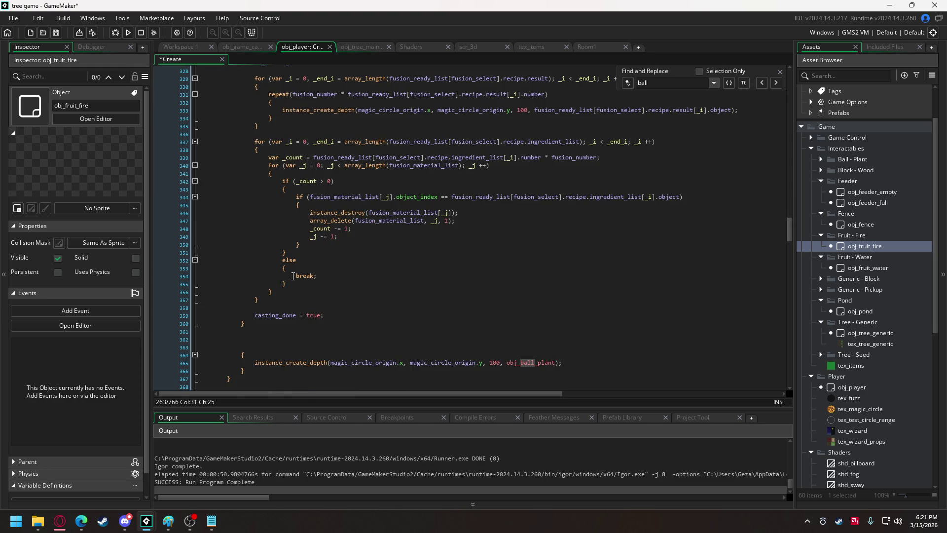
pyautogui.click(264, 347)
pyautogui.write('i')
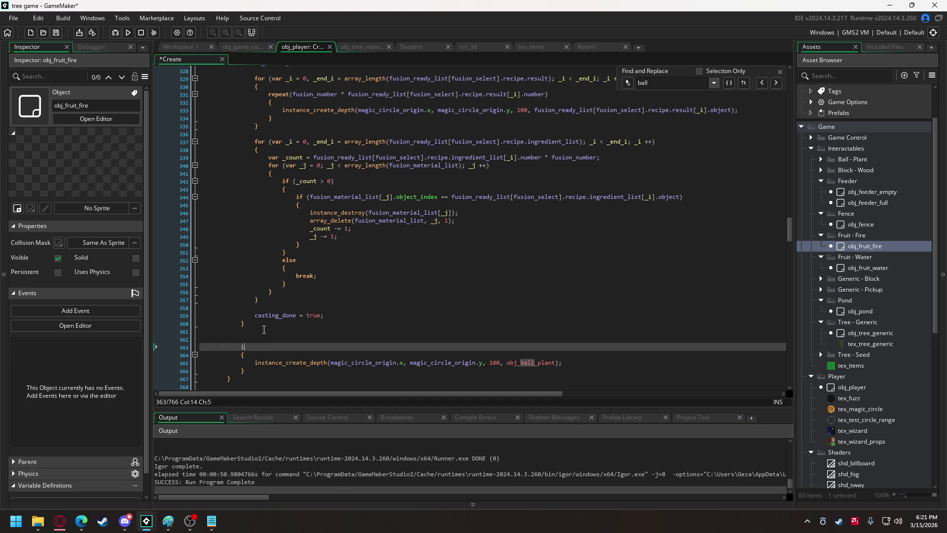
pyautogui.write('f (fusion_material_list')
pyautogui.hotkey('ctrl', 'Left')
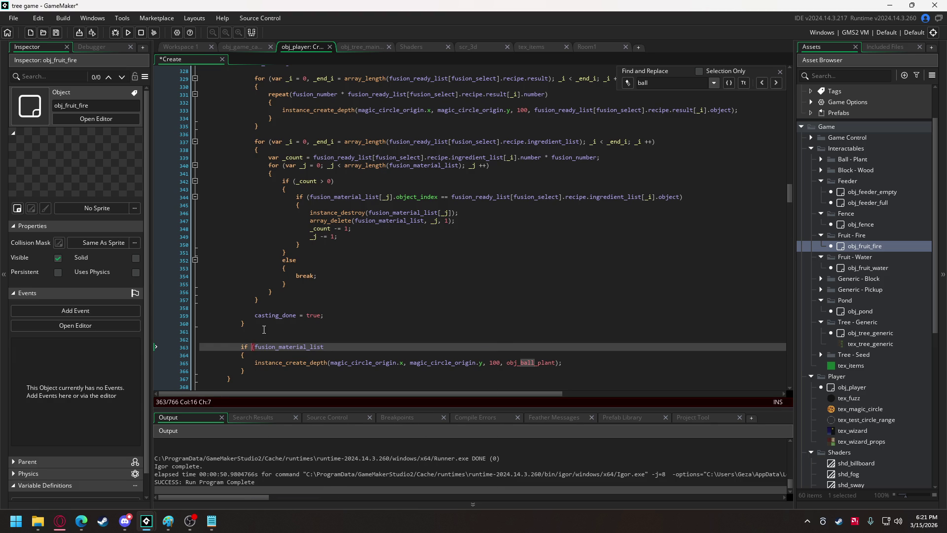
pyautogui.write('array_length(')
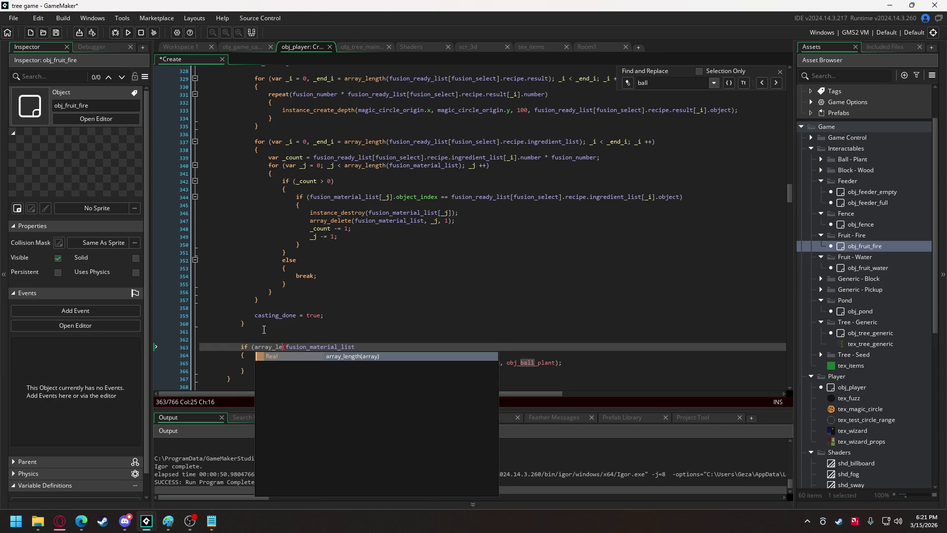
pyautogui.click(390, 347)
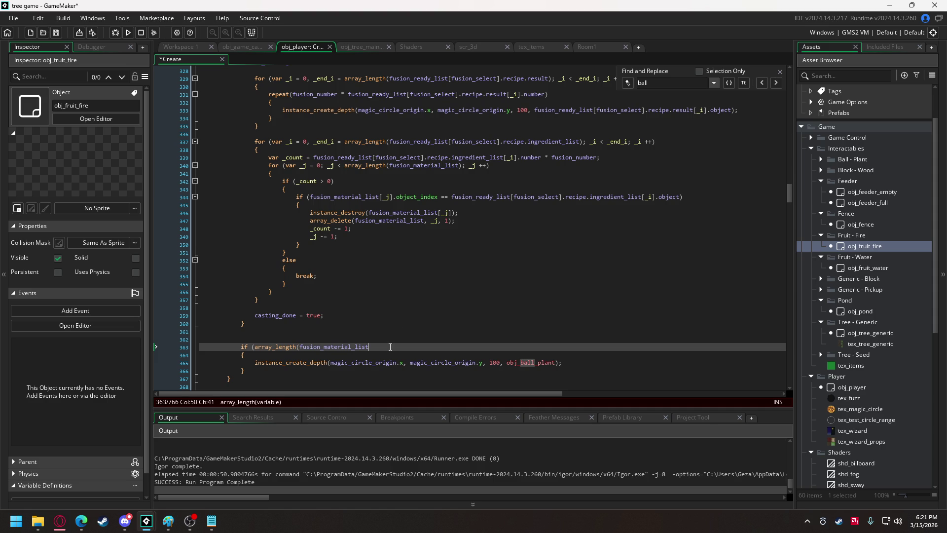
pyautogui.write(') == 0')
pyautogui.click(129, 32)
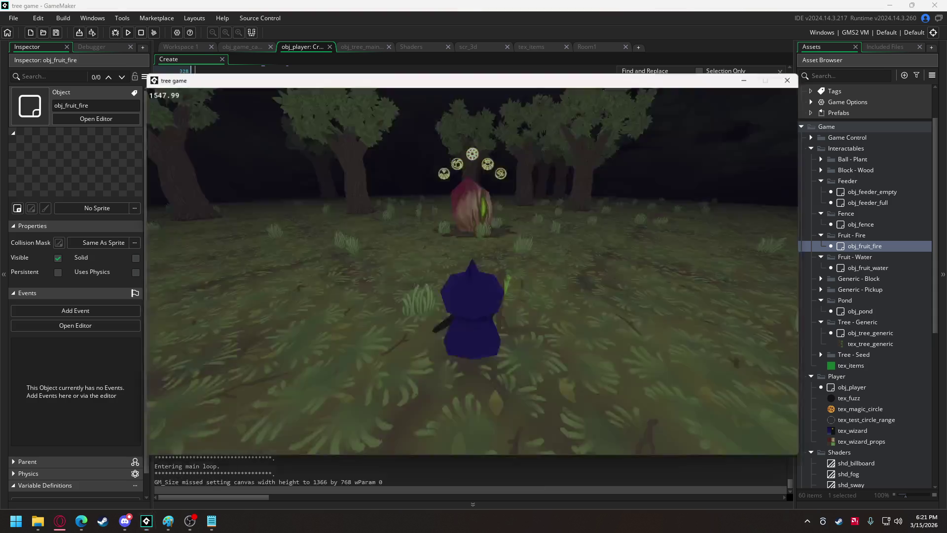
# Cast spells toward the crystal tree while turning the camera, then close the game
pyautogui.click(473, 200)
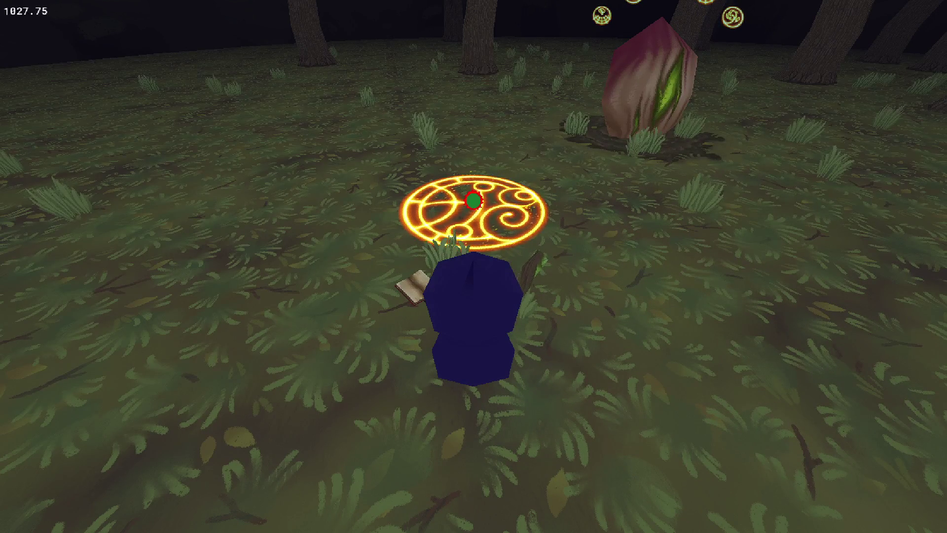
pyautogui.moveTo(473, 200)
pyautogui.mouseDown()
pyautogui.moveTo(387, 211)
pyautogui.moveTo(409, 201)
pyautogui.moveTo(365, 247)
pyautogui.moveTo(196, 317)
pyautogui.mouseUp()
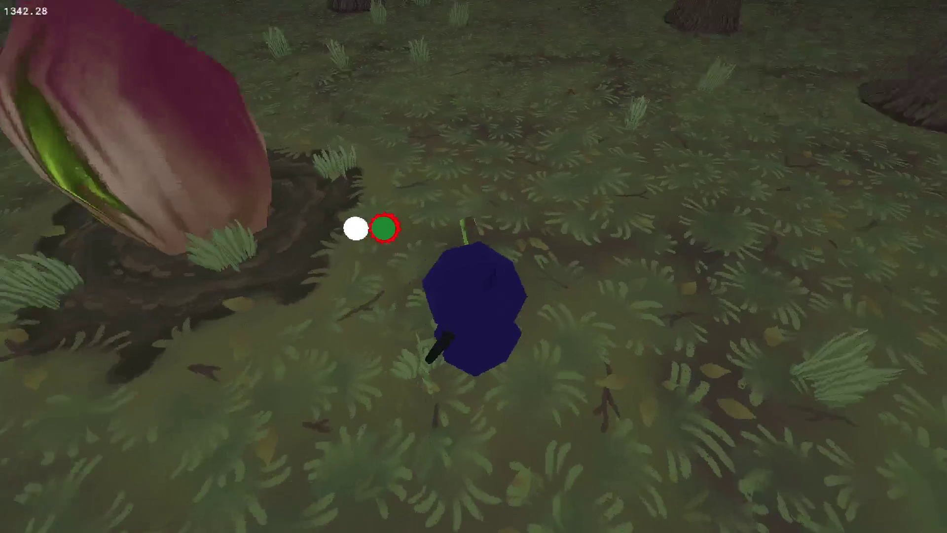
pyautogui.click(474, 211)
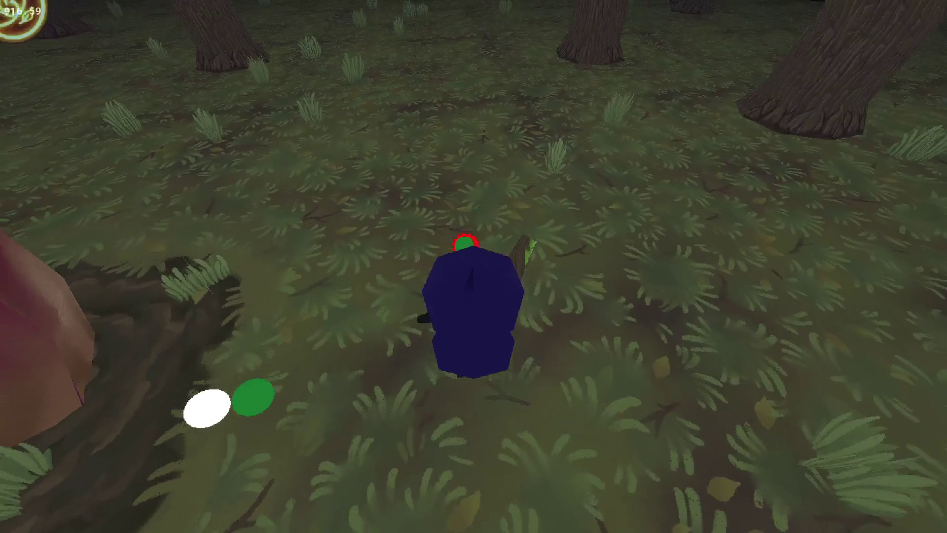
pyautogui.press('w')
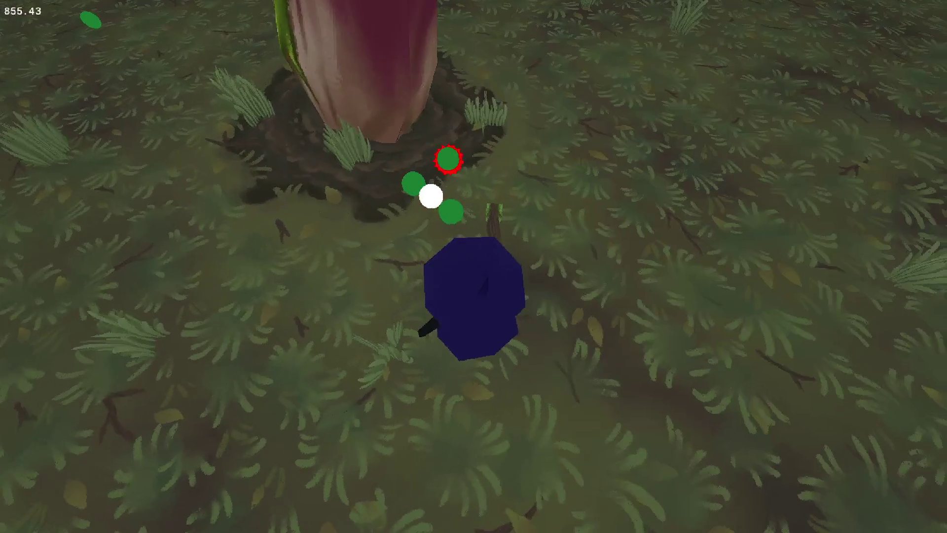
pyautogui.click(475, 211)
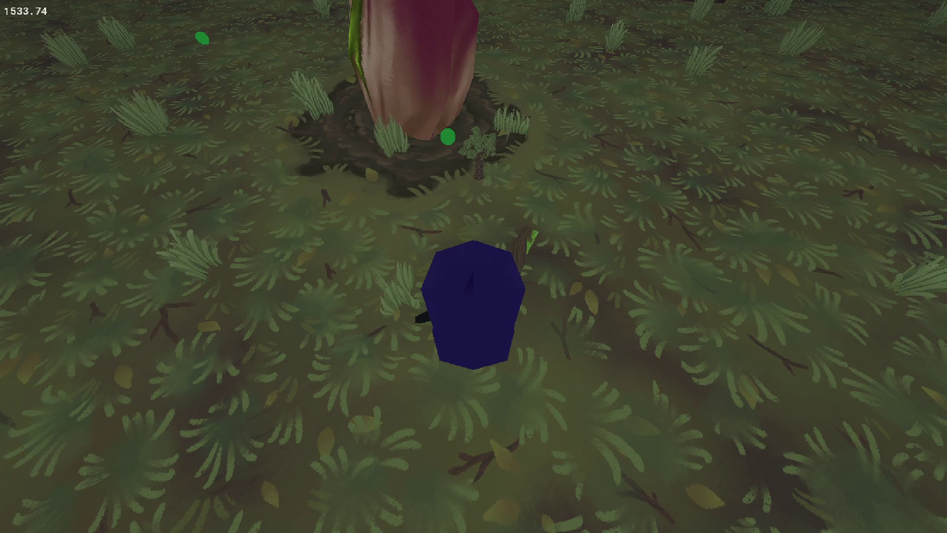
pyautogui.press('Escape')
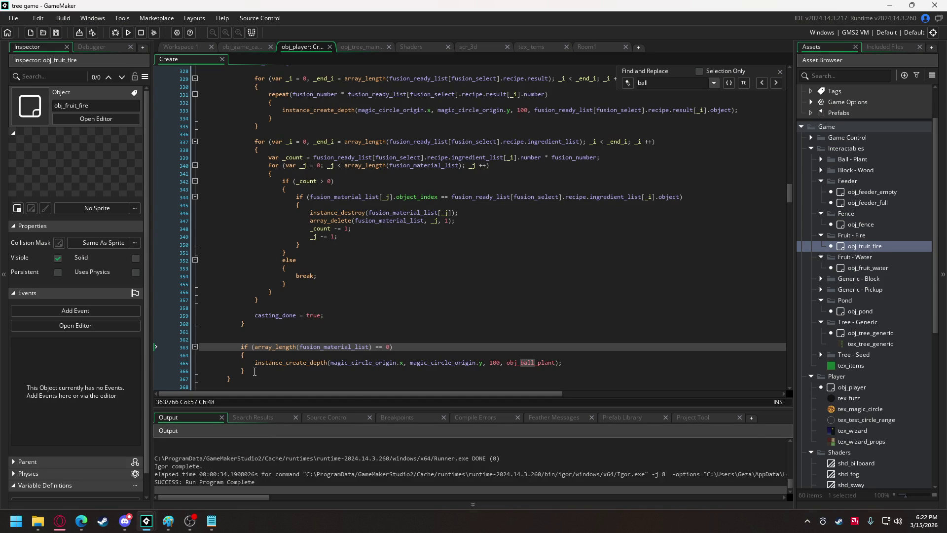
# Move the empty-list obj_ball_plant if block to the start of the left-click block, adding 'else' before the next if
pyautogui.moveTo(256, 371); pyautogui.dragTo(243, 351)
pyautogui.hotkey('ctrl', 'c')
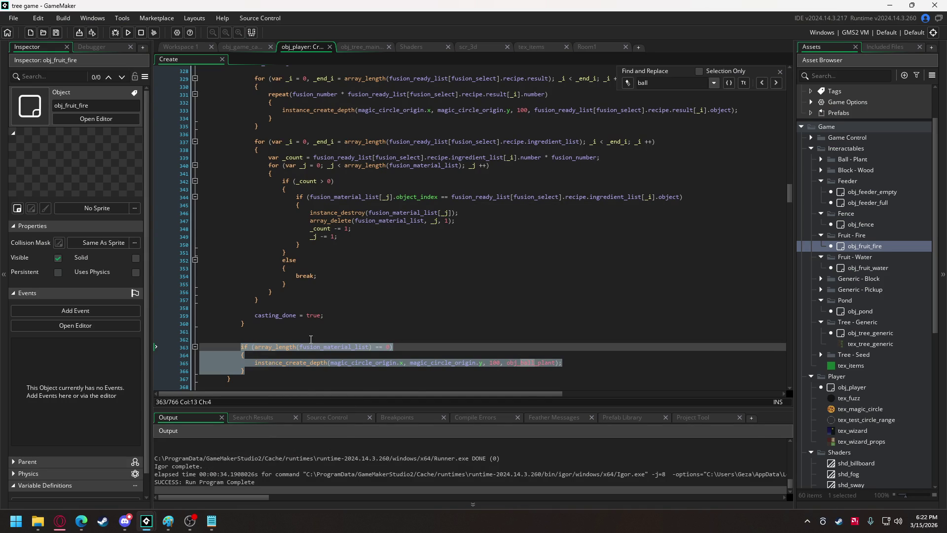
pyautogui.press('Delete')
pyautogui.press('BackSpace')
pyautogui.press('BackSpace')
pyautogui.press('BackSpace')
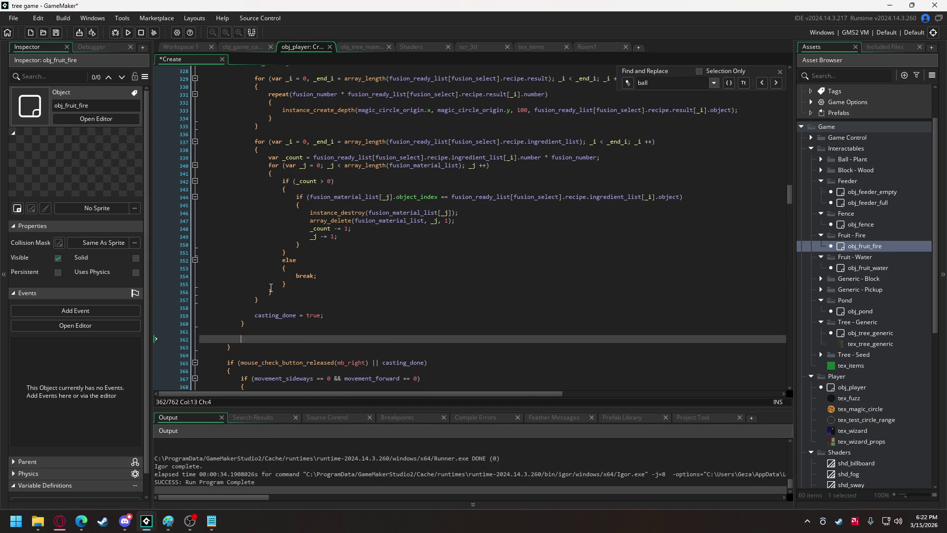
pyautogui.press('BackSpace')
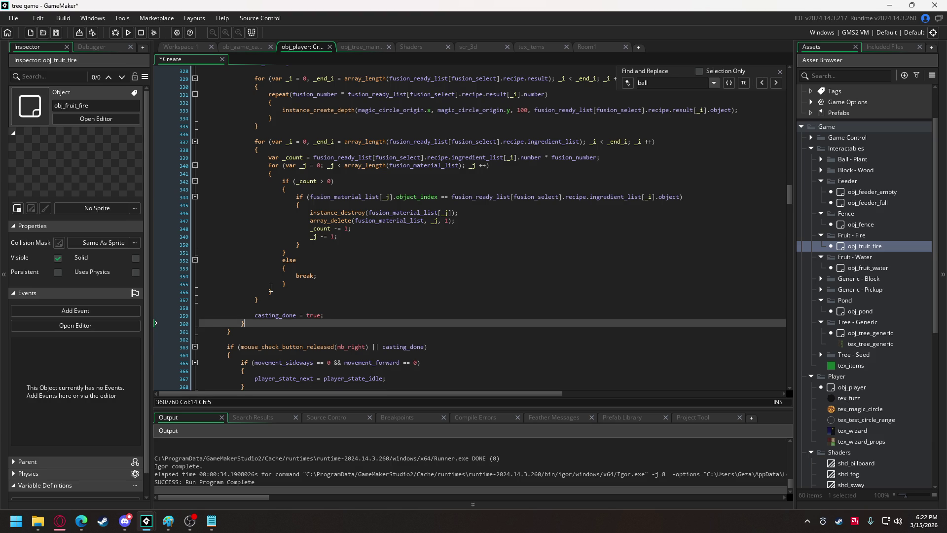
pyautogui.scroll(6, 291, 301)
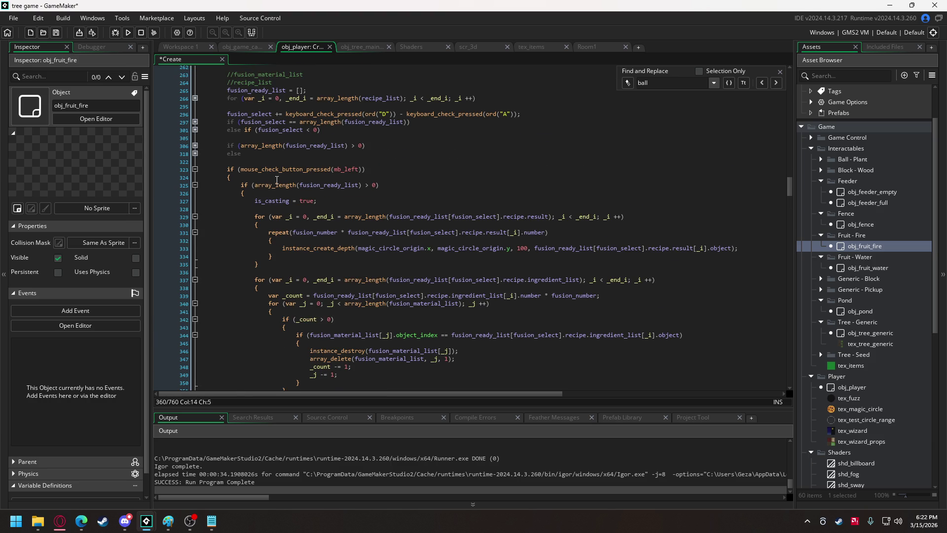
pyautogui.click(288, 176)
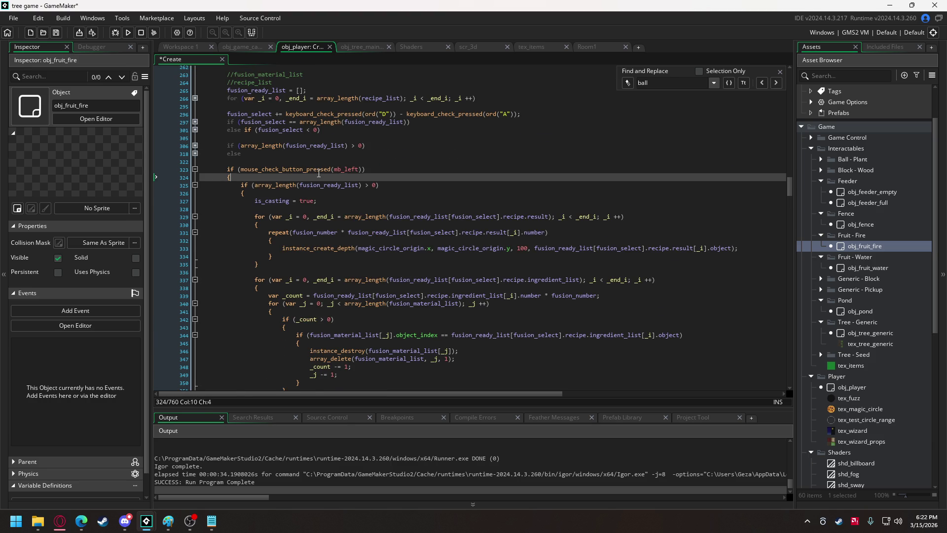
pyautogui.hotkey('ctrl', 'v')
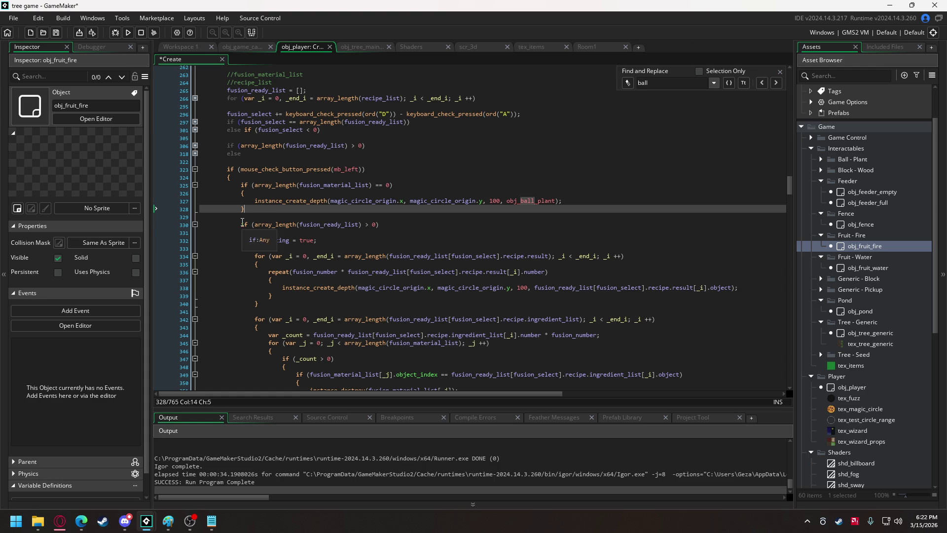
pyautogui.click(243, 223)
pyautogui.write('else')
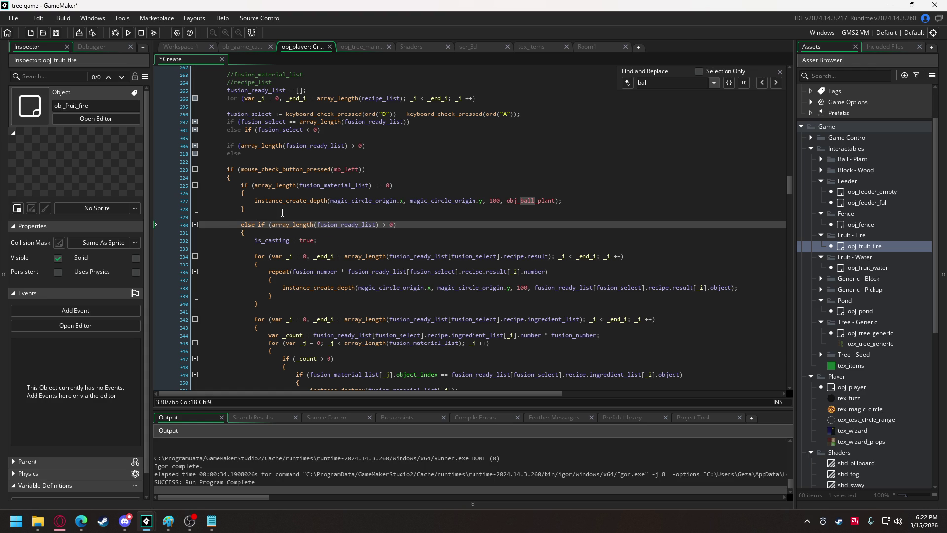
# Add 'casting_done = true' after the obj_ball_plant spawn call and remove empty line 330
pyautogui.scroll(-7, 282, 213)
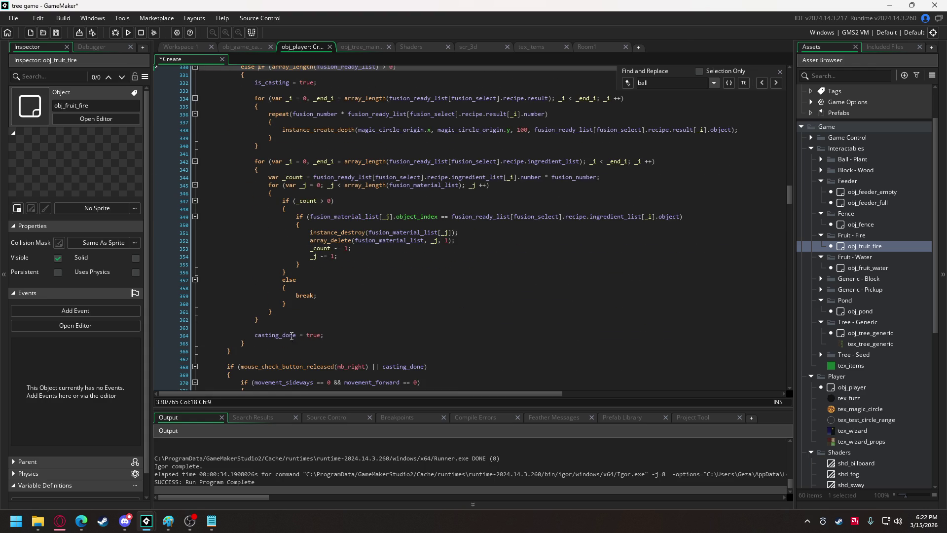
pyautogui.click(291, 335)
pyautogui.scroll(6, 279, 298)
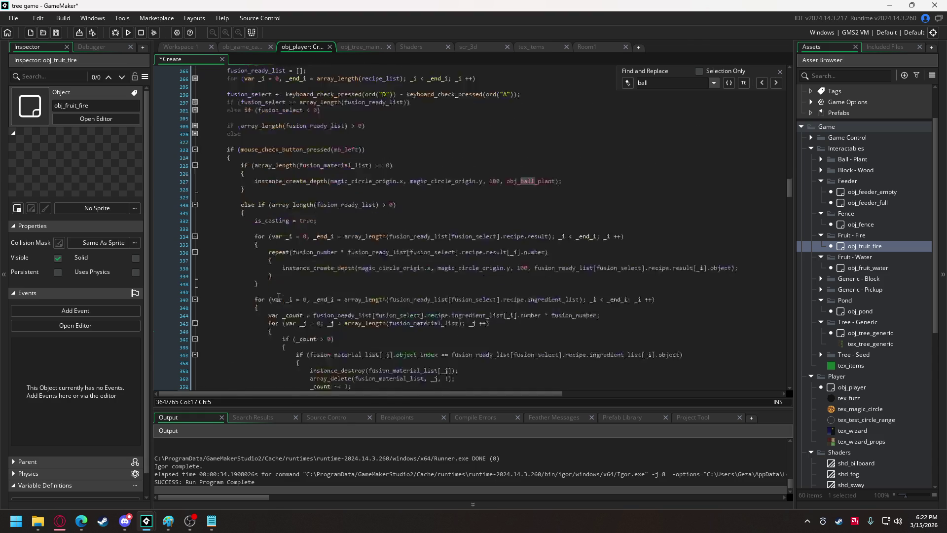
pyautogui.click(589, 202)
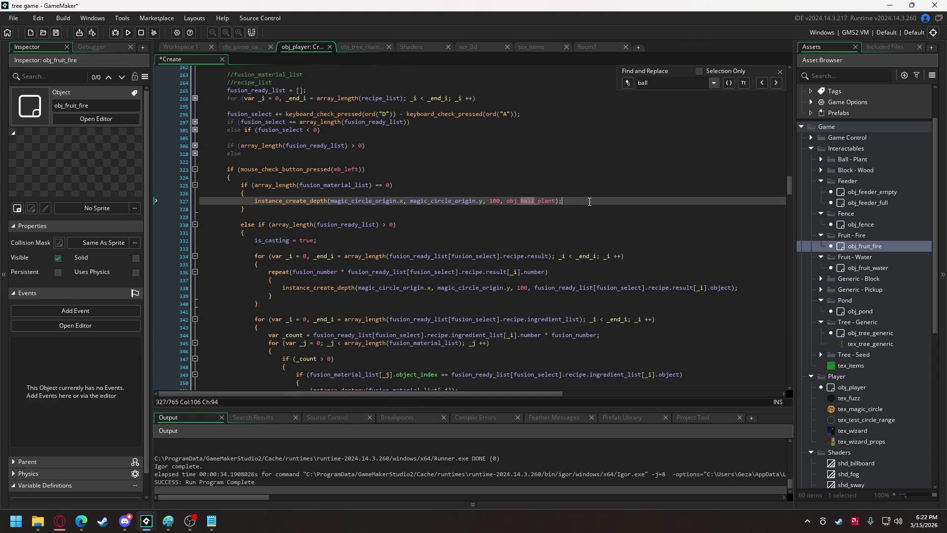
pyautogui.press('Return')
pyautogui.write('casting_done = true;')
pyautogui.click(345, 225)
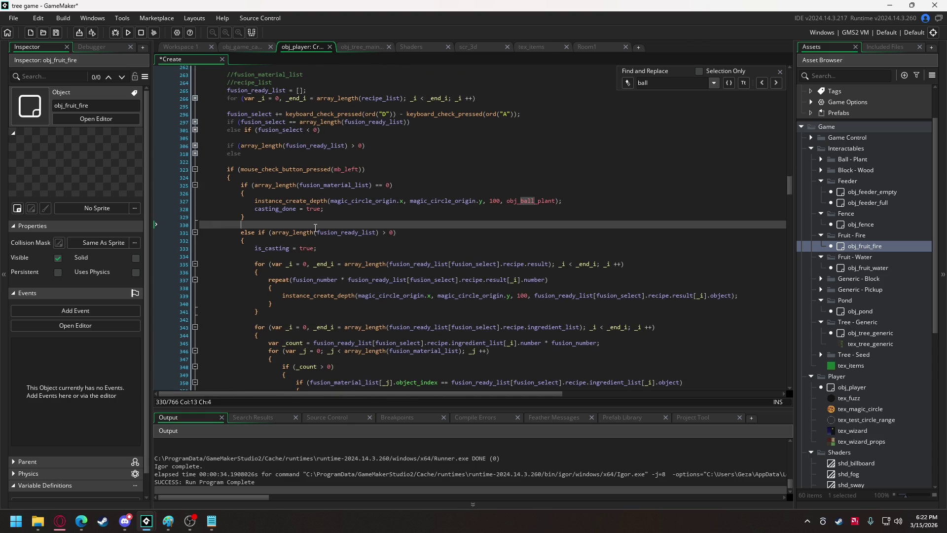
pyautogui.press('BackSpace')
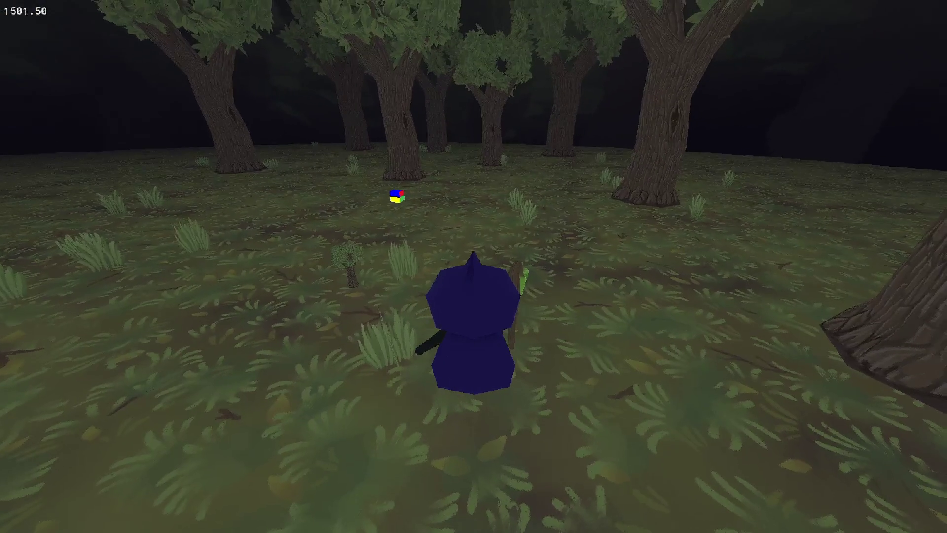
# Close the game and inspect where growth_size is used in obj_tree_generic's Create code
pyautogui.press('Escape')
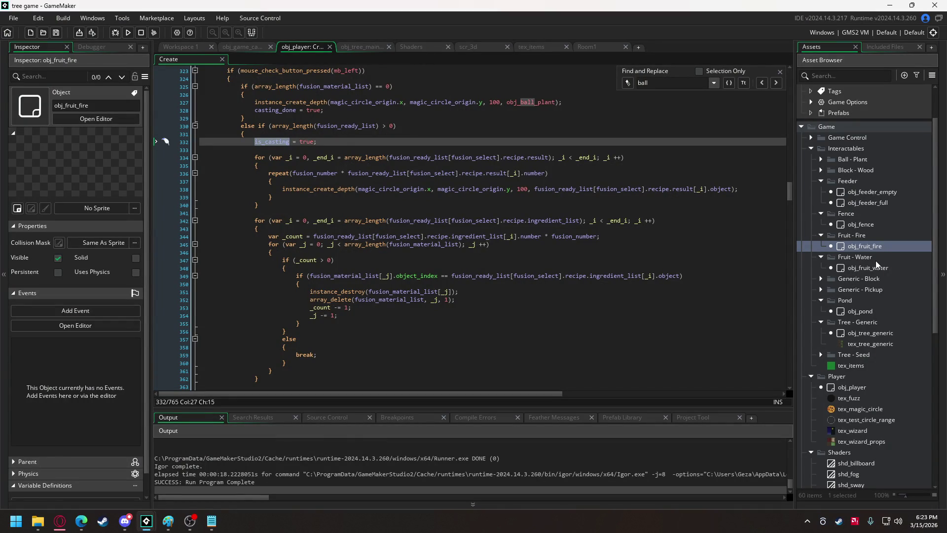
pyautogui.doubleClick(863, 333)
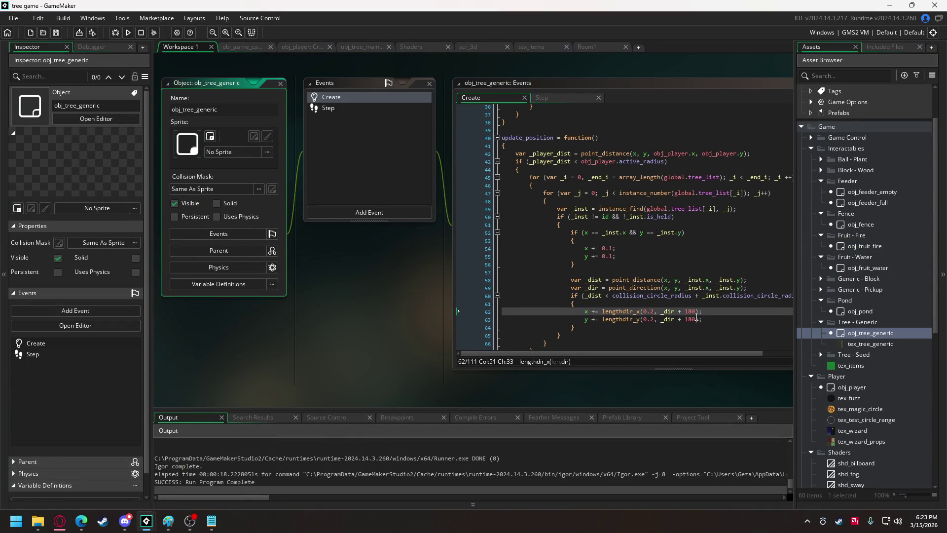
pyautogui.click(684, 231)
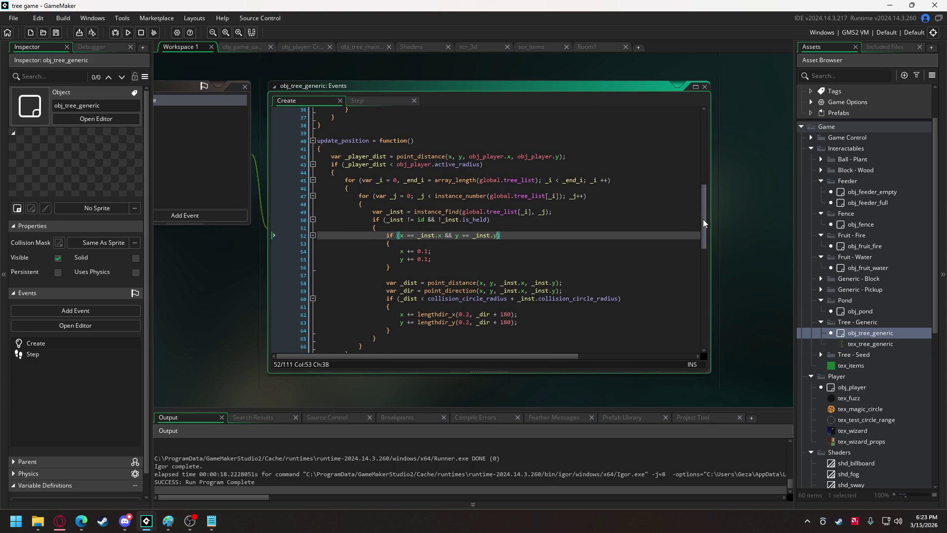
pyautogui.moveTo(703, 219); pyautogui.dragTo(695, 309)
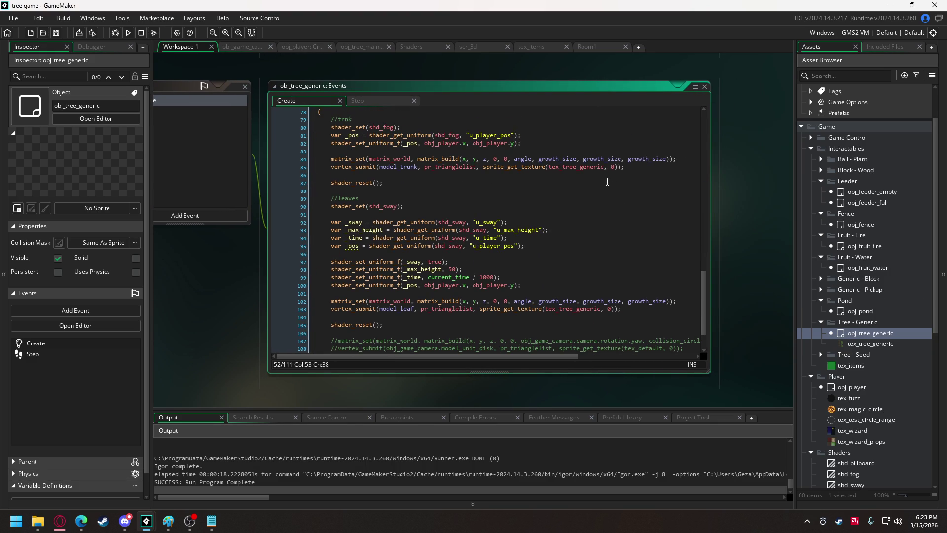
pyautogui.doubleClick(567, 158)
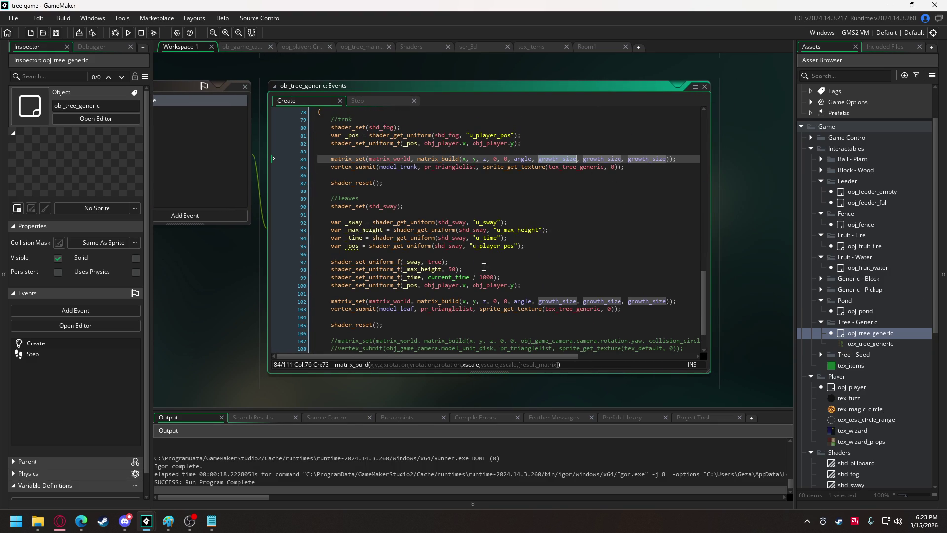
pyautogui.moveTo(470, 275)
pyautogui.scroll(-2, 468, 262)
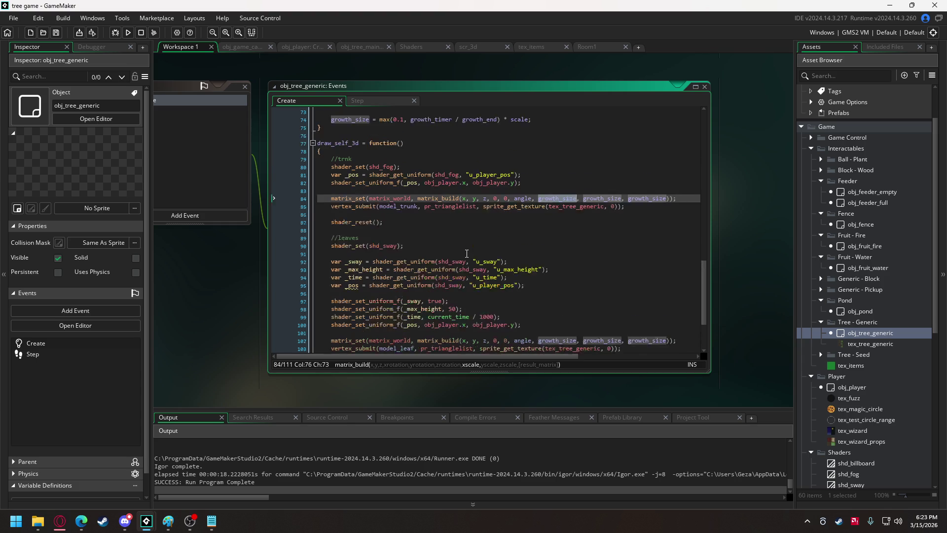
pyautogui.scroll(3, 456, 256)
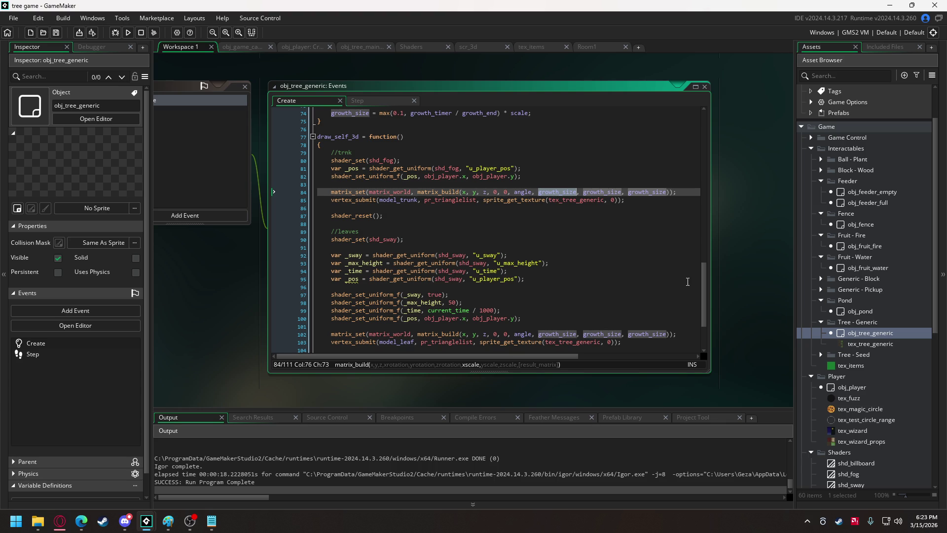
pyautogui.moveTo(703, 294); pyautogui.dragTo(705, 113)
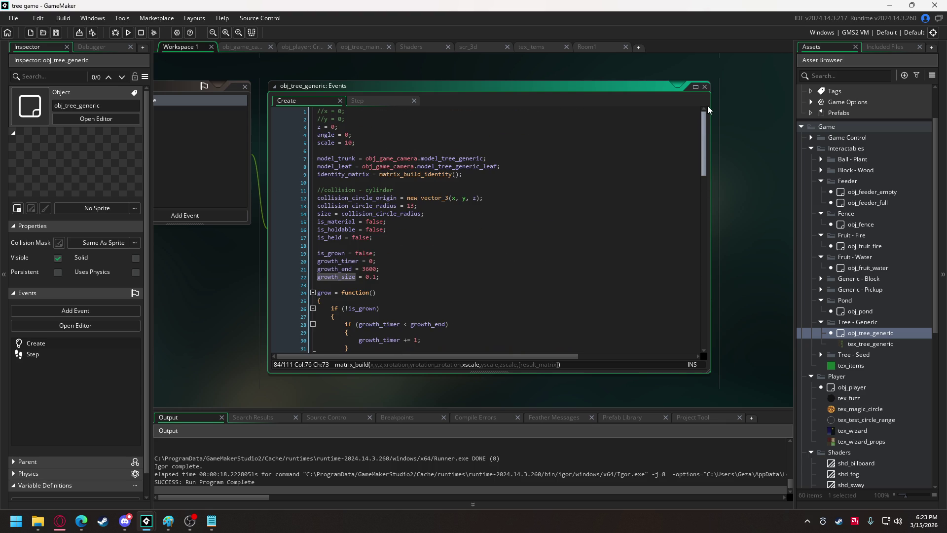
pyautogui.scroll(-20, 604, 188)
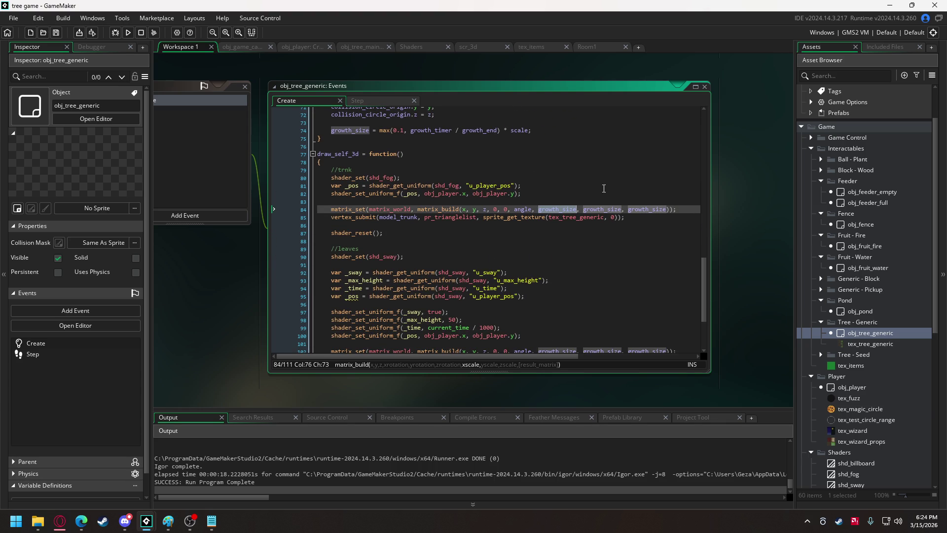
# Review the obj_player and obj_tree_main Create code listing the tree's growth stages
pyautogui.click(299, 46)
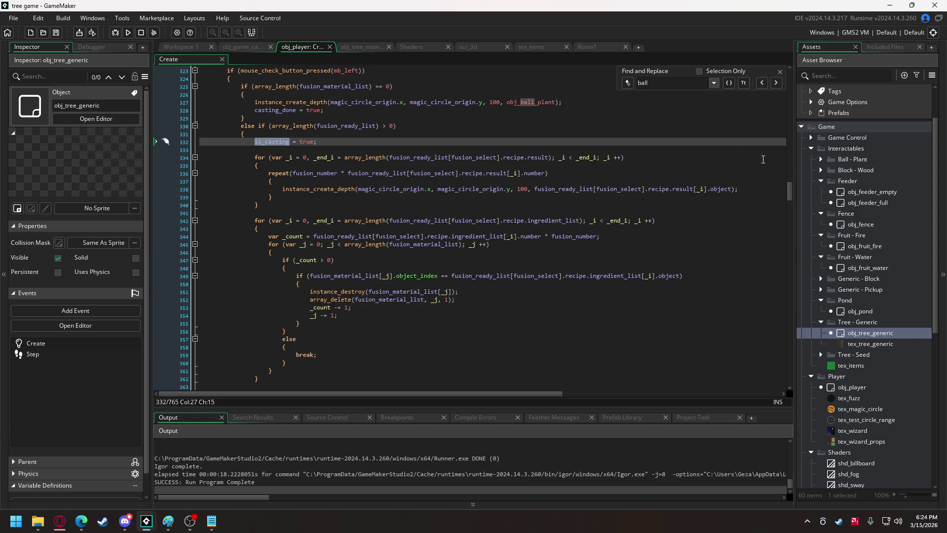
pyautogui.moveTo(790, 192); pyautogui.dragTo(789, 374)
pyautogui.scroll(1, 387, 247)
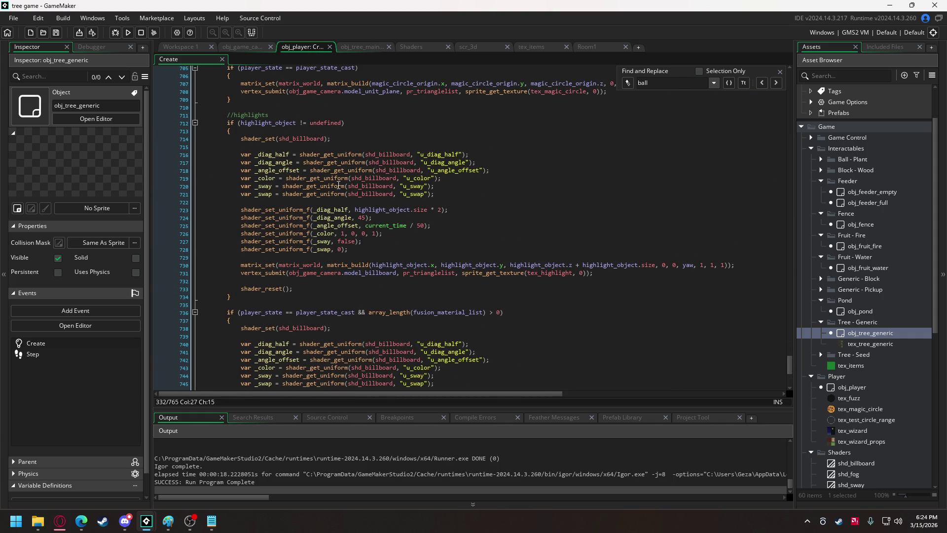
pyautogui.moveTo(344, 173)
pyautogui.moveTo(421, 211)
pyautogui.click(355, 47)
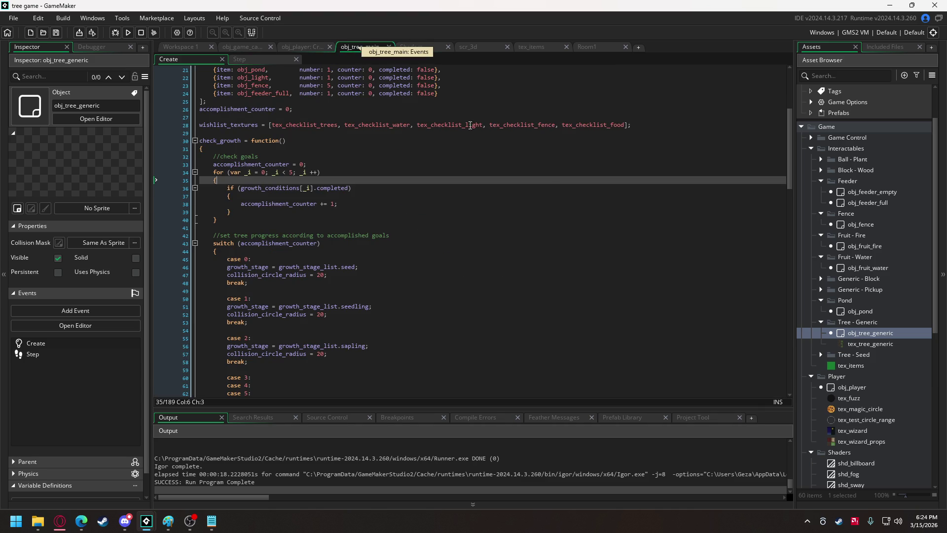
pyautogui.moveTo(796, 171); pyautogui.dragTo(793, 136)
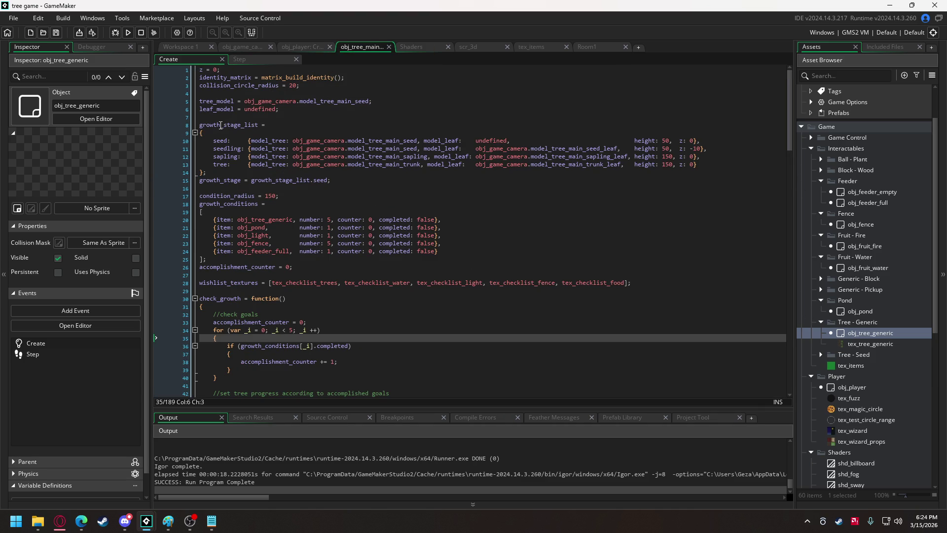
pyautogui.click(166, 47)
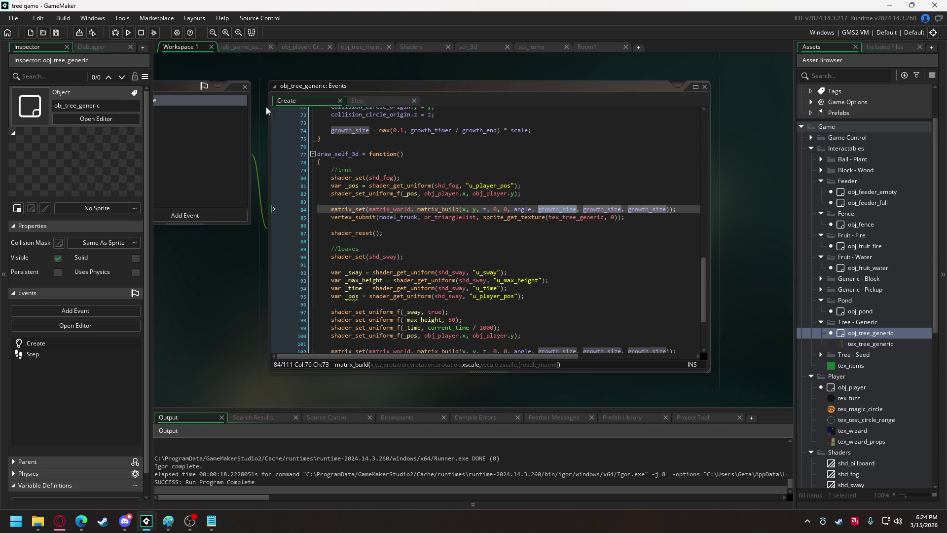
# Add a 'size = growth_size' line right after the growth_size calculation in update_position
pyautogui.scroll(20, 360, 141)
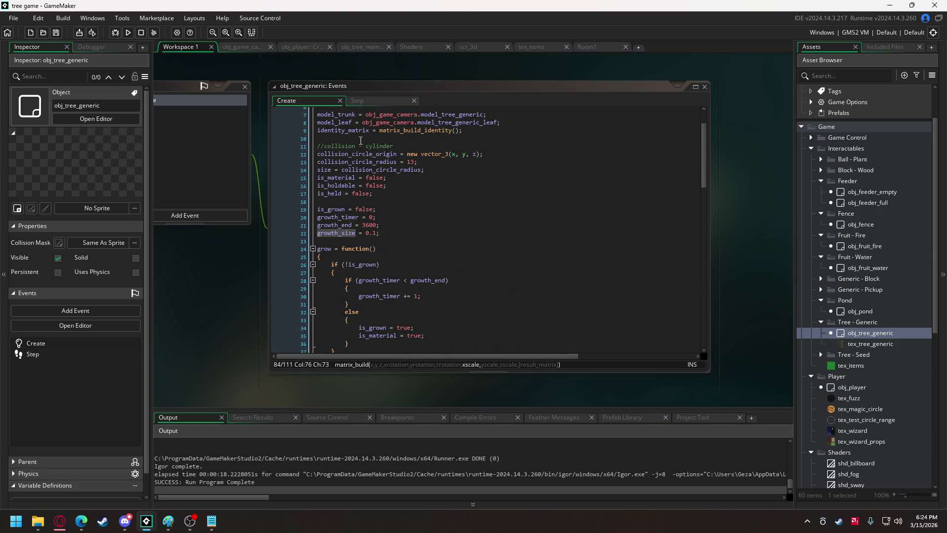
pyautogui.scroll(2, 361, 141)
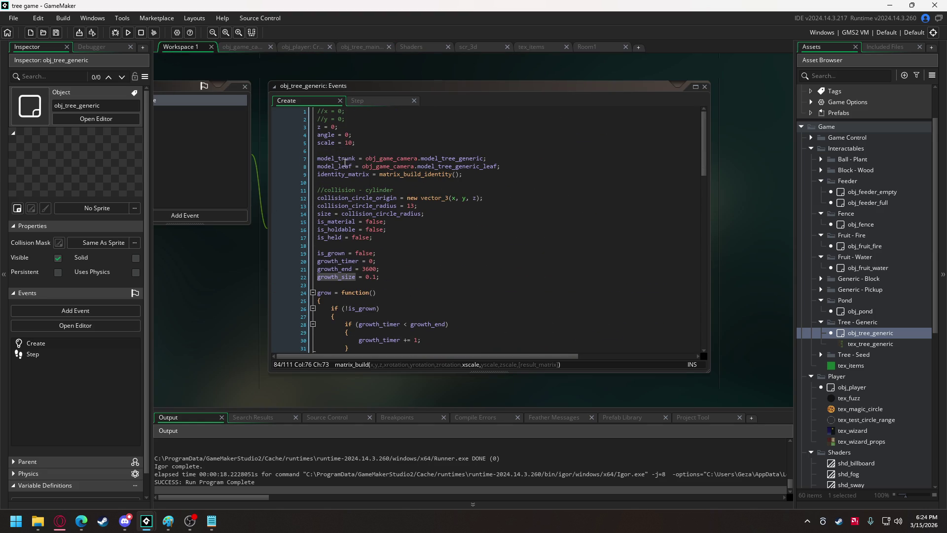
pyautogui.click(332, 214)
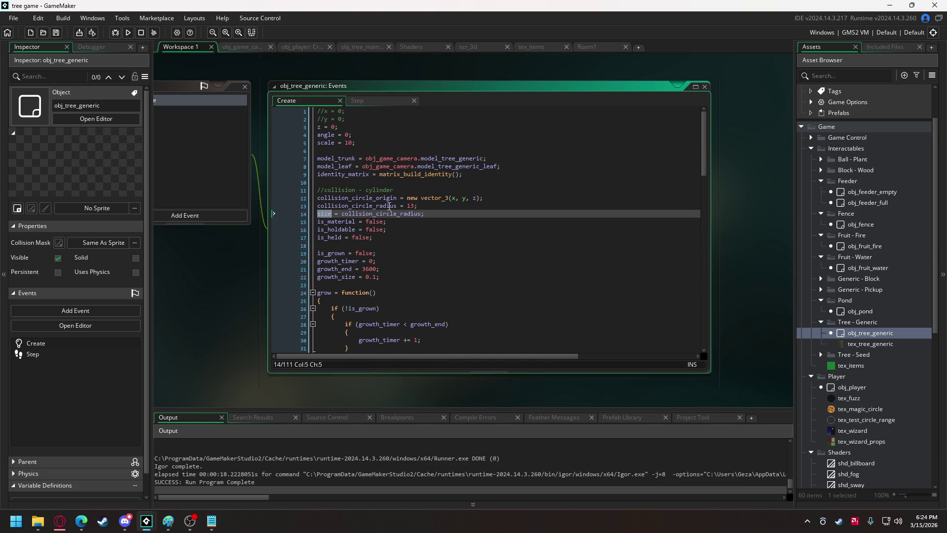
pyautogui.scroll(-7, 398, 184)
pyautogui.scroll(-17, 398, 184)
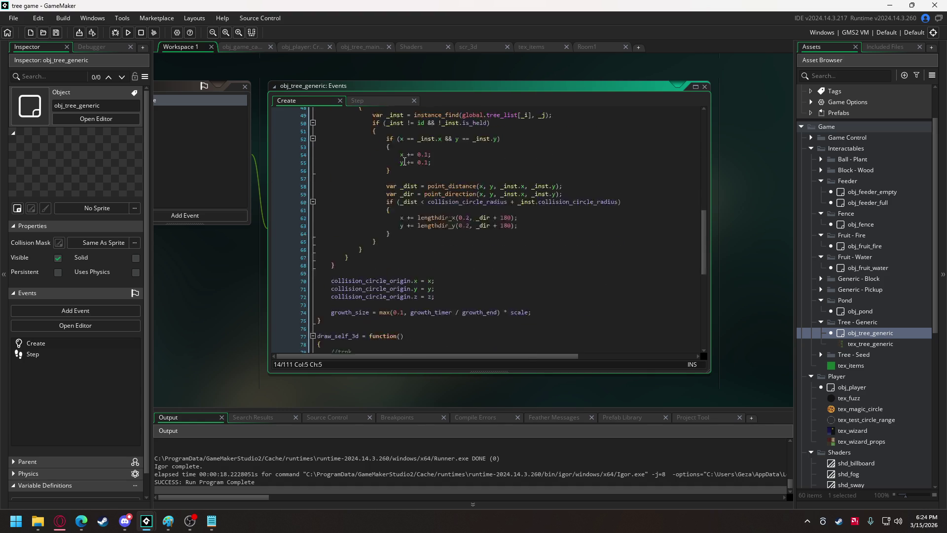
pyautogui.scroll(4, 404, 156)
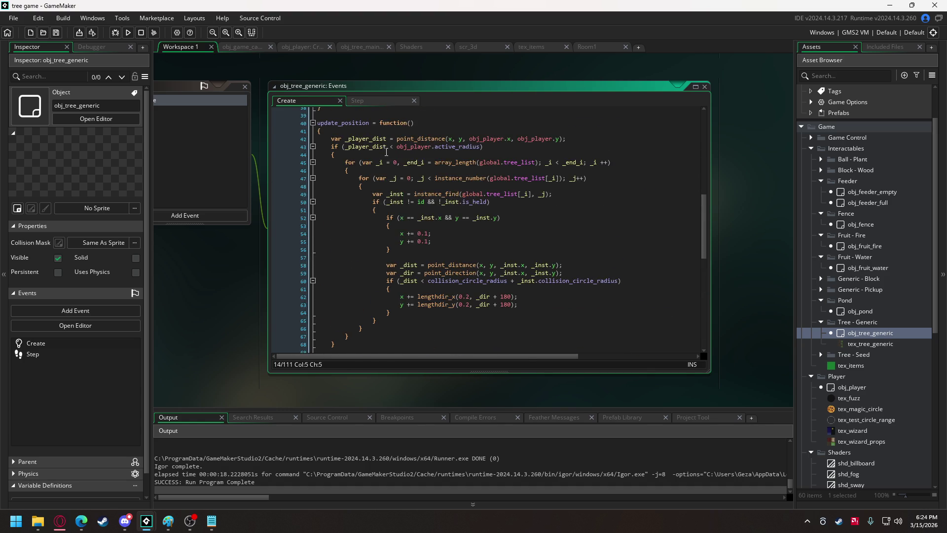
pyautogui.scroll(-4, 382, 149)
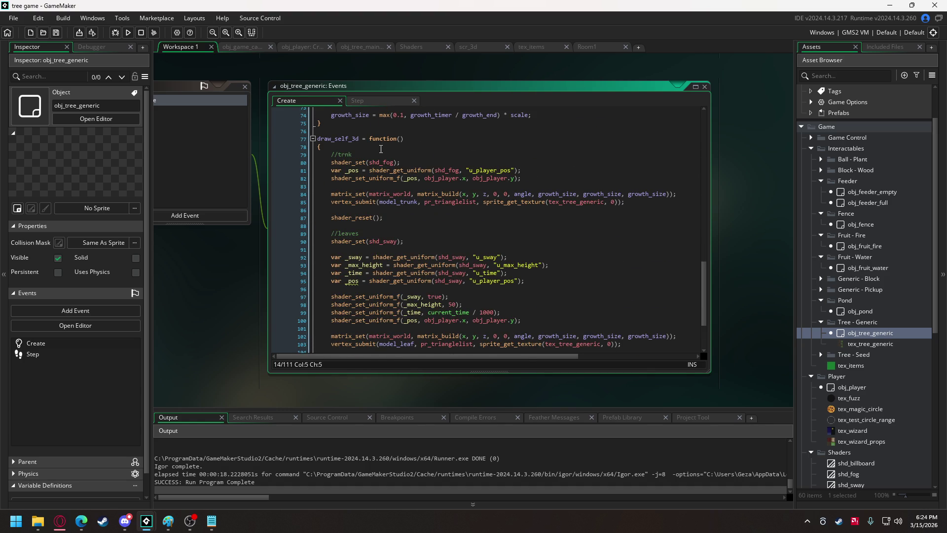
pyautogui.scroll(1, 380, 149)
pyautogui.scroll(3, 380, 149)
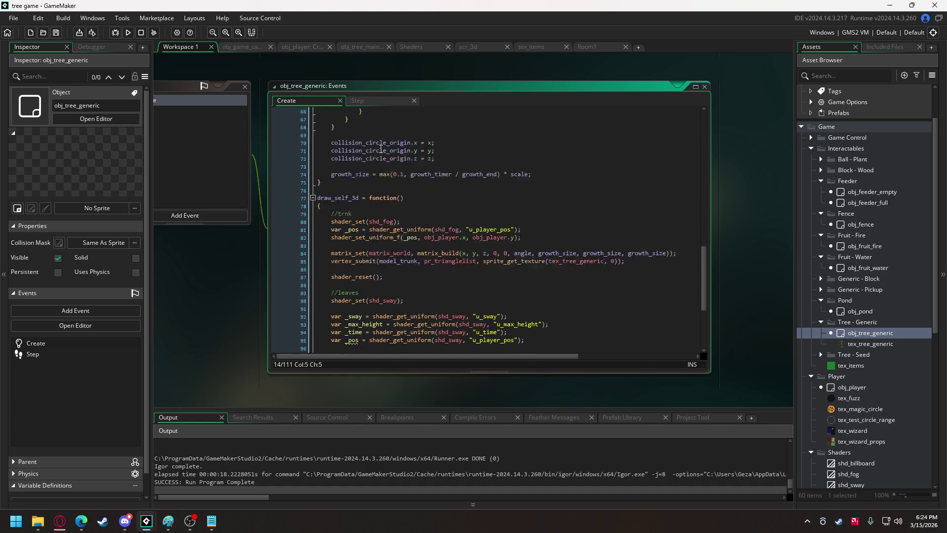
pyautogui.click(548, 216)
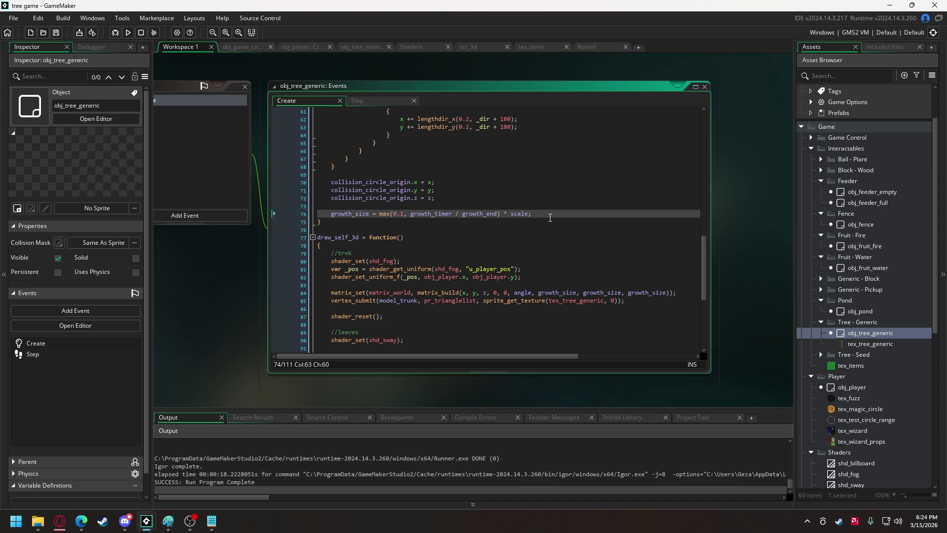
pyautogui.press('Return')
pyautogui.press('Return')
pyautogui.write('size = ')
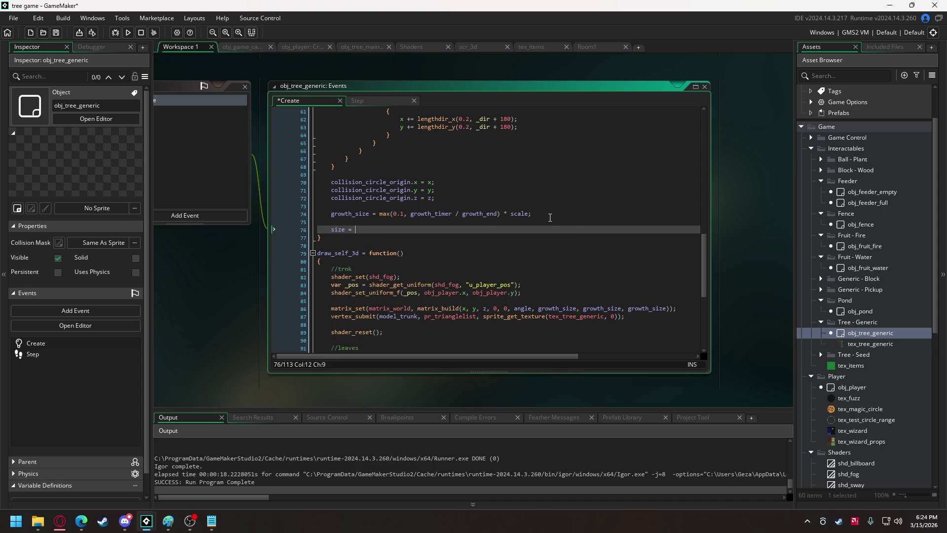
pyautogui.write('growth_size;')
# Run the game, walk the wizard past the crystal to the tree, cast a rune spell, then quit
pyautogui.click(129, 33)
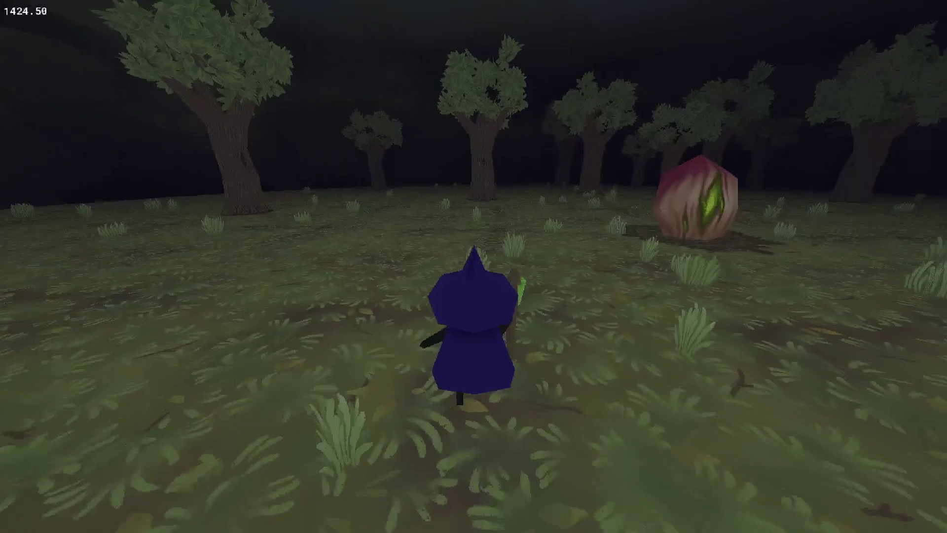
pyautogui.press('w')
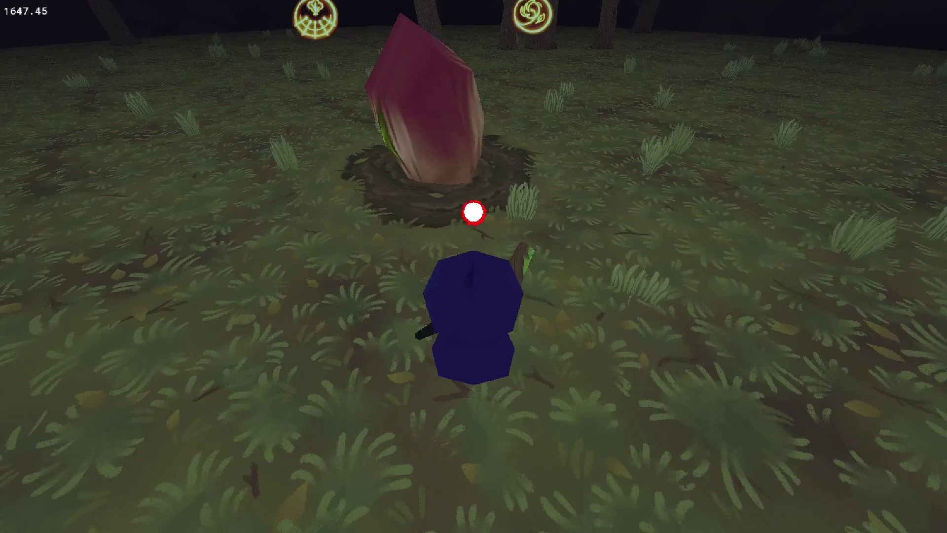
pyautogui.press('w')
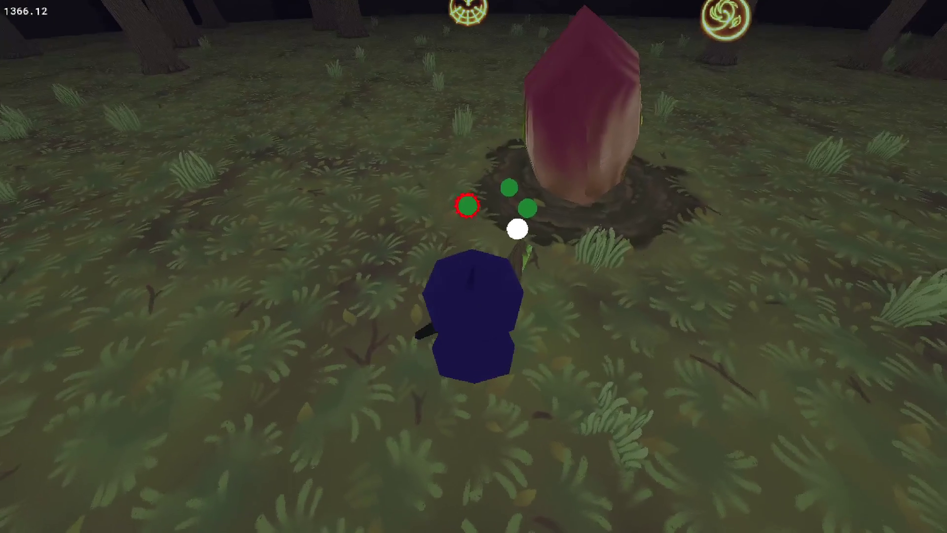
pyautogui.click(517, 229)
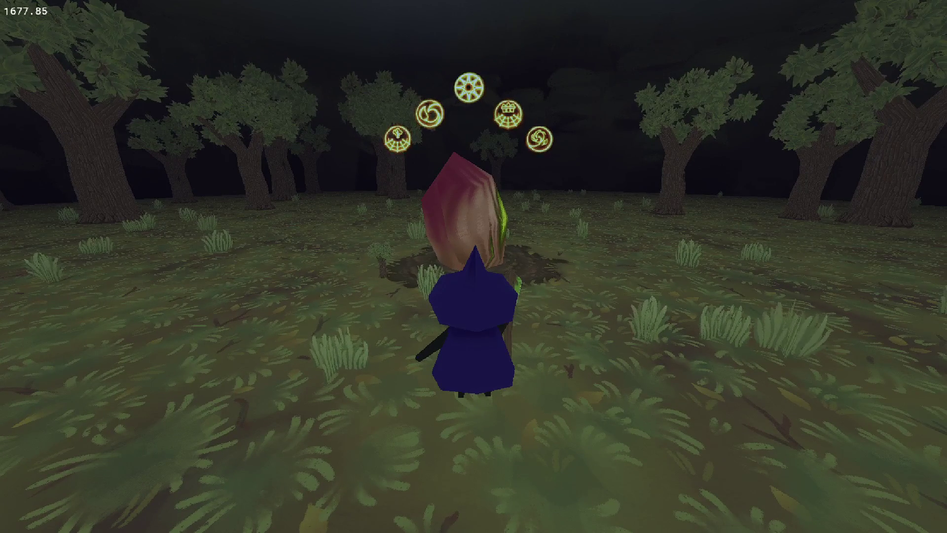
pyautogui.press('Escape')
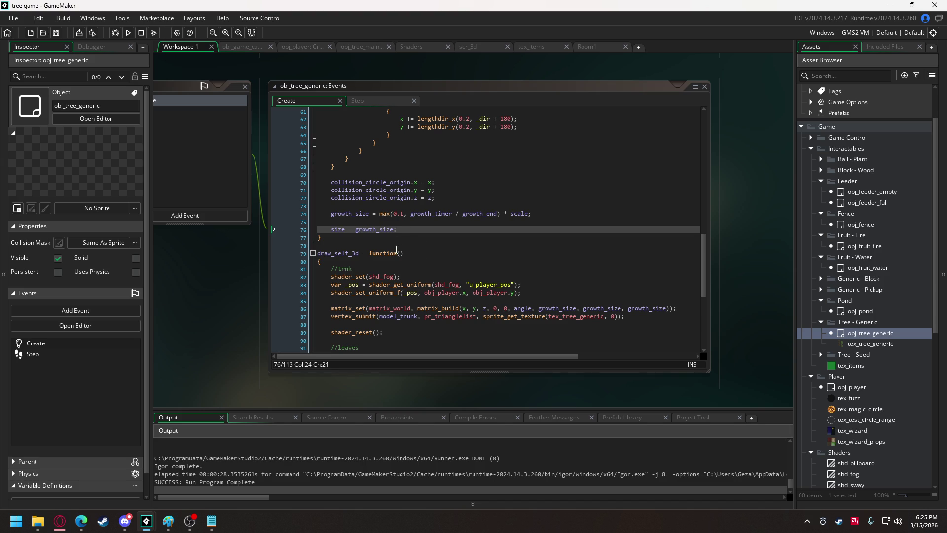
pyautogui.moveTo(379, 277)
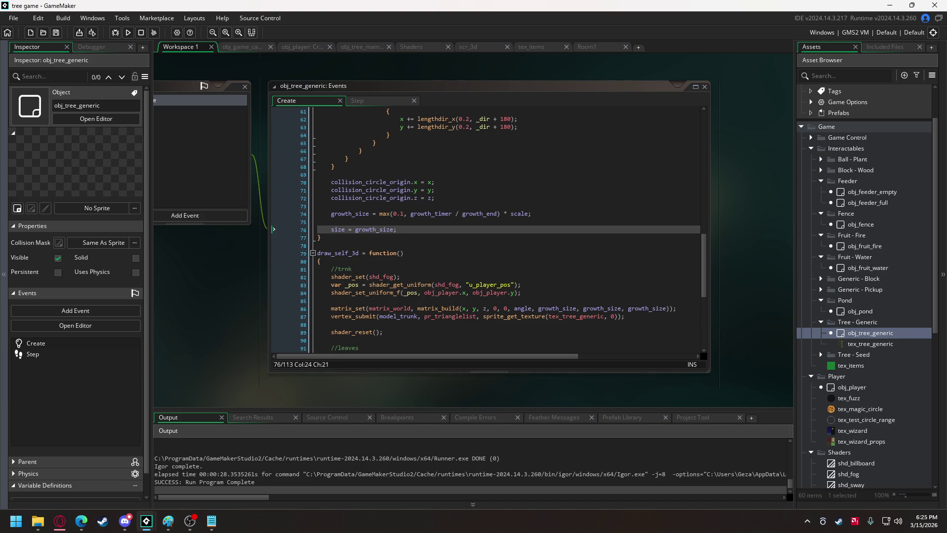
pyautogui.hotkey('alt', 'Tab')
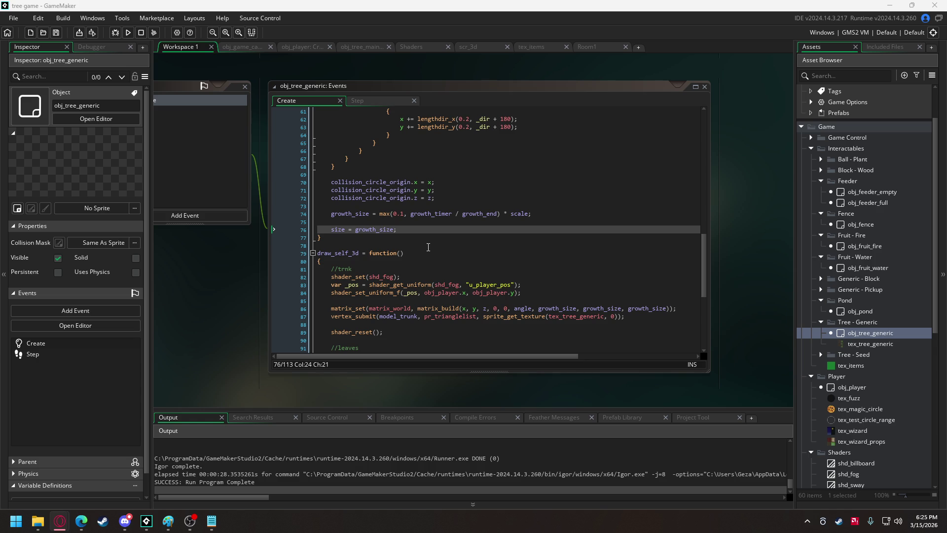
# Delete the '- fix grass creation' line from the Notepad to-do list and return to GameMaker
pyautogui.click(211, 520)
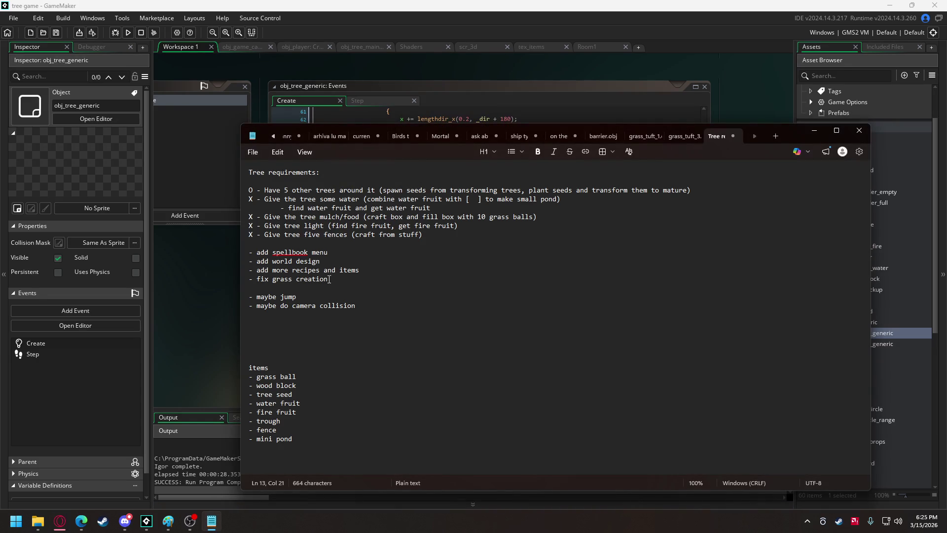
pyautogui.moveTo(329, 279); pyautogui.dragTo(228, 276)
pyautogui.press('BackSpace')
pyautogui.press('BackSpace')
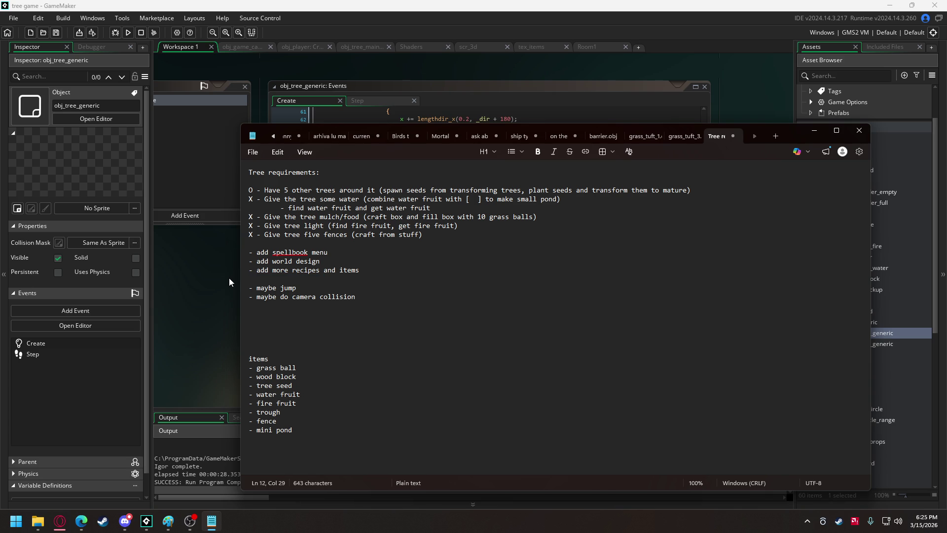
pyautogui.click(233, 269)
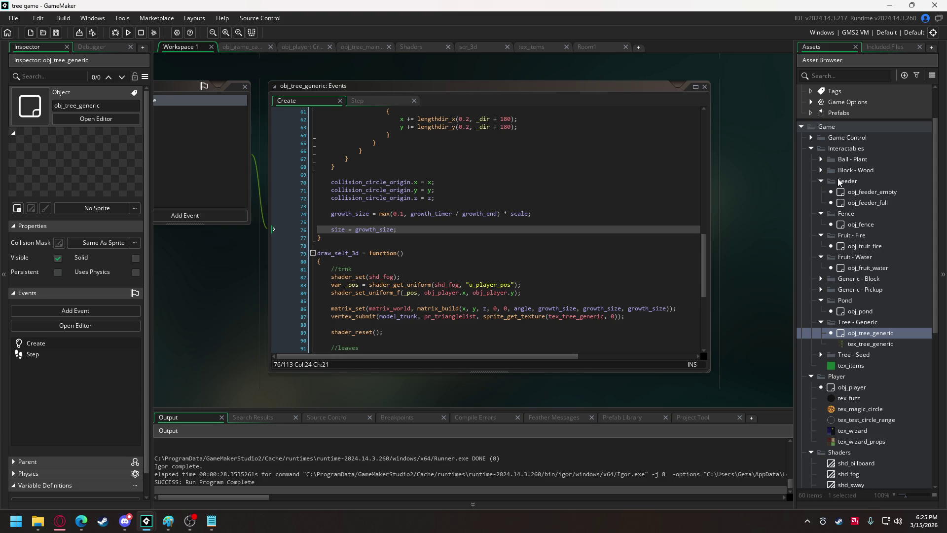
# Create a group named Menu inside the Game folder
pyautogui.rightClick(847, 127)
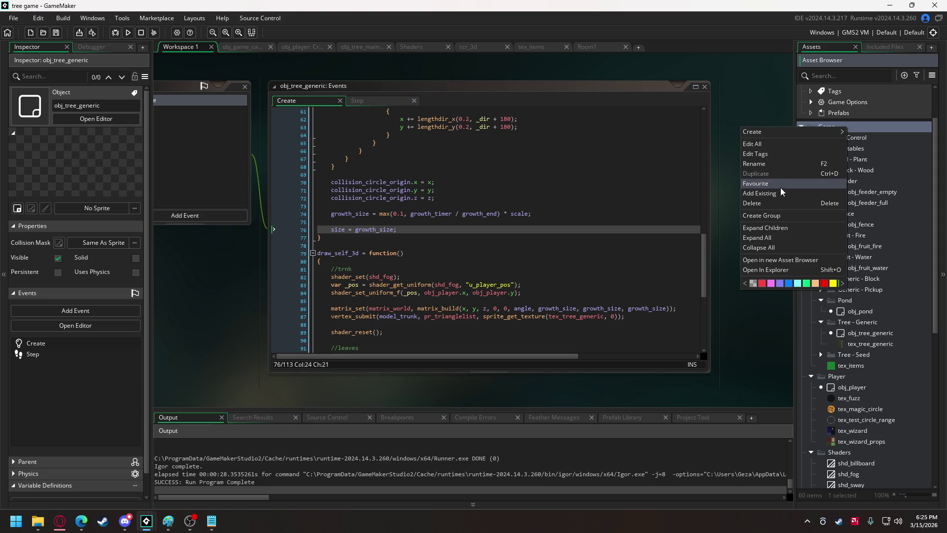
pyautogui.click(768, 215)
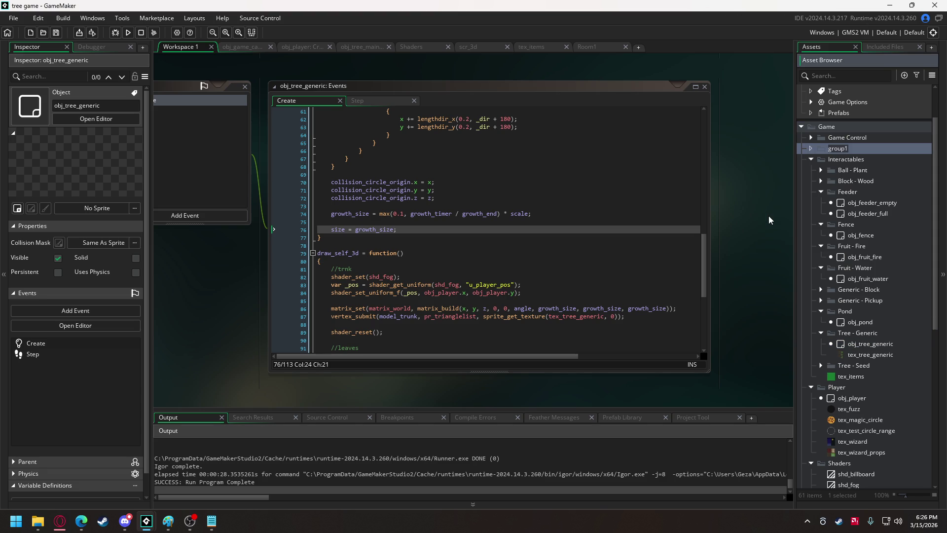
pyautogui.write('Menu')
pyautogui.press('Return')
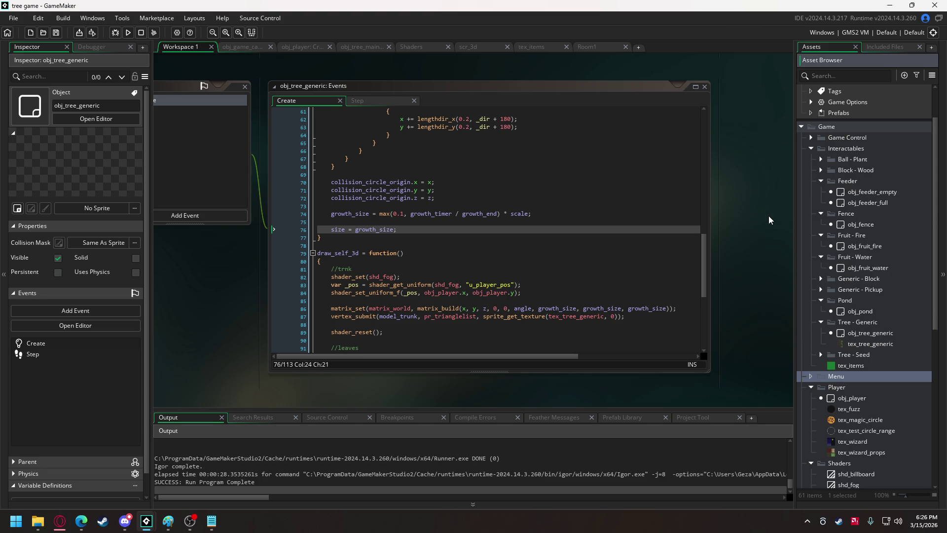
# Add a new sprite named spr_spellbook to the Menu group
pyautogui.rightClick(841, 376)
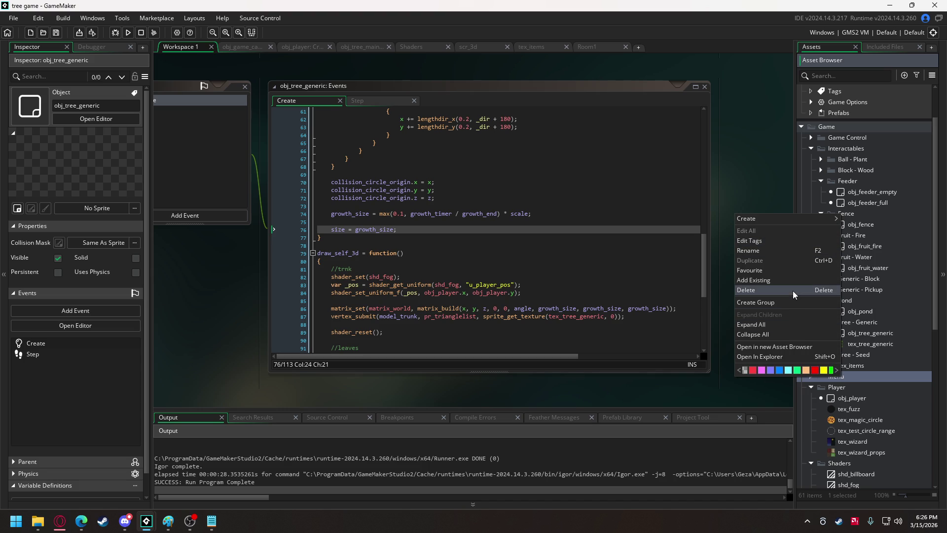
pyautogui.moveTo(791, 217)
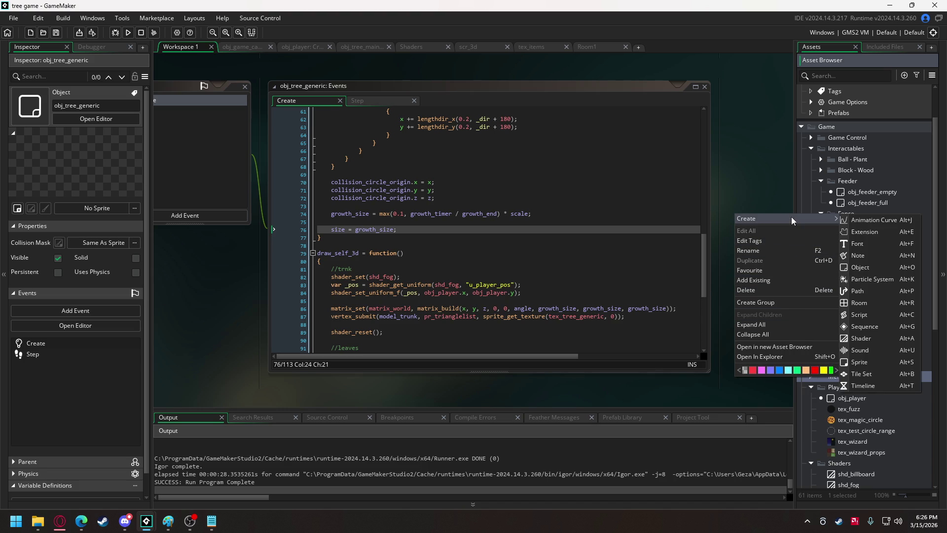
pyautogui.click(860, 361)
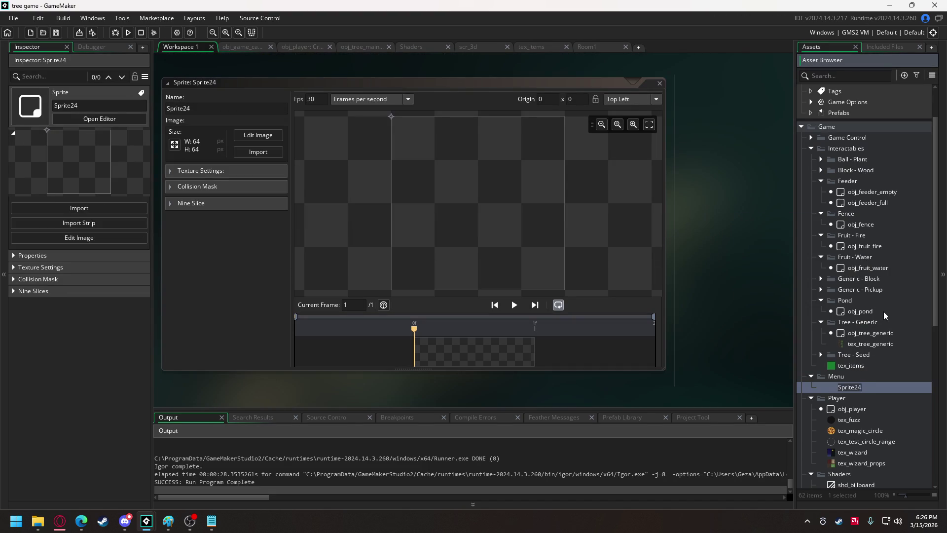
pyautogui.write('spr_spellbook')
pyautogui.press('Return')
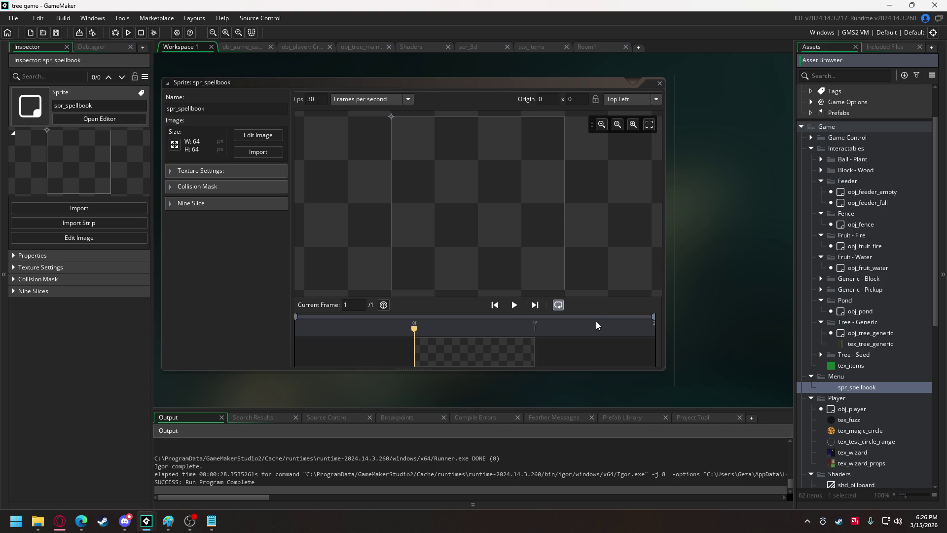
# Resize spr_spellbook to 1920 × 1080 with the aspect ratio unlocked
pyautogui.click(174, 144)
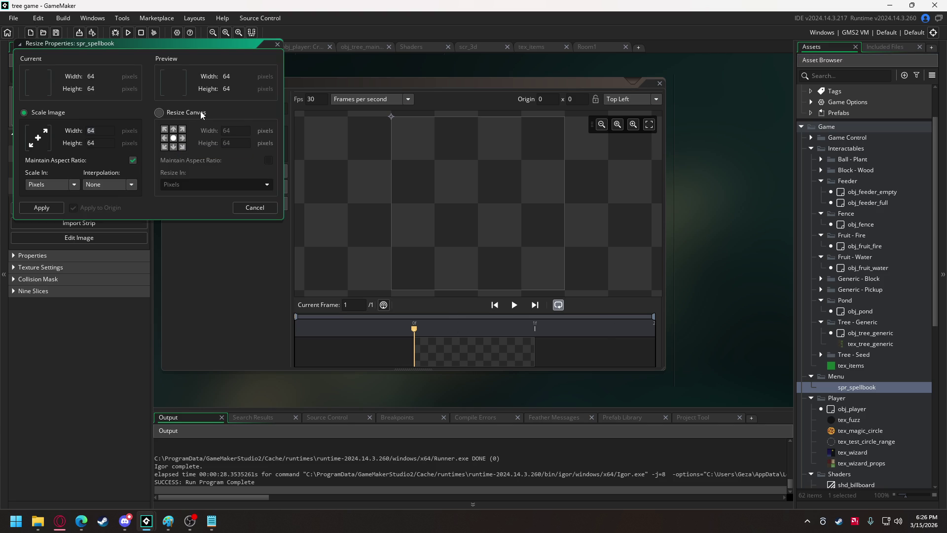
pyautogui.write('1920')
pyautogui.click(89, 143)
pyautogui.click(132, 160)
pyautogui.moveTo(102, 144); pyautogui.dragTo(91, 145)
pyautogui.write('1080')
pyautogui.click(42, 207)
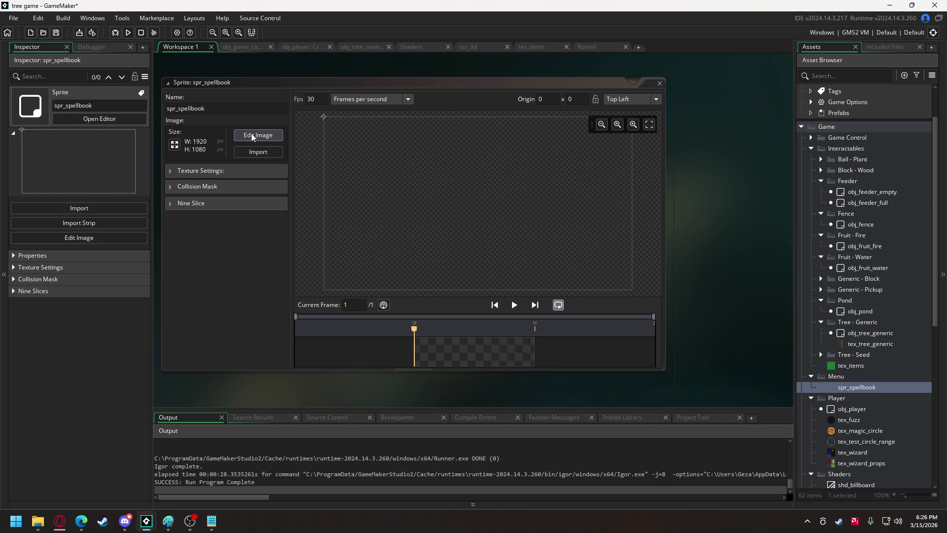
# Open spr_spellbook and set a 120 × 120 grid over its canvas
pyautogui.click(236, 136)
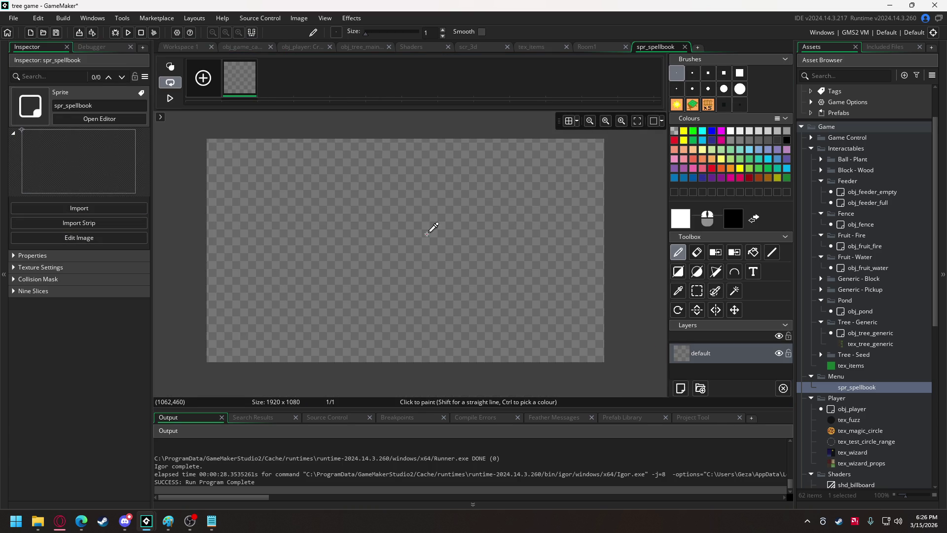
pyautogui.click(570, 124)
pyautogui.click(570, 123)
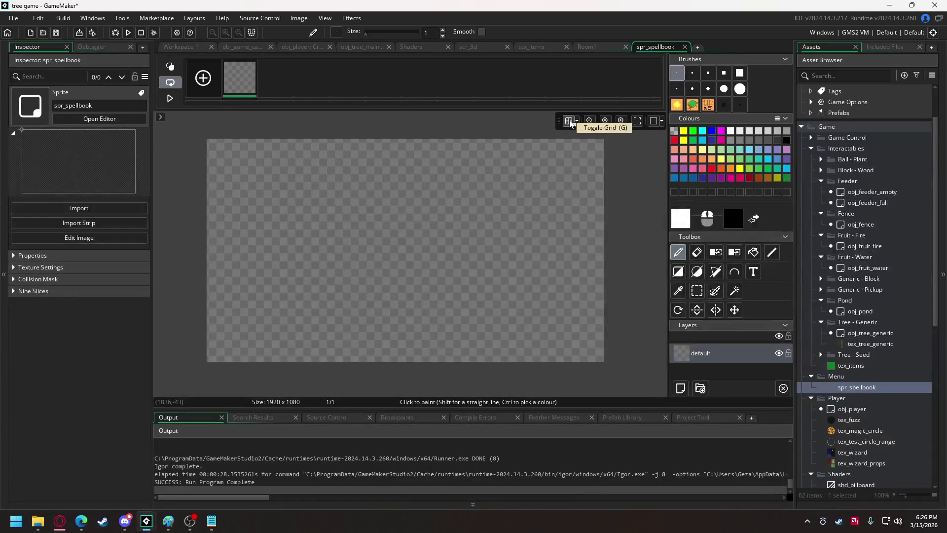
pyautogui.click(576, 122)
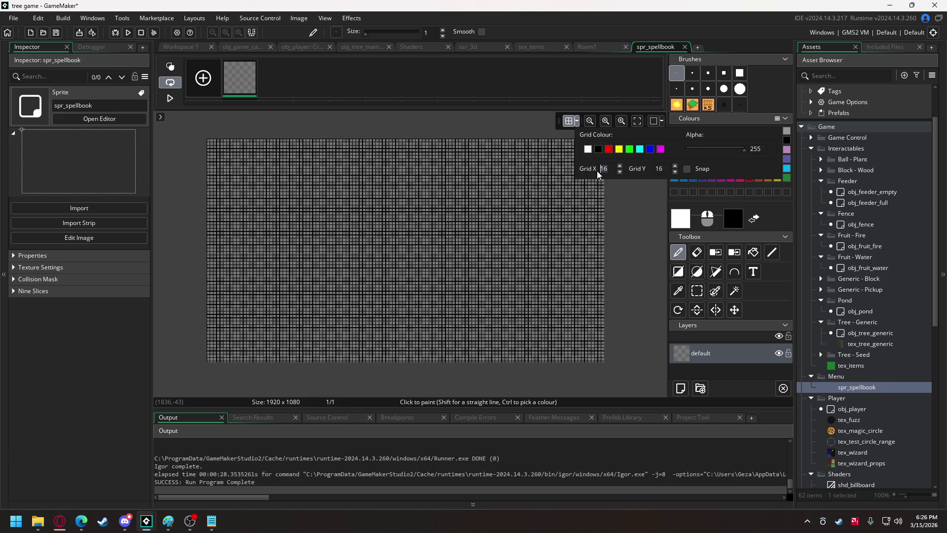
pyautogui.write('480')
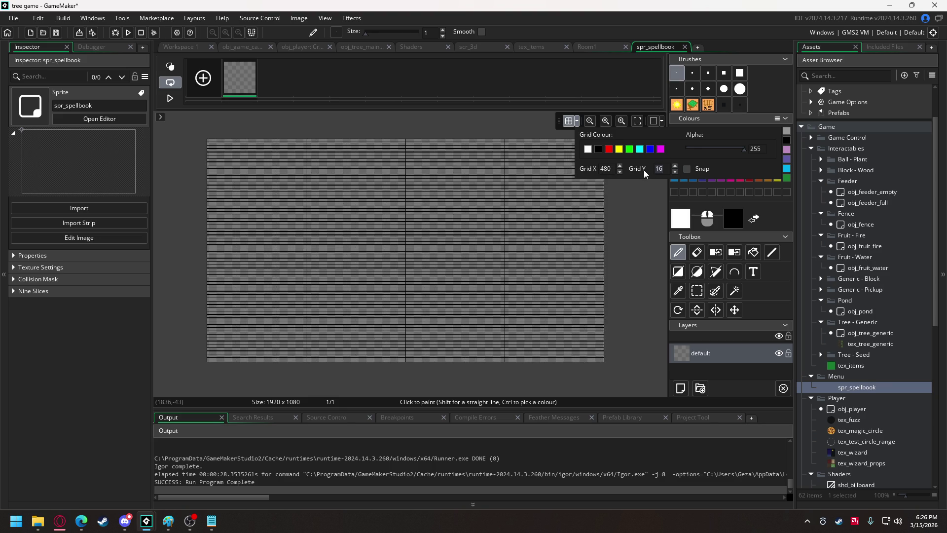
pyautogui.write('480')
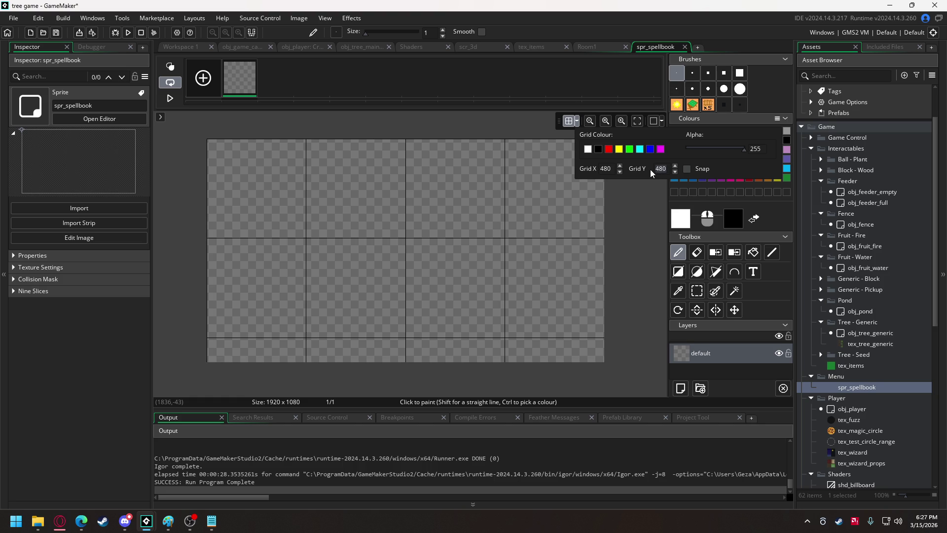
pyautogui.write('120')
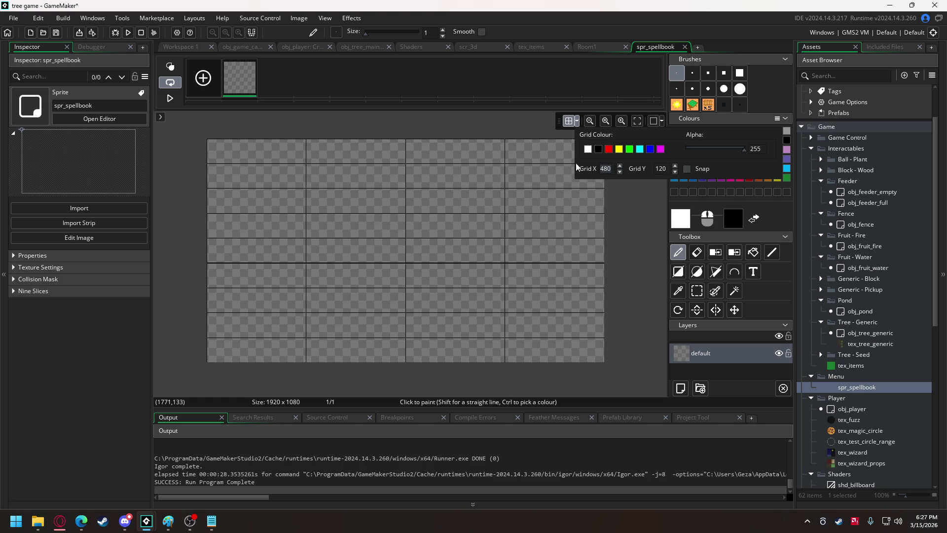
pyautogui.write('120')
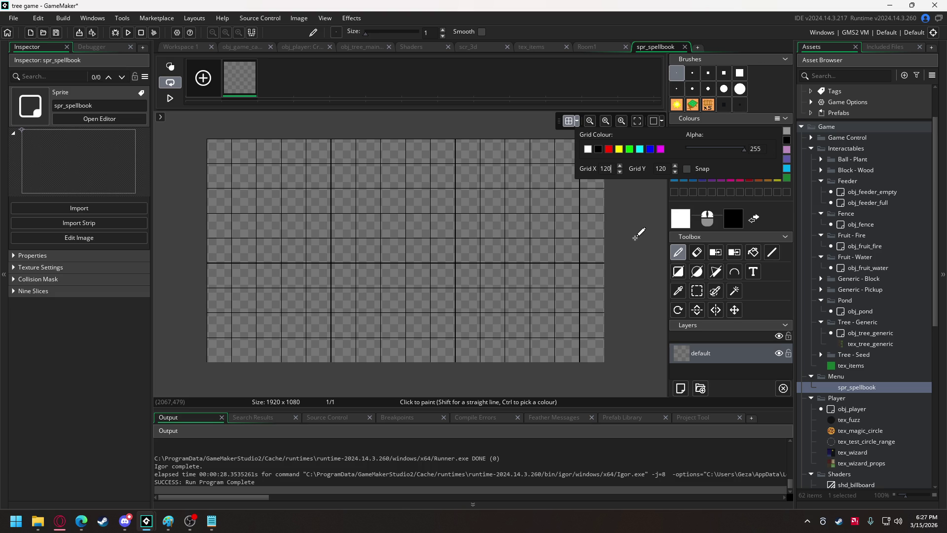
pyautogui.click(577, 122)
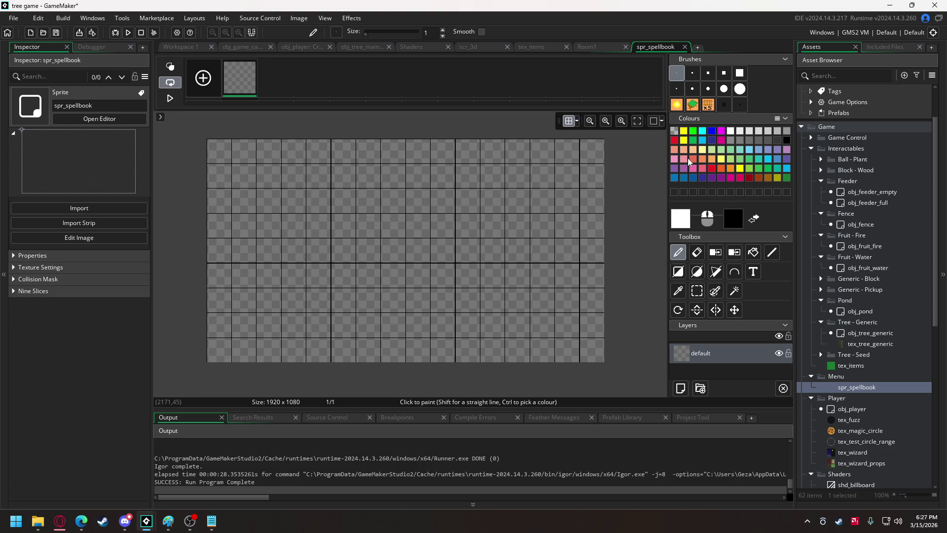
# Choose light orange with a size 7 brush, undoing the test strokes so the canvas stays blank
pyautogui.click(711, 159)
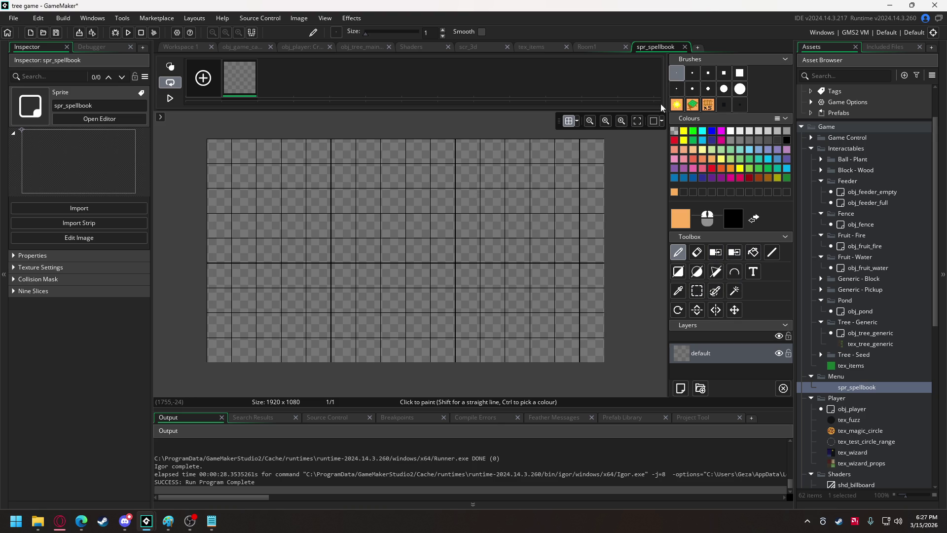
pyautogui.click(707, 72)
pyautogui.moveTo(437, 185)
pyautogui.mouseDown()
pyautogui.moveTo(490, 211)
pyautogui.moveTo(436, 191)
pyautogui.mouseUp()
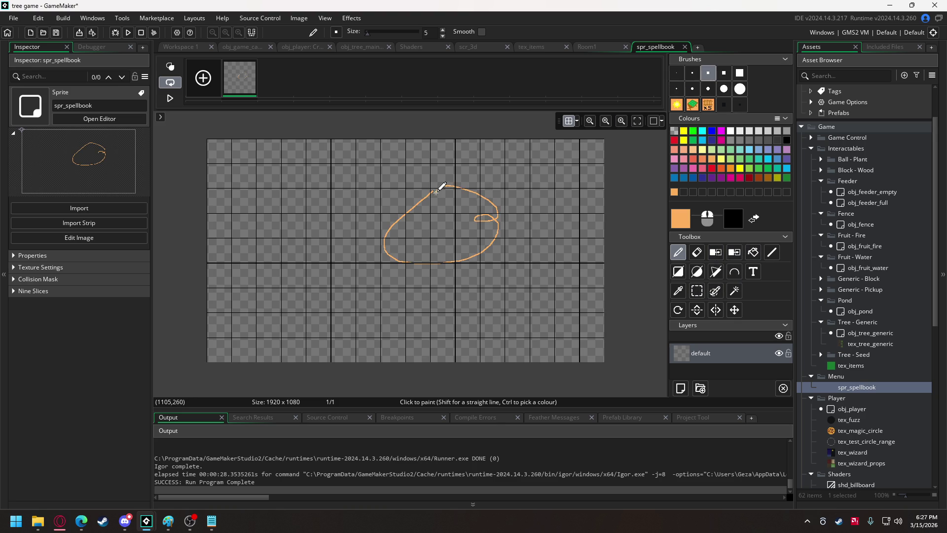
pyautogui.hotkey('ctrl', 'z')
pyautogui.click(724, 73)
pyautogui.moveTo(448, 224)
pyautogui.mouseDown()
pyautogui.moveTo(406, 247)
pyautogui.moveTo(329, 245)
pyautogui.mouseUp()
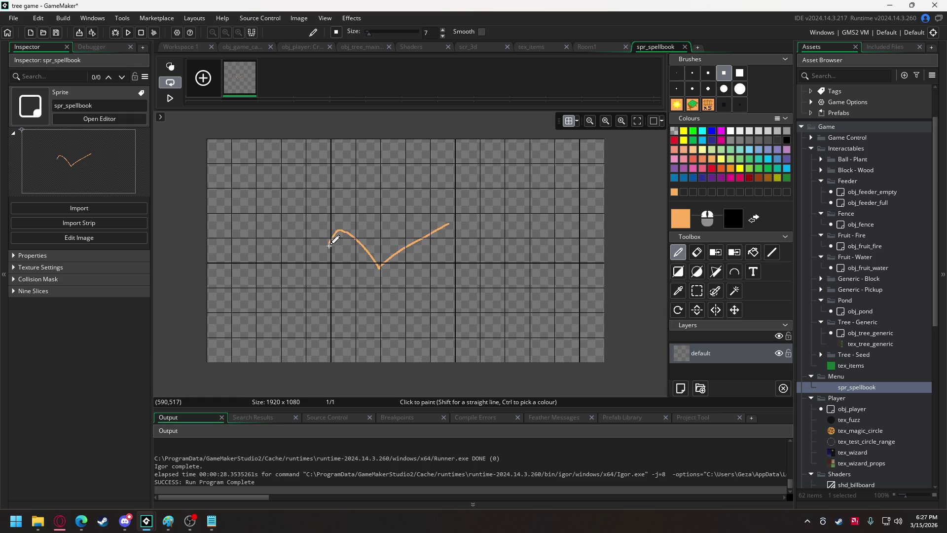
pyautogui.hotkey('ctrl', 'z')
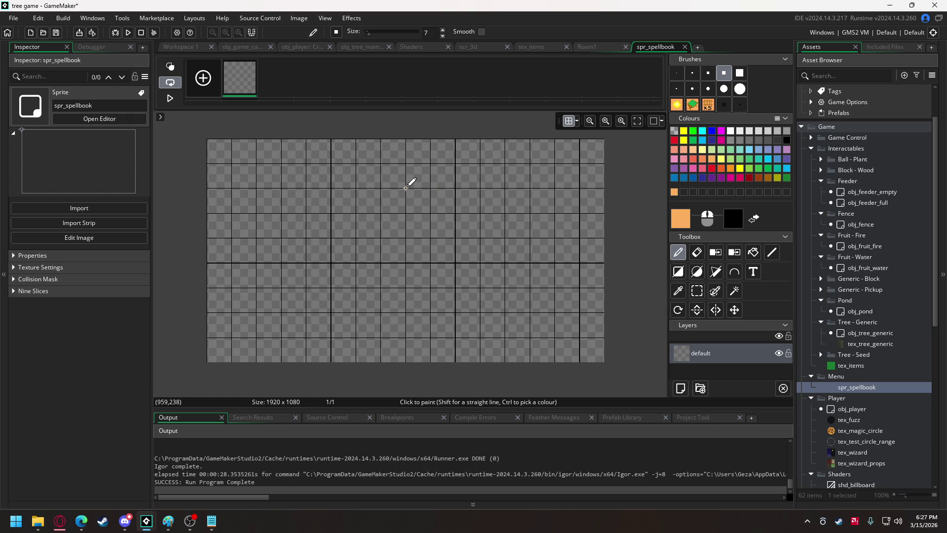
# Draw the open book's left page, spine, right page and bottom fold in light orange
pyautogui.moveTo(405, 187)
pyautogui.mouseDown()
pyautogui.moveTo(262, 204)
pyautogui.moveTo(260, 345)
pyautogui.moveTo(356, 329)
pyautogui.moveTo(406, 337)
pyautogui.mouseUp()
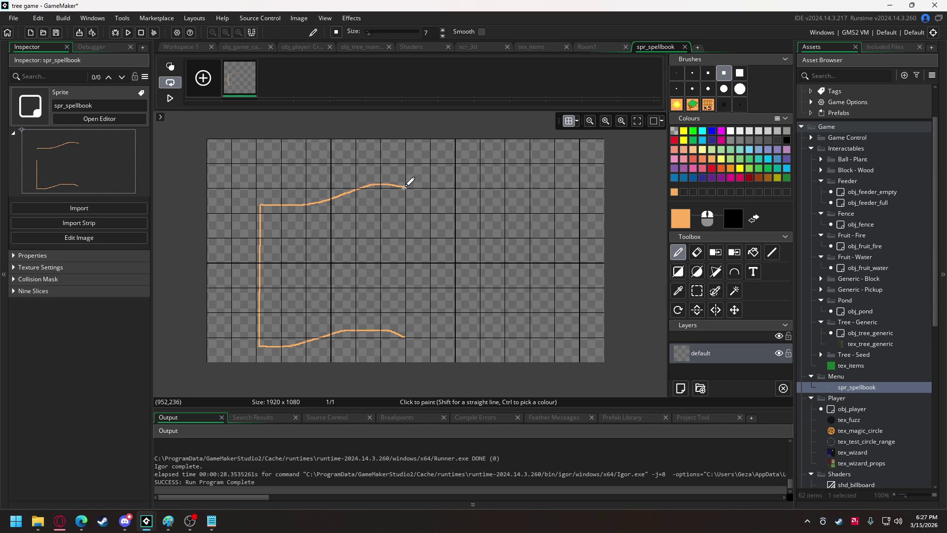
pyautogui.moveTo(405, 186); pyautogui.dragTo(406, 338)
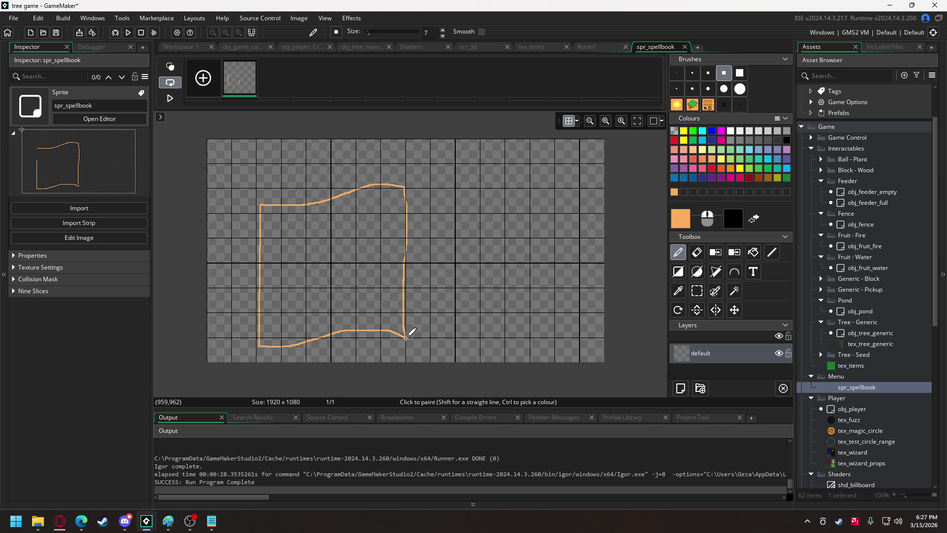
pyautogui.moveTo(409, 187)
pyautogui.mouseDown()
pyautogui.moveTo(443, 182)
pyautogui.moveTo(504, 203)
pyautogui.moveTo(546, 204)
pyautogui.mouseUp()
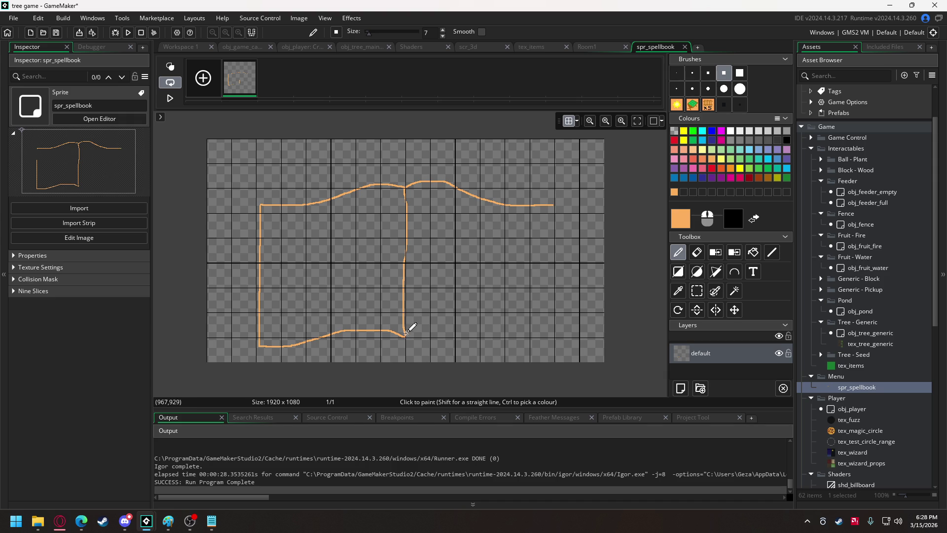
pyautogui.moveTo(405, 336)
pyautogui.mouseDown()
pyautogui.moveTo(449, 329)
pyautogui.moveTo(551, 343)
pyautogui.moveTo(551, 207)
pyautogui.mouseUp()
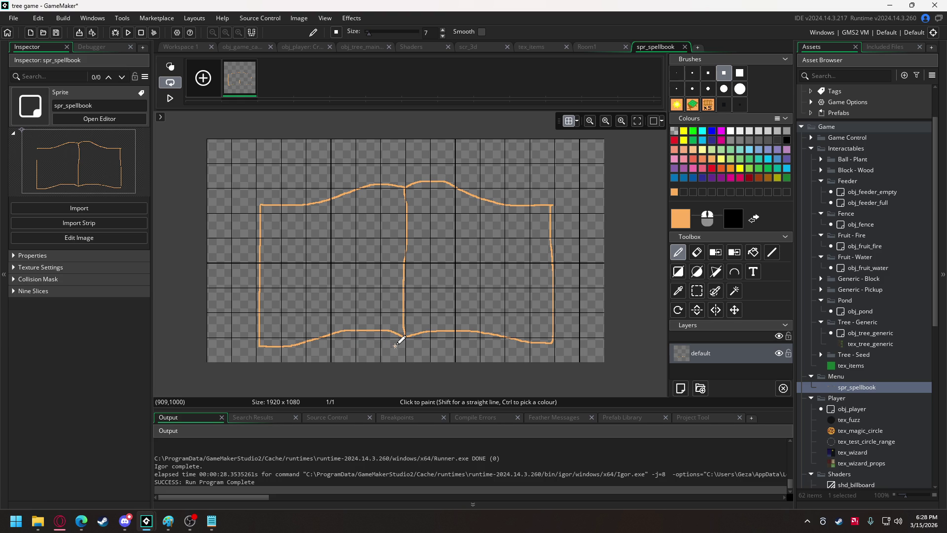
pyautogui.moveTo(403, 338)
pyautogui.mouseDown()
pyautogui.moveTo(417, 347)
pyautogui.moveTo(405, 338)
pyautogui.mouseUp()
# Draw two dark red cover lines beneath the book outline
pyautogui.click(748, 177)
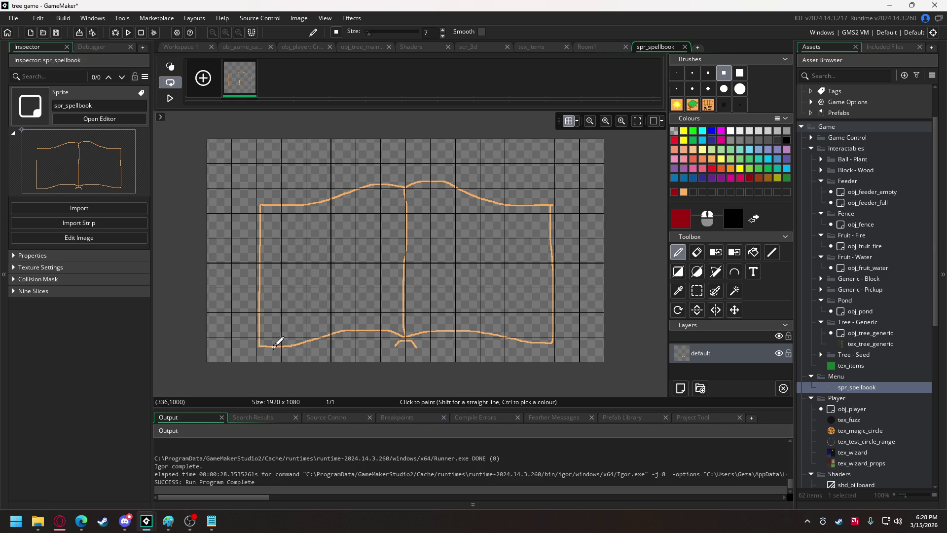
pyautogui.moveTo(257, 354); pyautogui.dragTo(552, 347)
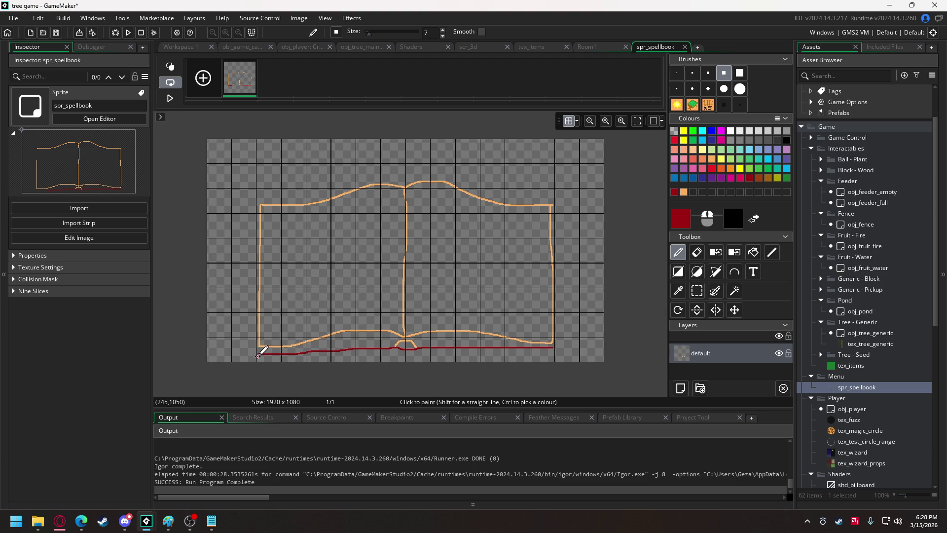
pyautogui.moveTo(257, 355); pyautogui.dragTo(554, 348)
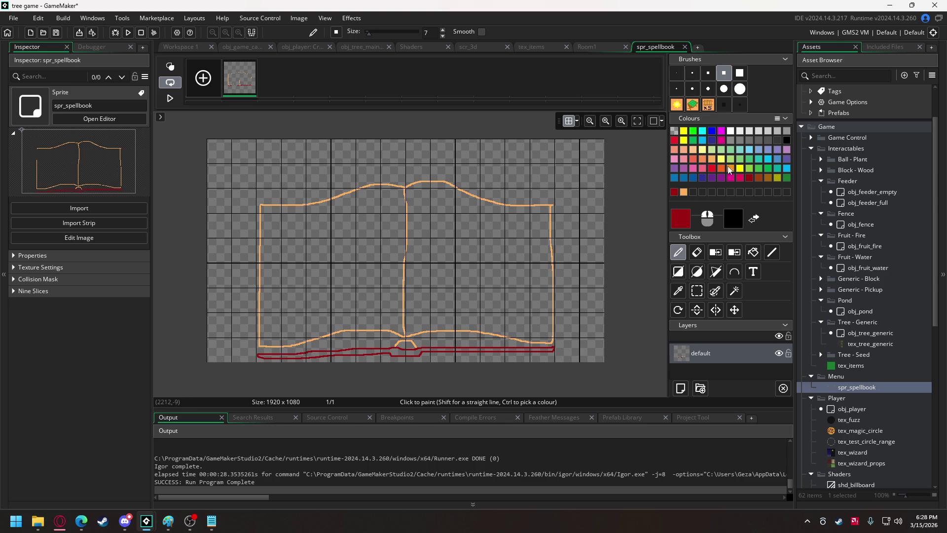
# Touch up the book's lower-left corner in light orange
pyautogui.click(711, 159)
pyautogui.moveTo(558, 328); pyautogui.dragTo(529, 310)
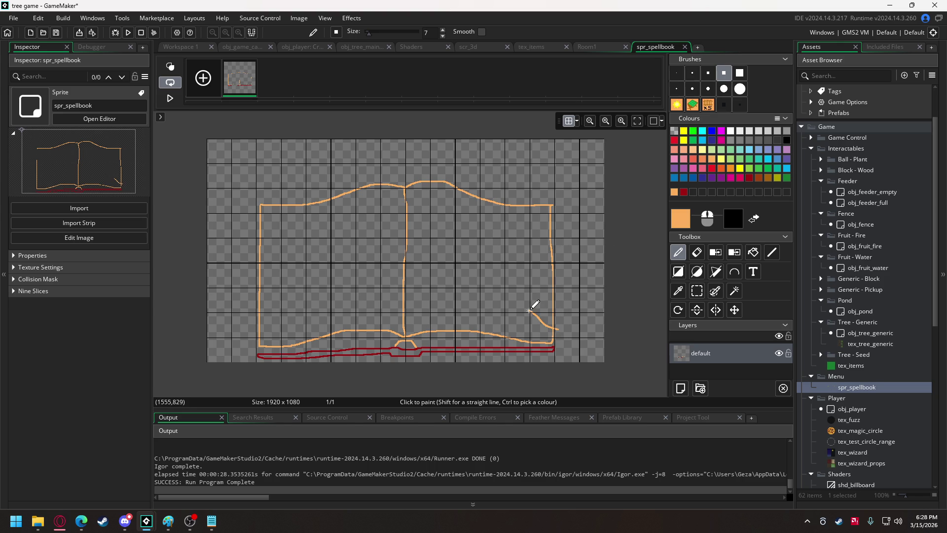
pyautogui.hotkey('ctrl', 'z')
pyautogui.click(261, 347)
# Flood-fill both book pages with light peach
pyautogui.click(691, 150)
pyautogui.click(753, 253)
pyautogui.click(513, 236)
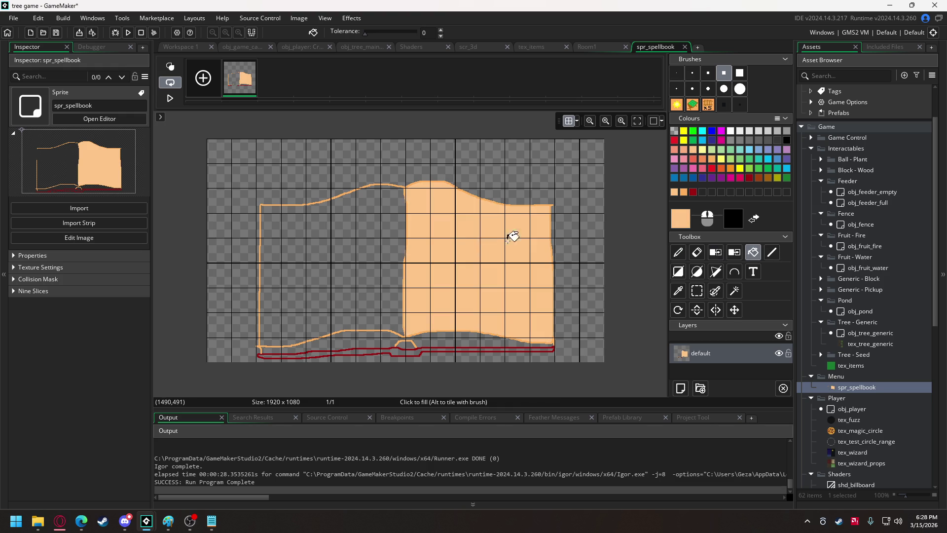
pyautogui.click(363, 238)
pyautogui.click(408, 335)
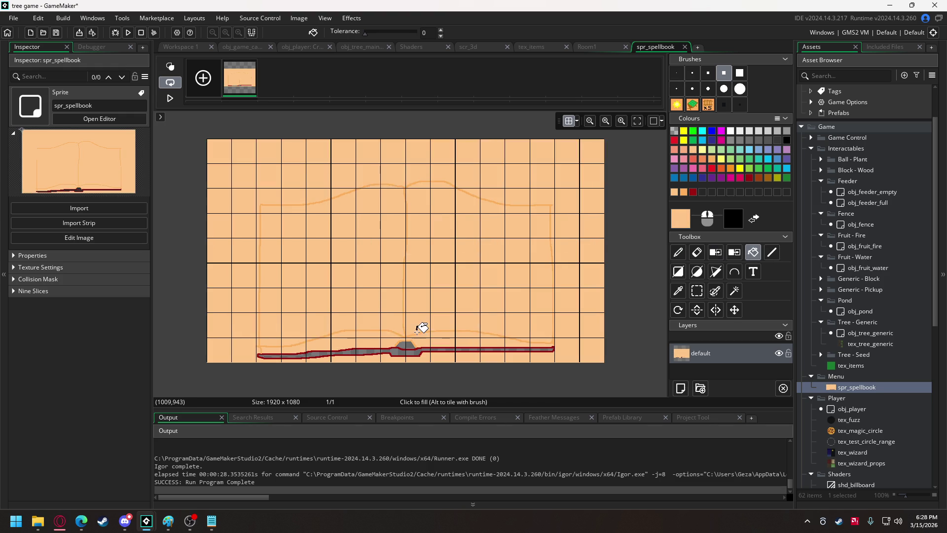
pyautogui.hotkey('ctrl', 'z')
pyautogui.scroll(3, 423, 351)
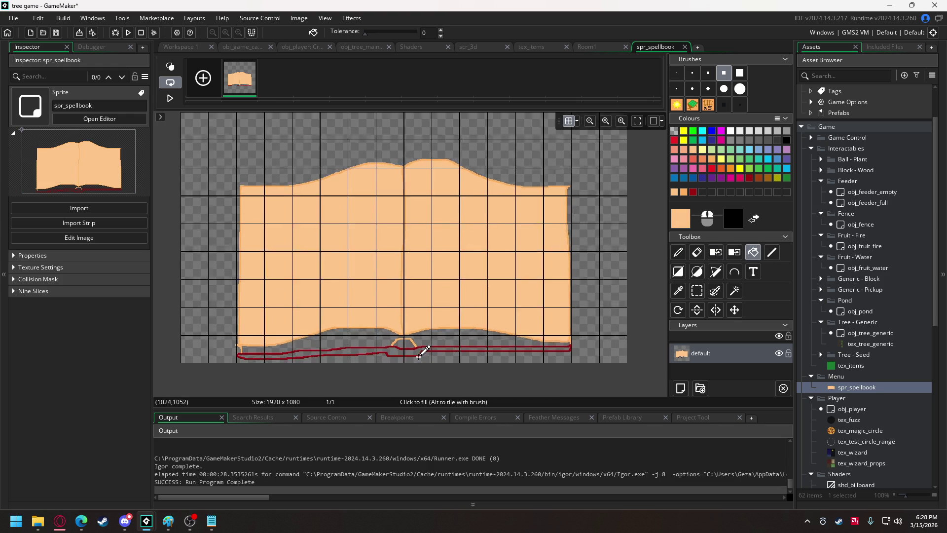
pyautogui.scroll(5, 553, 286)
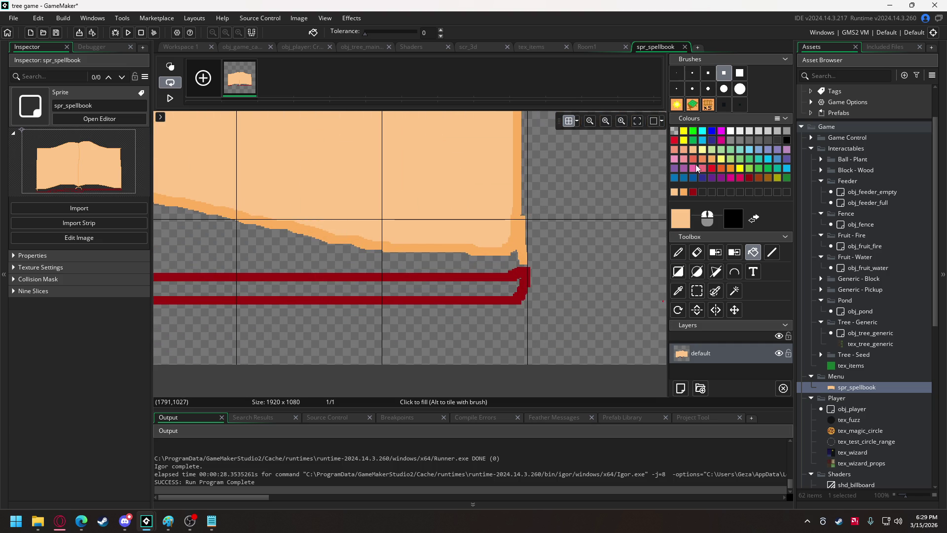
# Fill the gap under the page edges with peach and shade the strip below in salmon
pyautogui.click(712, 160)
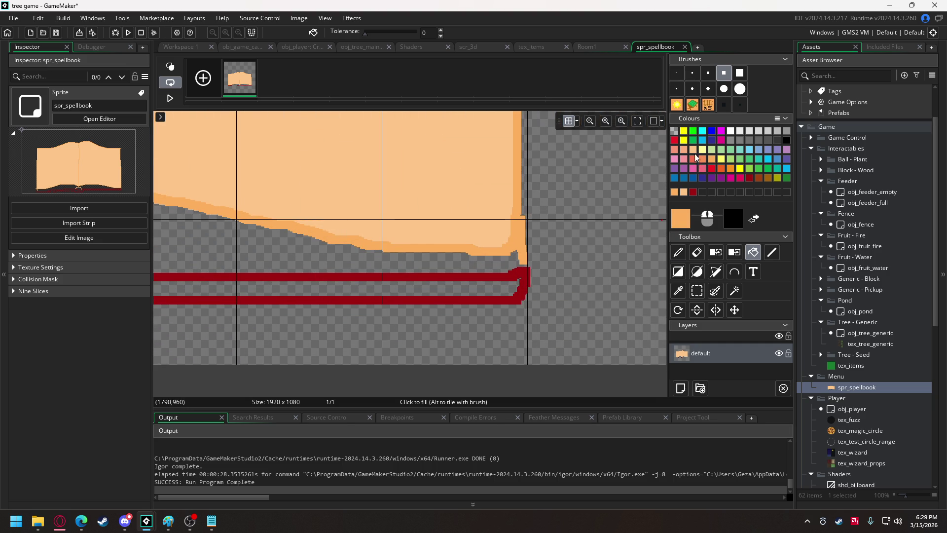
pyautogui.click(678, 252)
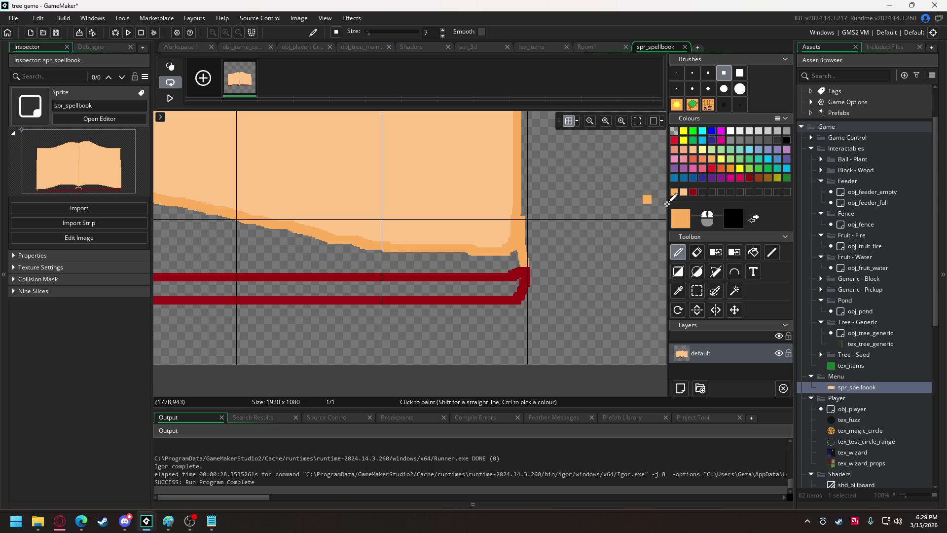
pyautogui.click(683, 191)
pyautogui.click(753, 252)
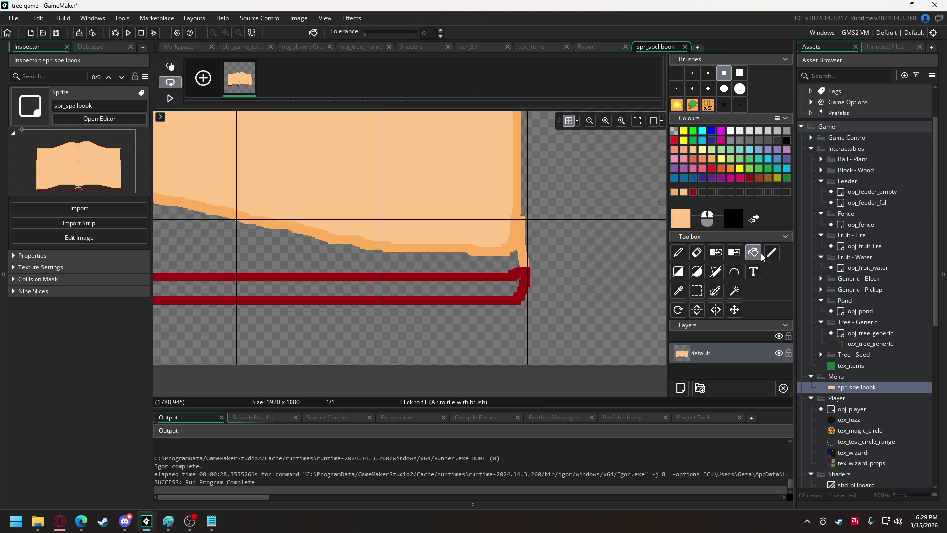
pyautogui.click(444, 252)
pyautogui.moveTo(302, 224); pyautogui.dragTo(597, 246)
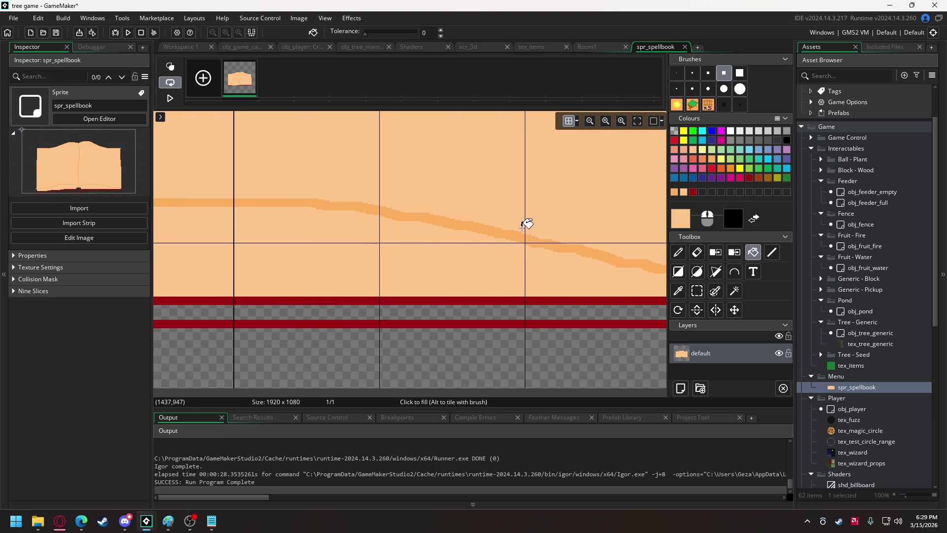
pyautogui.click(674, 158)
pyautogui.click(318, 259)
pyautogui.moveTo(317, 258); pyautogui.dragTo(667, 250)
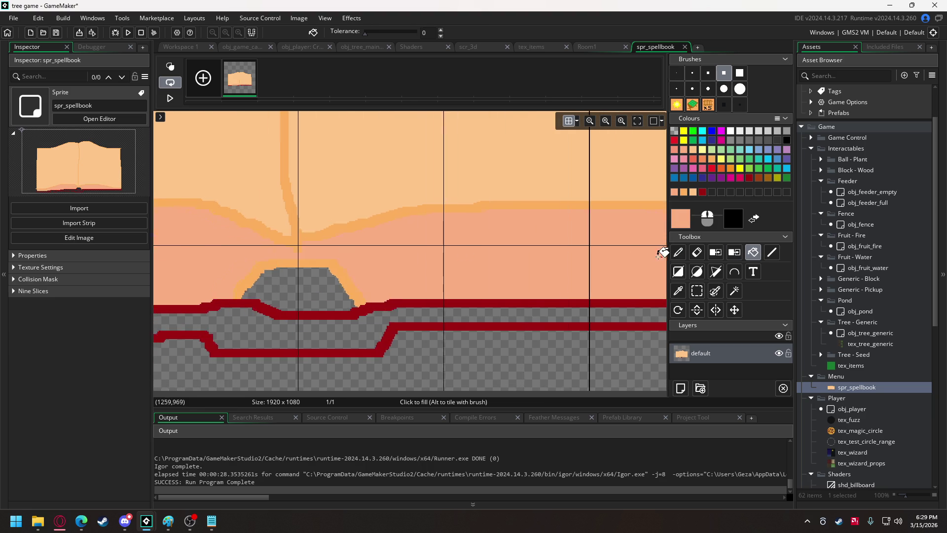
pyautogui.moveTo(376, 249); pyautogui.dragTo(474, 254)
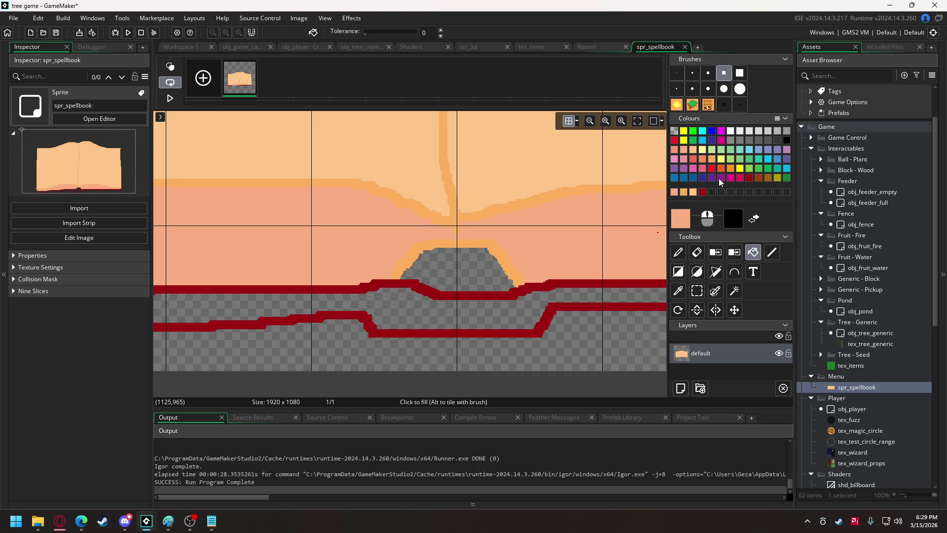
# Fill the grey spine bump and the band between the red lines with red
pyautogui.click(674, 140)
pyautogui.click(456, 271)
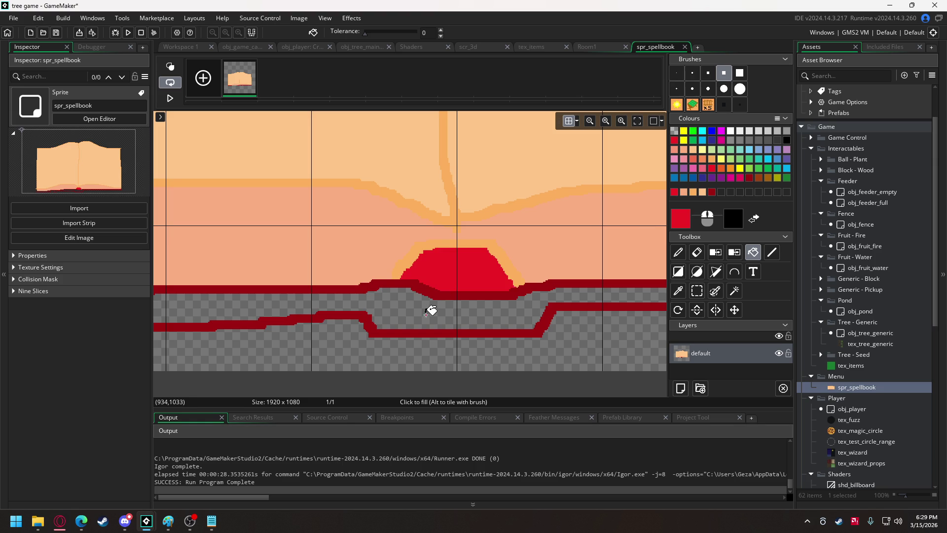
pyautogui.click(416, 313)
pyautogui.scroll(-2, 353, 220)
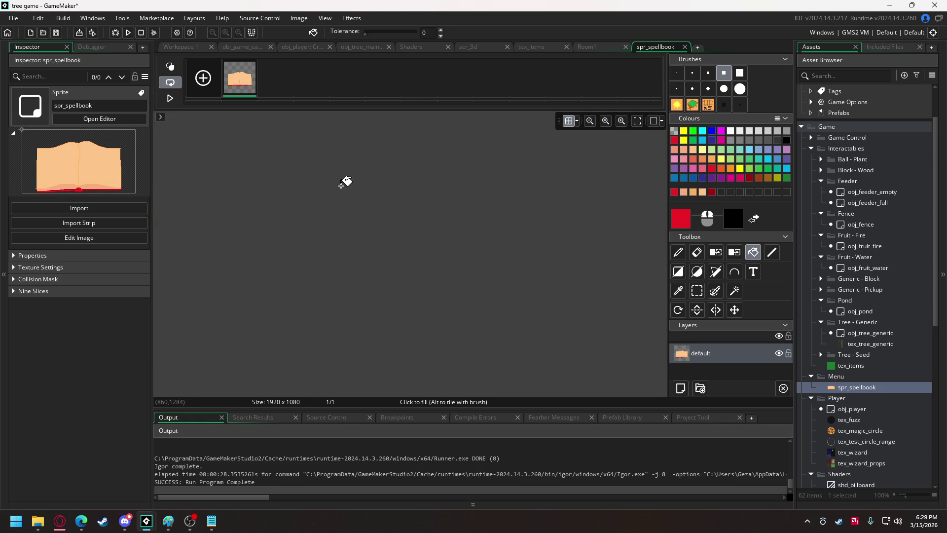
pyautogui.scroll(-2, 345, 178)
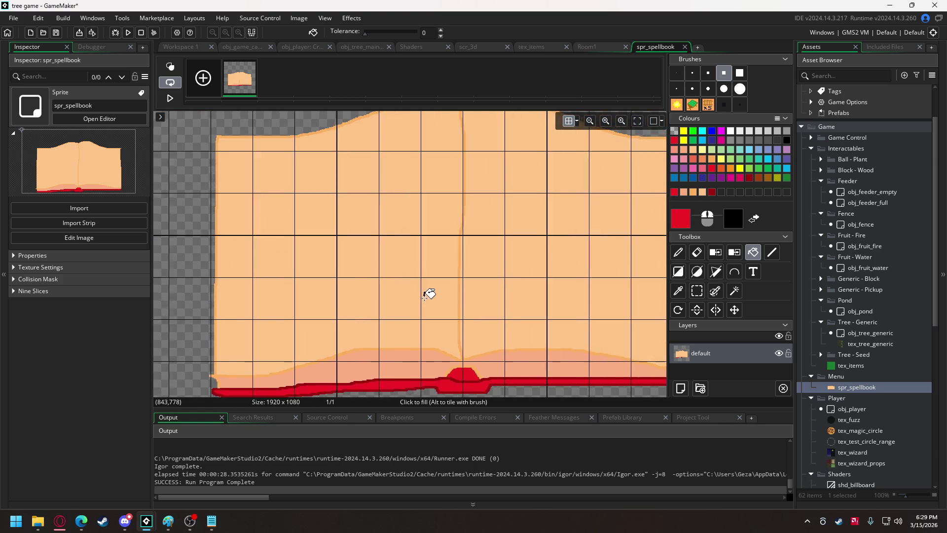
pyautogui.scroll(-1, 409, 217)
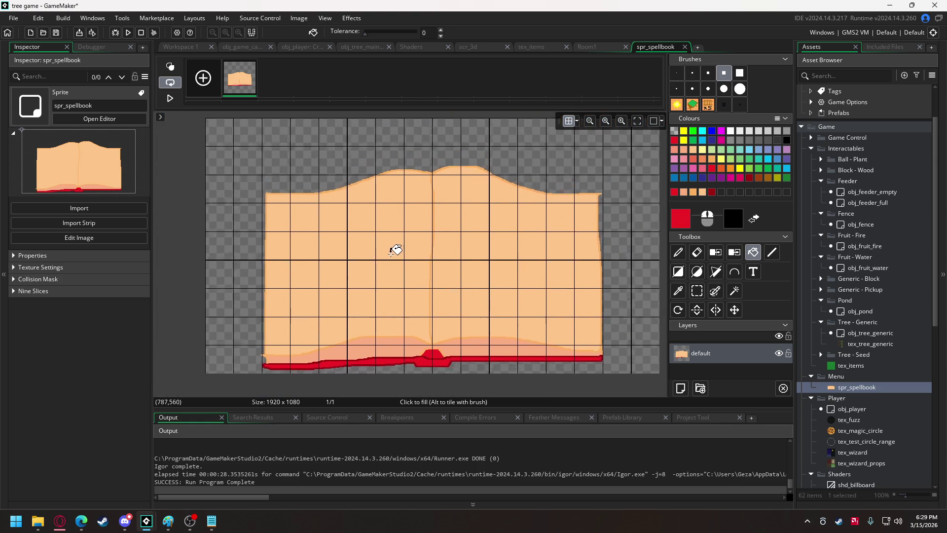
# Bring up the obj_game_camera Create event code, scrolled back to line 1
pyautogui.moveTo(393, 256)
pyautogui.mouseDown()
pyautogui.moveTo(389, 228)
pyautogui.moveTo(376, 264)
pyautogui.moveTo(374, 239)
pyautogui.mouseUp()
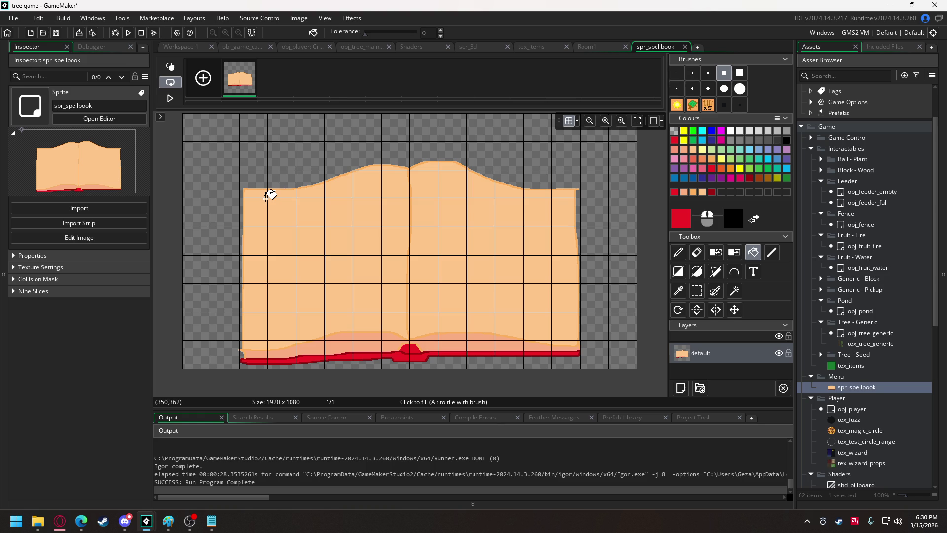
pyautogui.click(253, 49)
pyautogui.moveTo(790, 195); pyautogui.dragTo(790, 90)
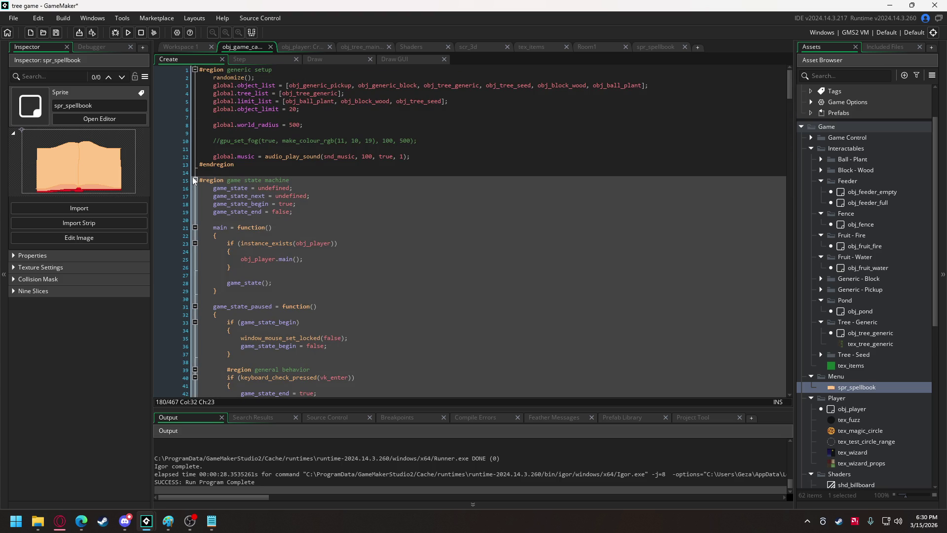
# Fold the game state machine, 3D camera and 3d object loading regions, then select spawn world objects
pyautogui.click(195, 180)
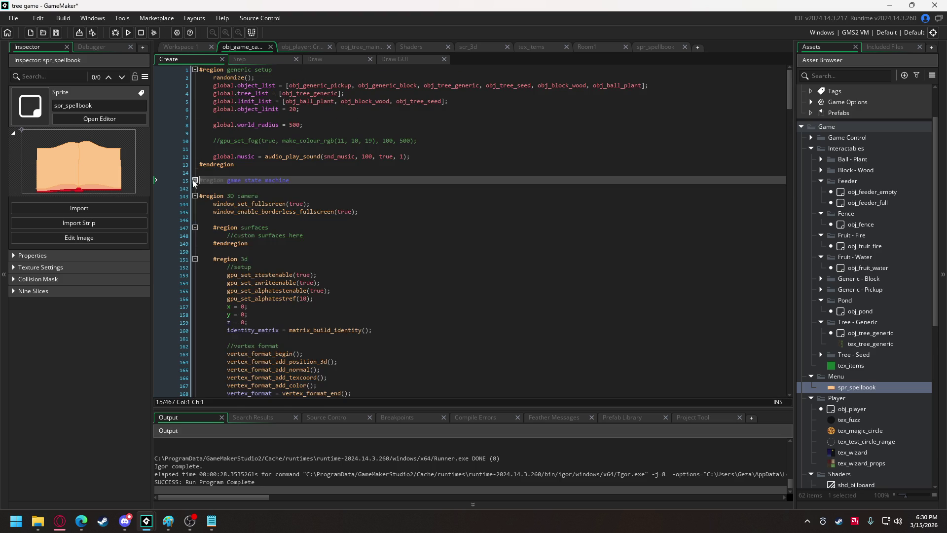
pyautogui.click(194, 196)
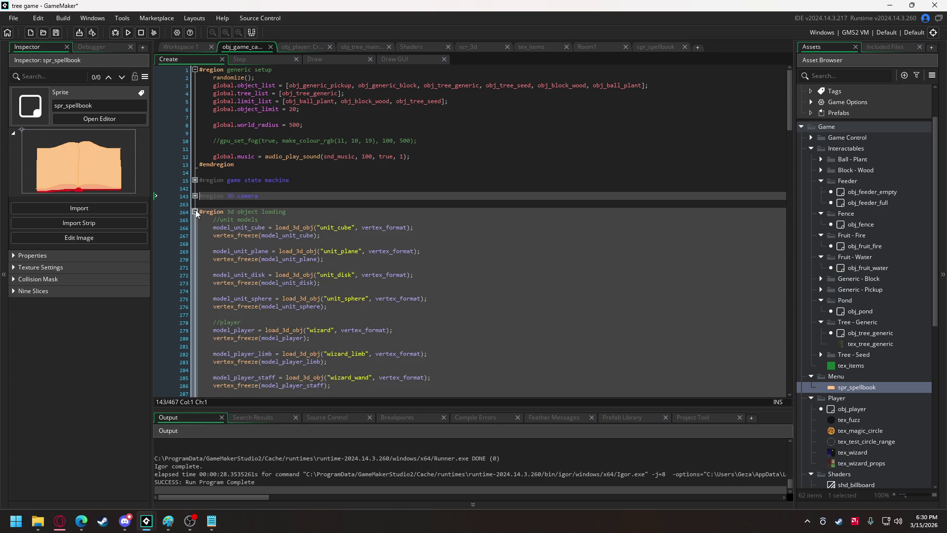
pyautogui.click(195, 212)
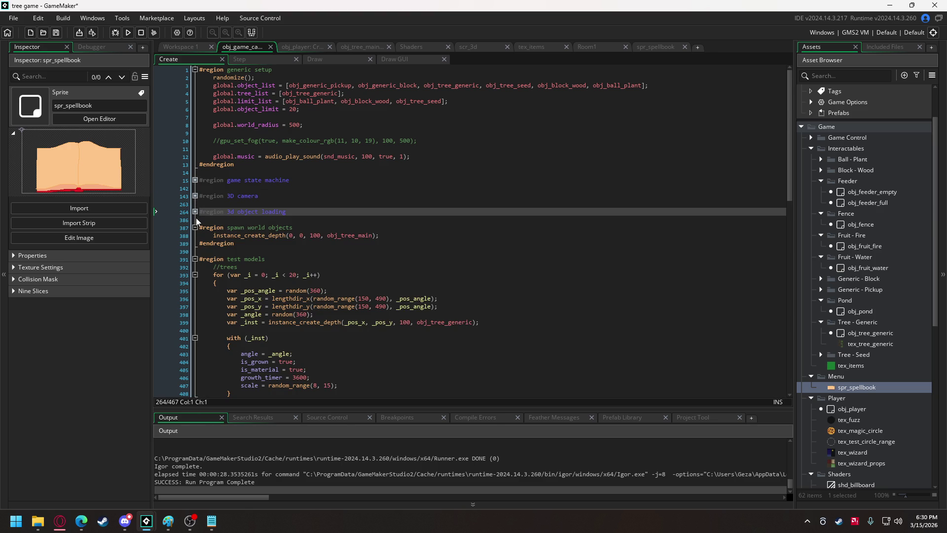
pyautogui.scroll(-10, 244, 207)
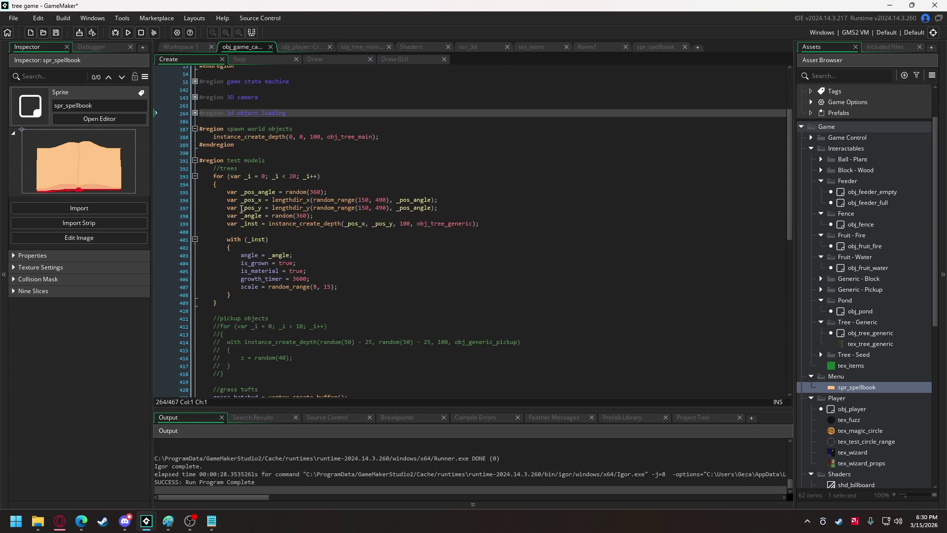
pyautogui.scroll(-5, 244, 207)
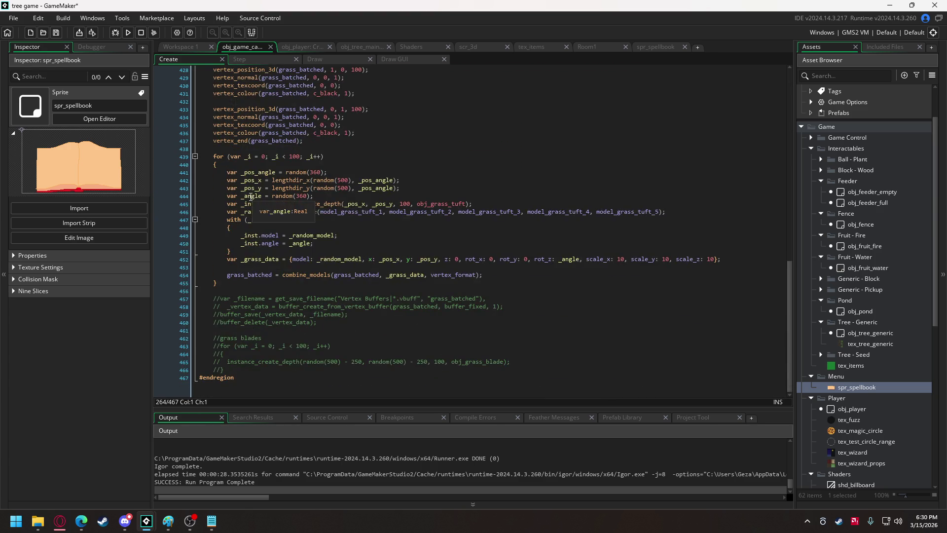
pyautogui.scroll(12, 214, 225)
pyautogui.scroll(5, 213, 224)
pyautogui.moveTo(209, 228)
pyautogui.mouseDown()
pyautogui.moveTo(197, 236)
pyautogui.moveTo(248, 245)
pyautogui.mouseUp()
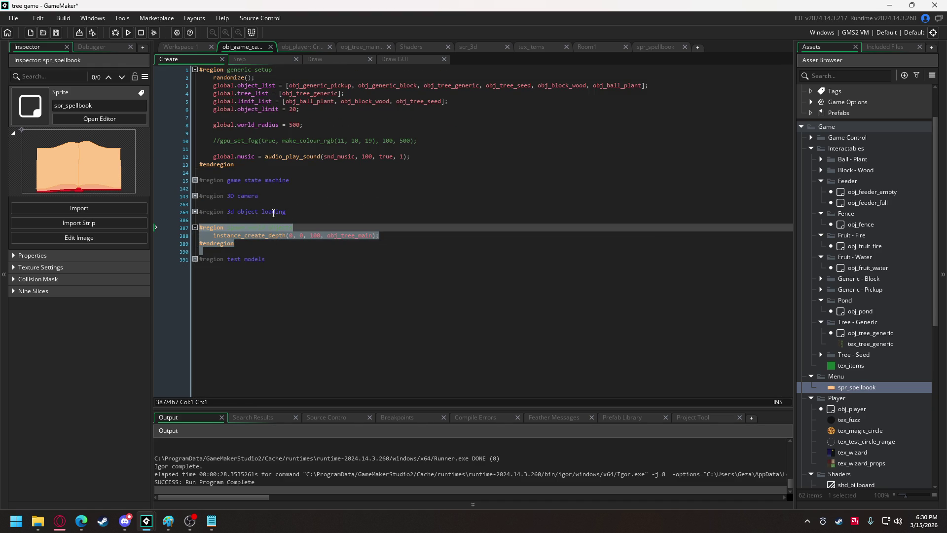
# Insert a '#region menu' … '#endregion' block above spawn world objects
pyautogui.hotkey('ctrl', 'z')
pyautogui.hotkey('ctrl', 'z')
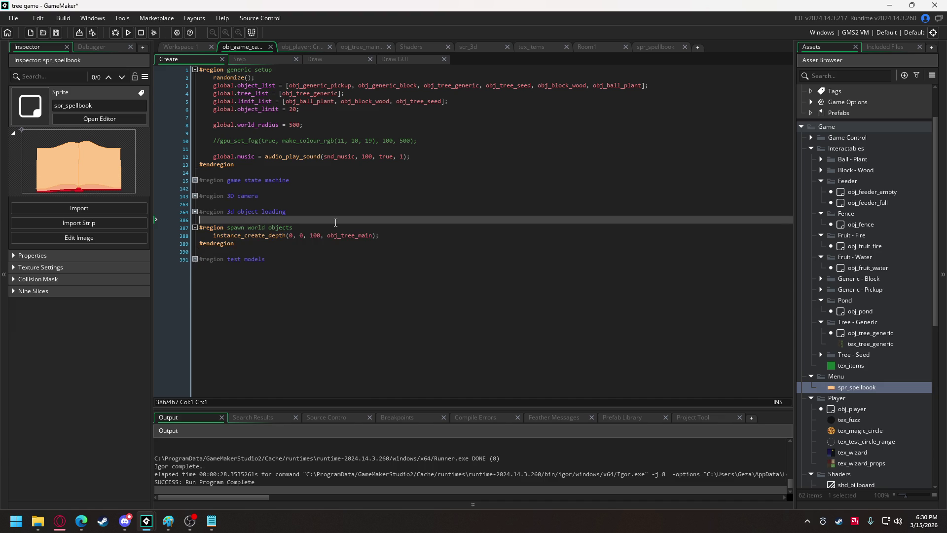
pyautogui.press('Up')
pyautogui.write('#region ')
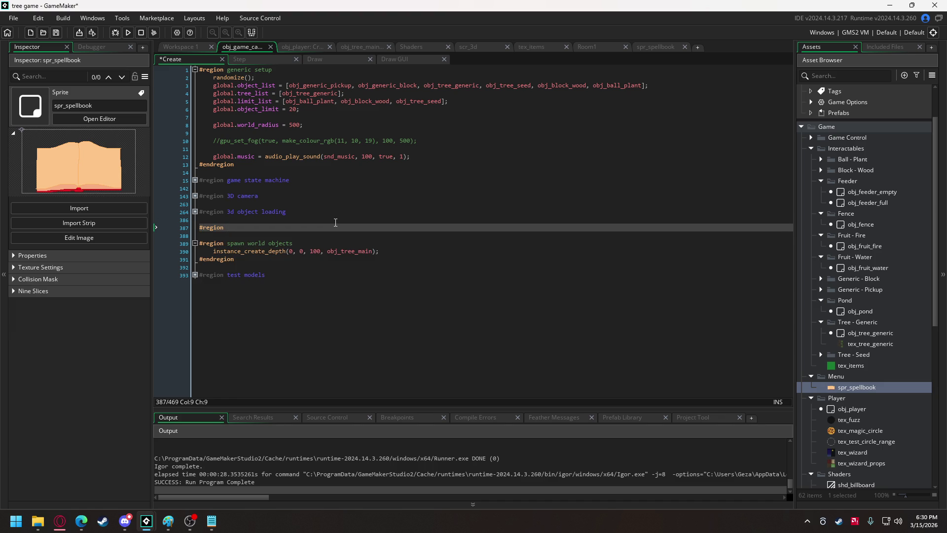
pyautogui.write('menu')
pyautogui.press('Return')
pyautogui.press('Return')
pyautogui.write('#e')
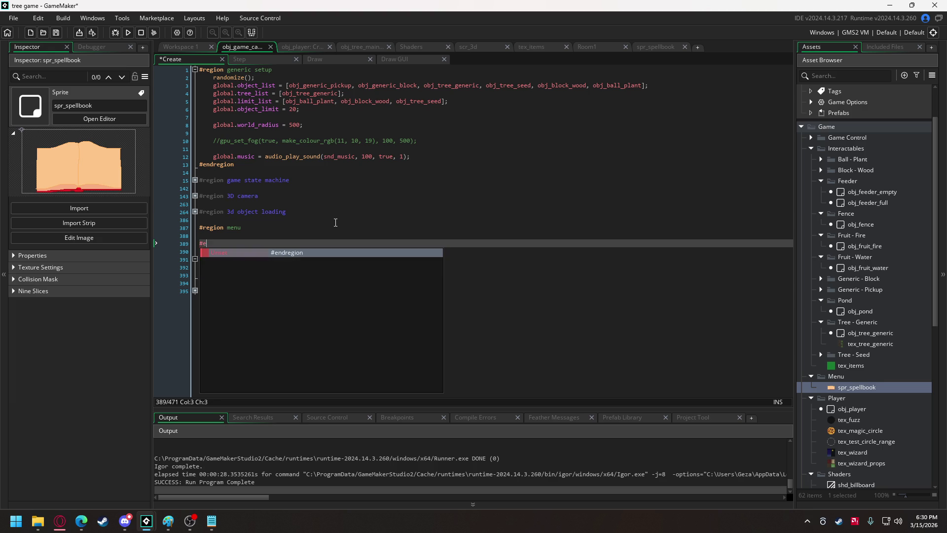
pyautogui.write('ndregion')
pyautogui.press('Up')
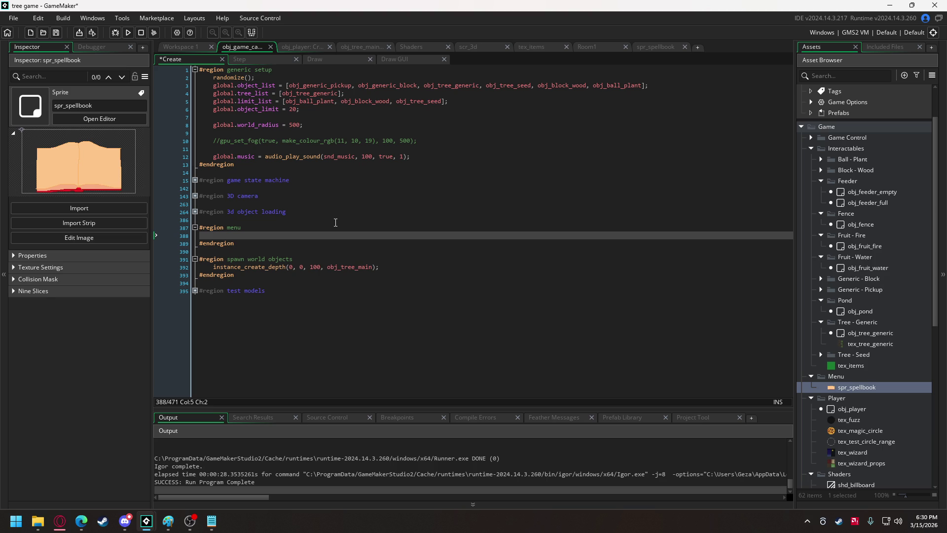
# Define draw_menu = function() { draw_sprite(spr_spellbook, 0, 0, 0); } inside the menu region
pyautogui.write('dra')
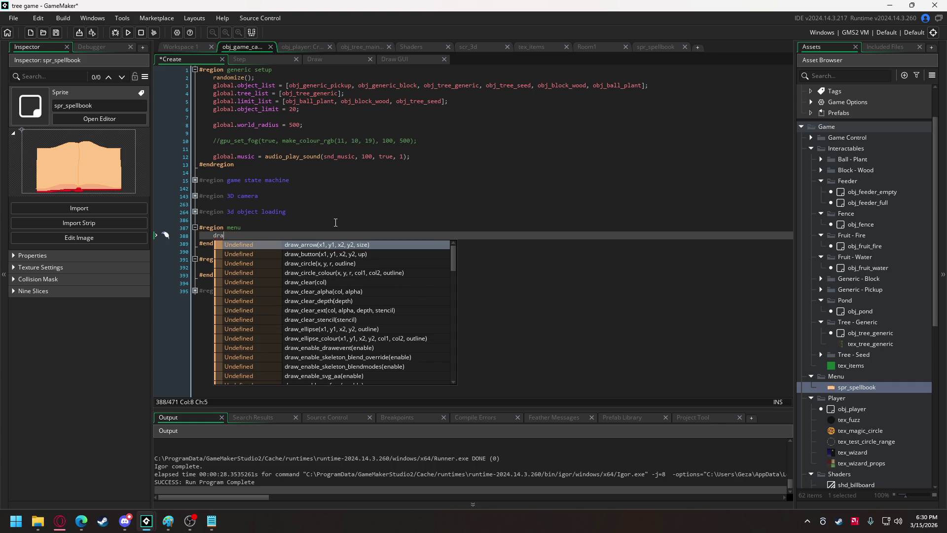
pyautogui.write('w_menu = ')
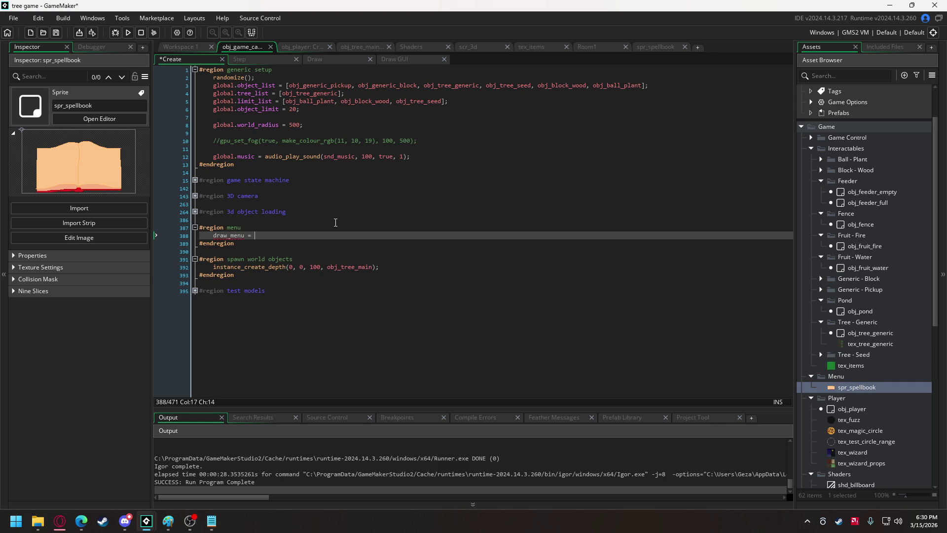
pyautogui.write('function()')
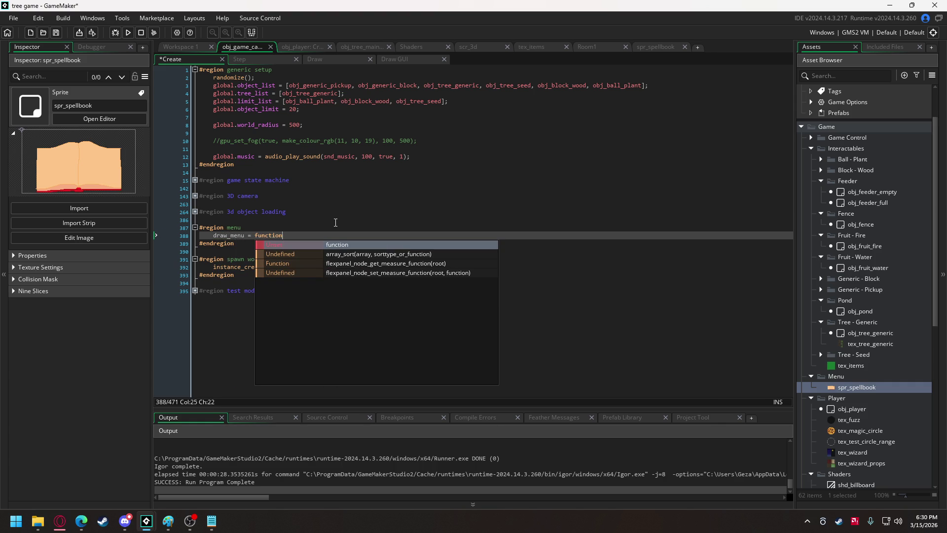
pyautogui.press('Return')
pyautogui.write('{')
pyautogui.press('Return')
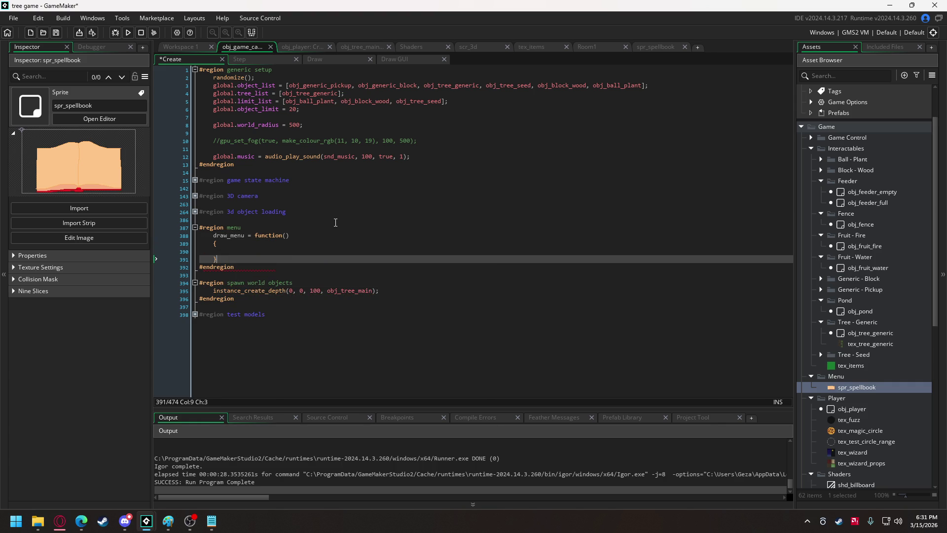
pyautogui.write('draw_sprite')
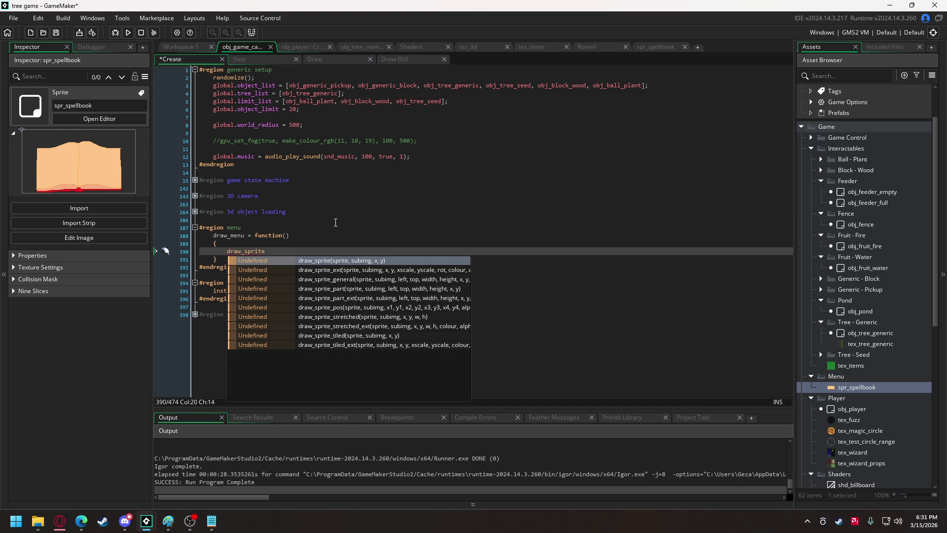
pyautogui.write('(')
pyautogui.write('spr')
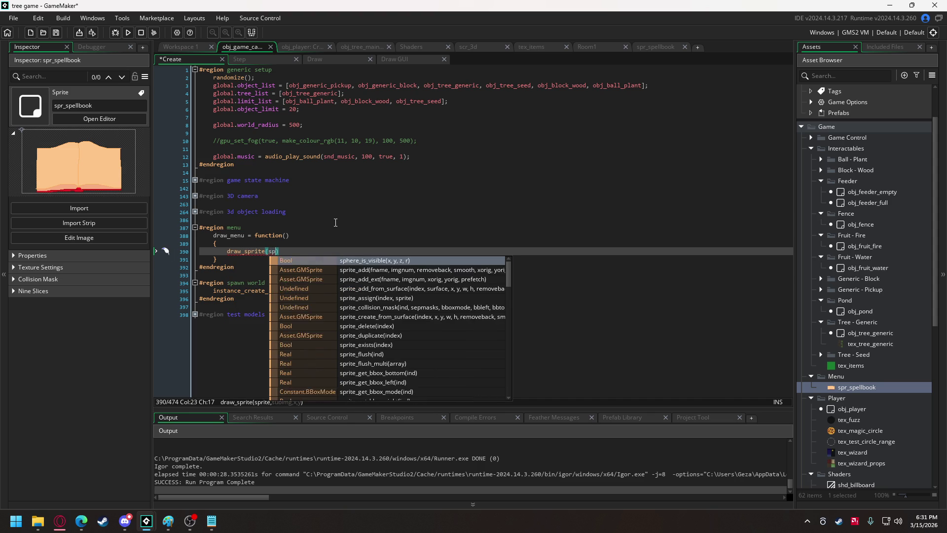
pyautogui.write('_s')
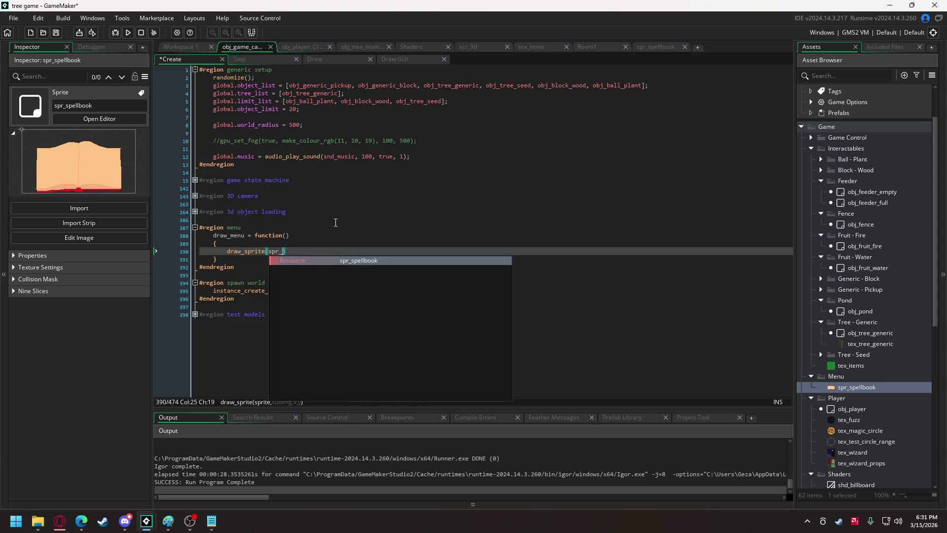
pyautogui.press('Return')
pyautogui.write(', 0, 0')
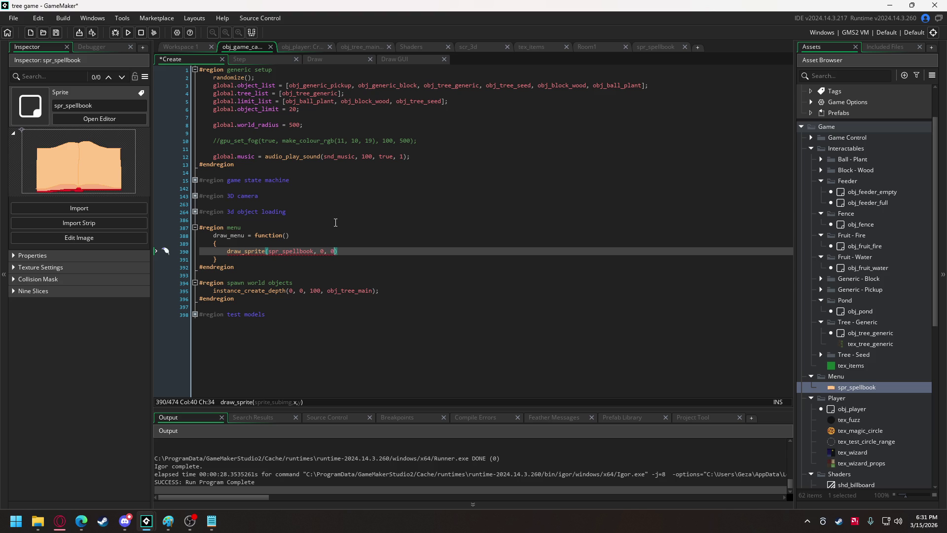
pyautogui.write(', 0')
pyautogui.write(');')
# Create a new sprite named spr_transparent_pixel in the Game Control folder
pyautogui.rightClick(845, 384)
pyautogui.click(872, 139)
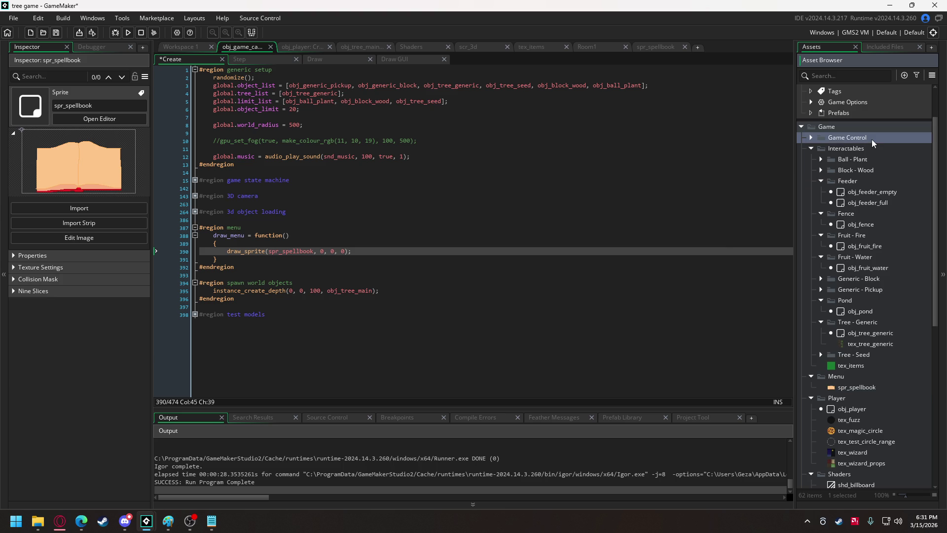
pyautogui.click(810, 137)
pyautogui.rightClick(856, 170)
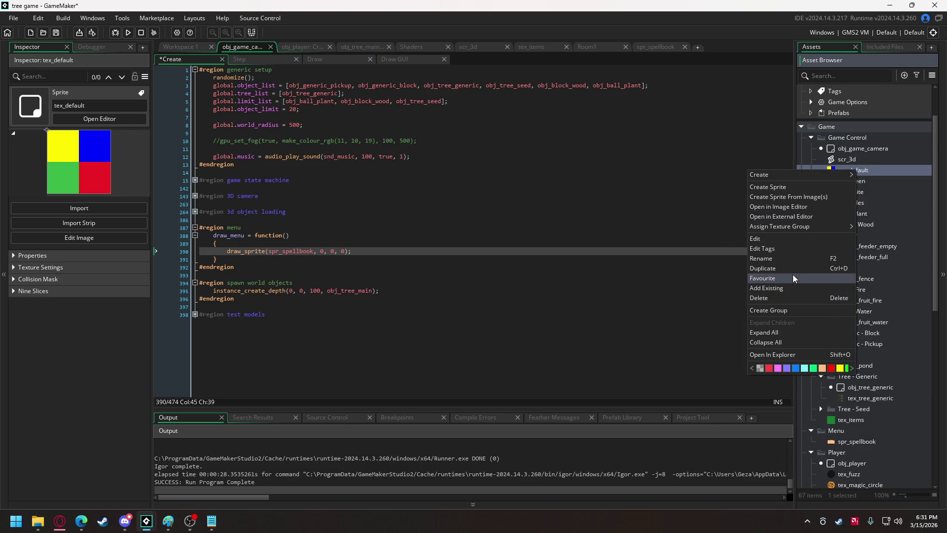
pyautogui.click(783, 186)
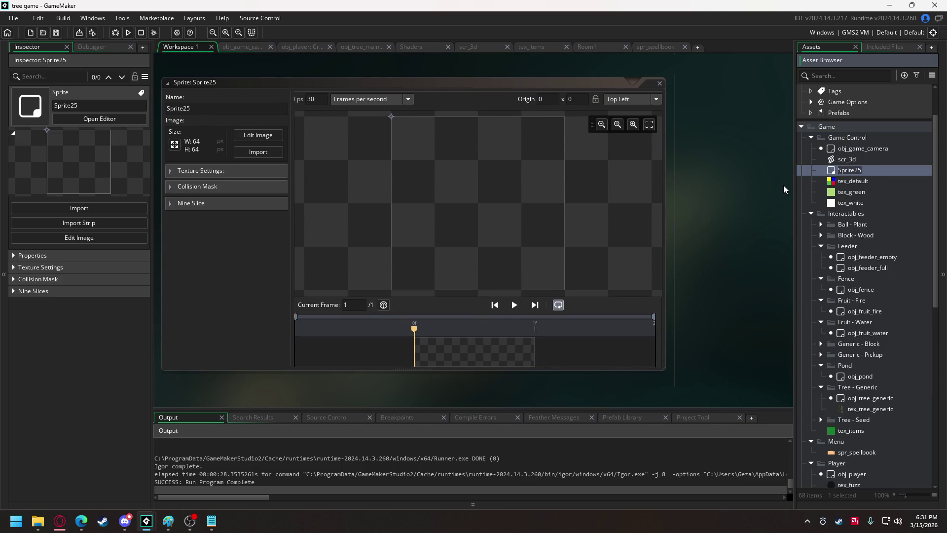
pyautogui.write('spr_')
pyautogui.write('transparent')
pyautogui.write('_pixel')
pyautogui.press('Return')
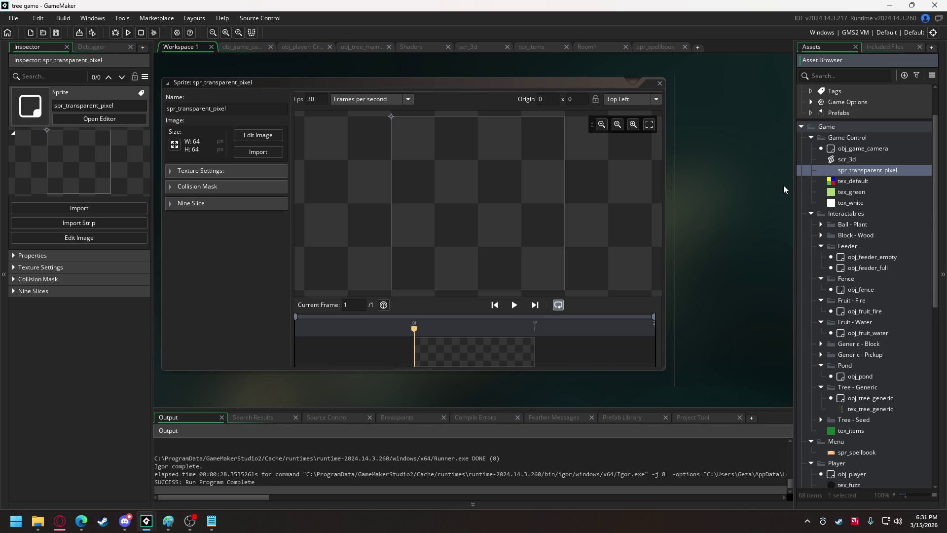
# Resize spr_transparent_pixel to 1 × 1 pixel
pyautogui.click(177, 147)
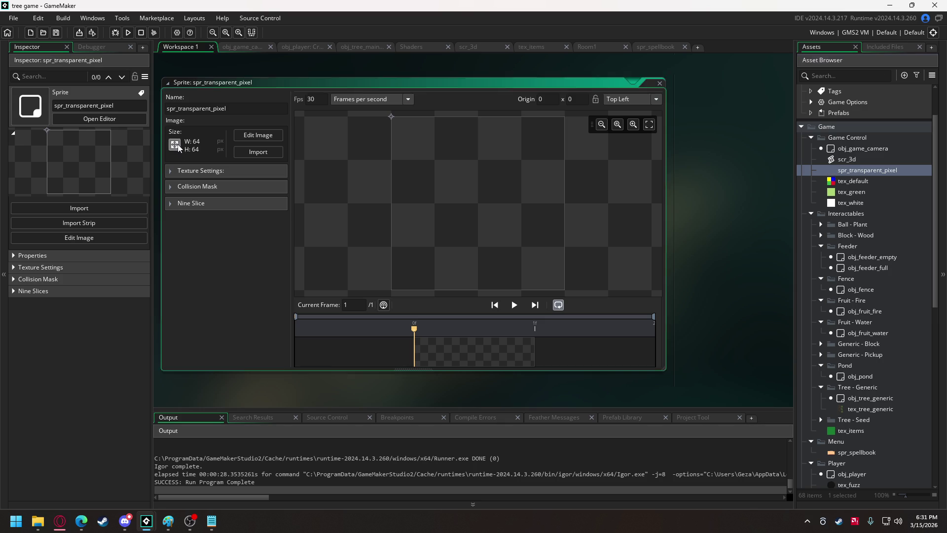
pyautogui.doubleClick(91, 131)
pyautogui.write('1')
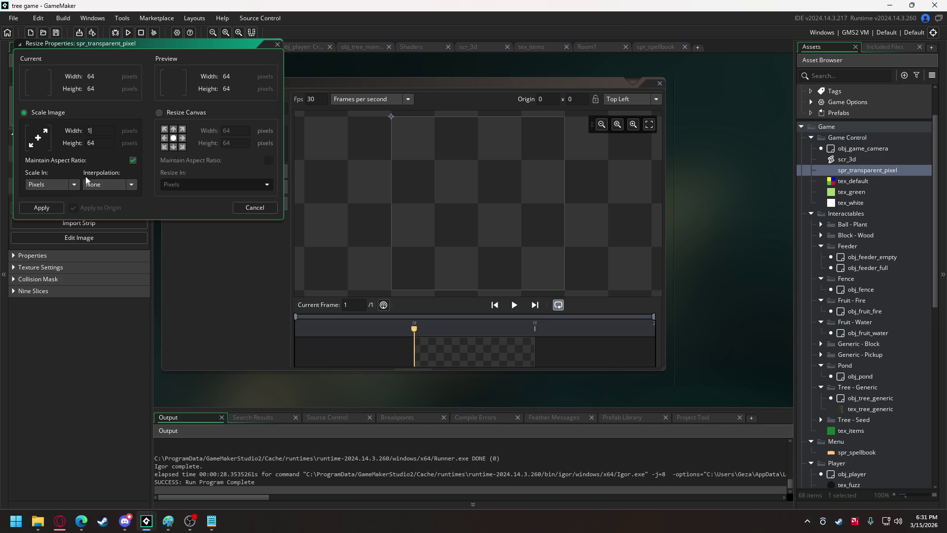
pyautogui.click(53, 207)
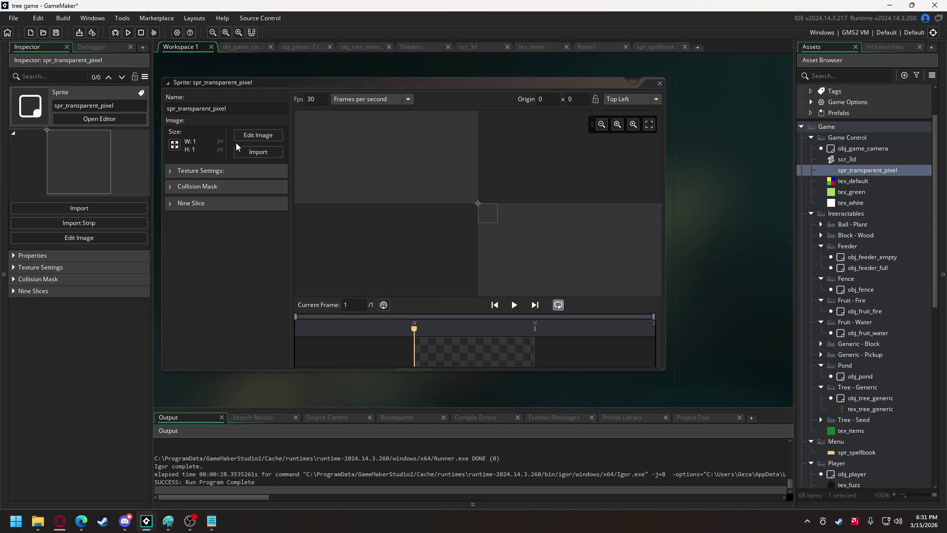
# Paint the sprite's single pixel with a zero-alpha colour, then return to the obj_game_camera Create code
pyautogui.click(257, 137)
pyautogui.click(732, 219)
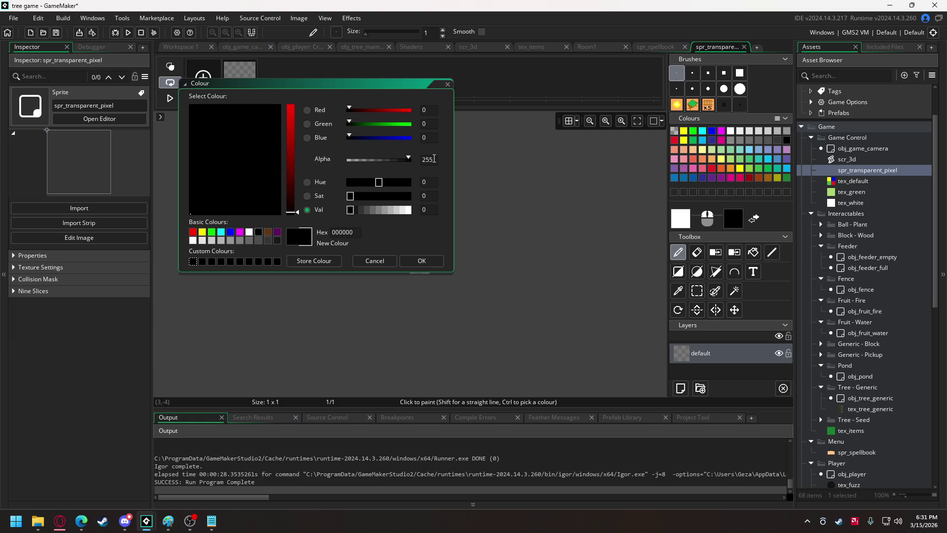
pyautogui.click(421, 161)
pyautogui.press('Delete')
pyautogui.press('Delete')
pyautogui.press('Delete')
pyautogui.click(422, 260)
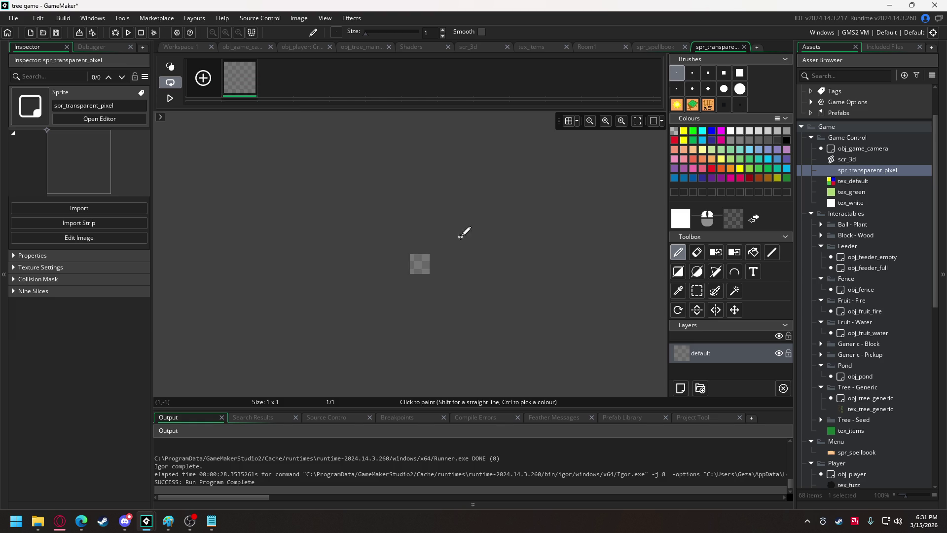
pyautogui.rightClick(420, 263)
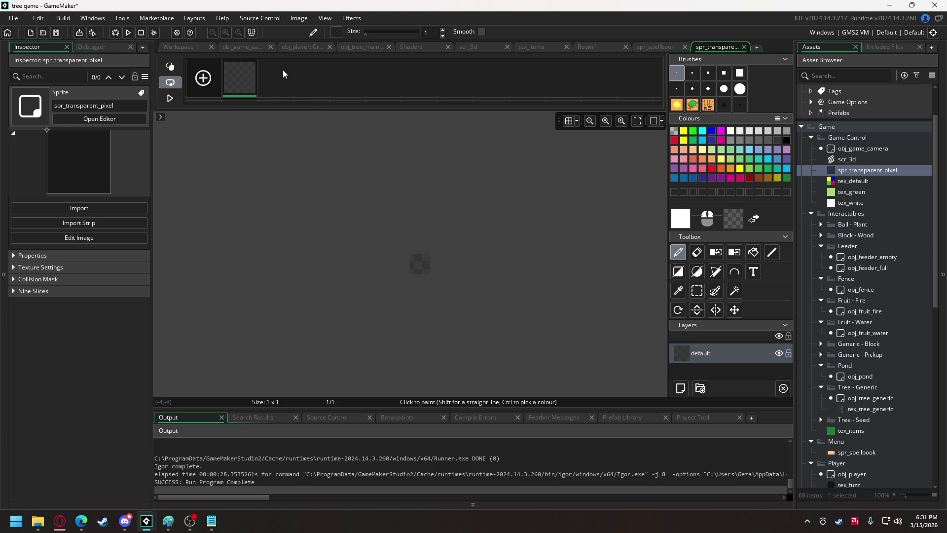
pyautogui.click(248, 47)
# Add draw_sprite_ext(spr_transparent_pixel, 0, 0, 0, 1920, 1080, 0, c_white, 1); above the spellbook draw call
pyautogui.click(230, 244)
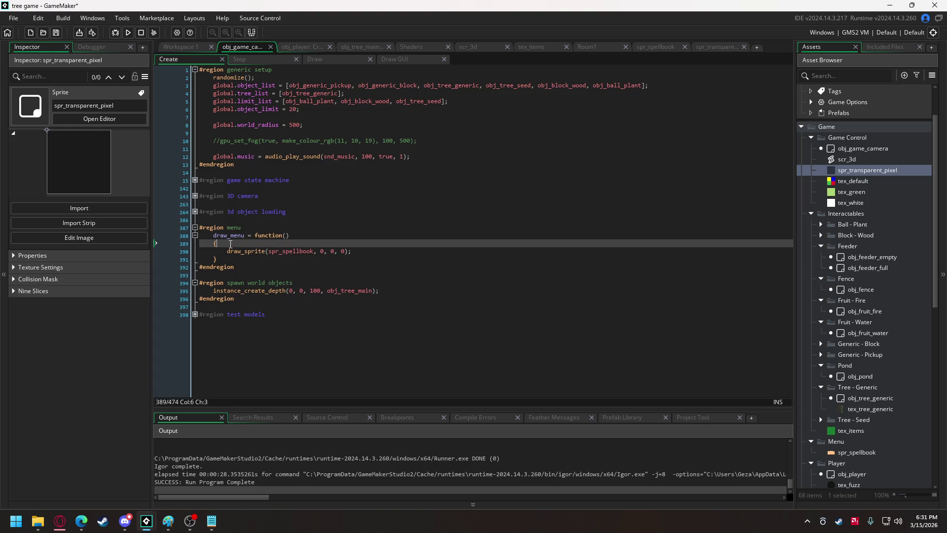
pyautogui.press('Return')
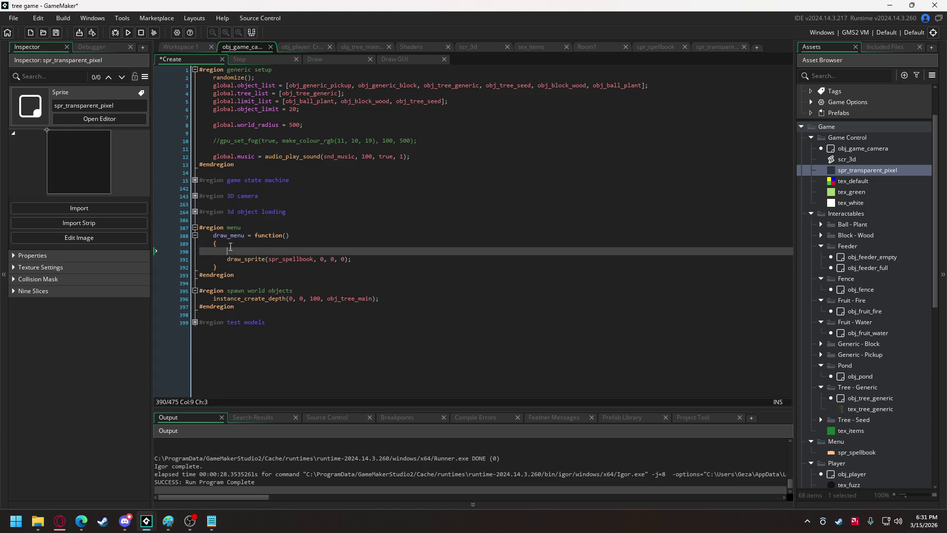
pyautogui.write('draw_sprite')
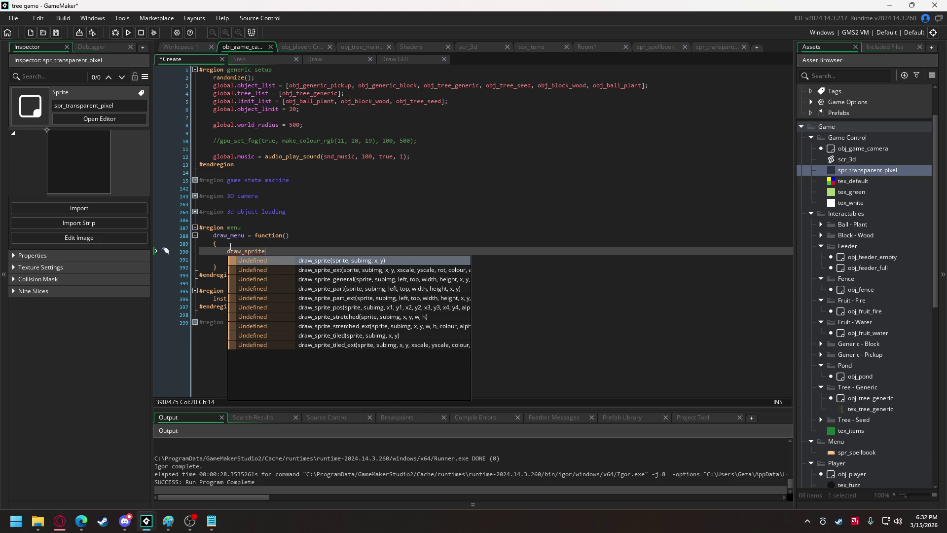
pyautogui.press('Down')
pyautogui.press('Return')
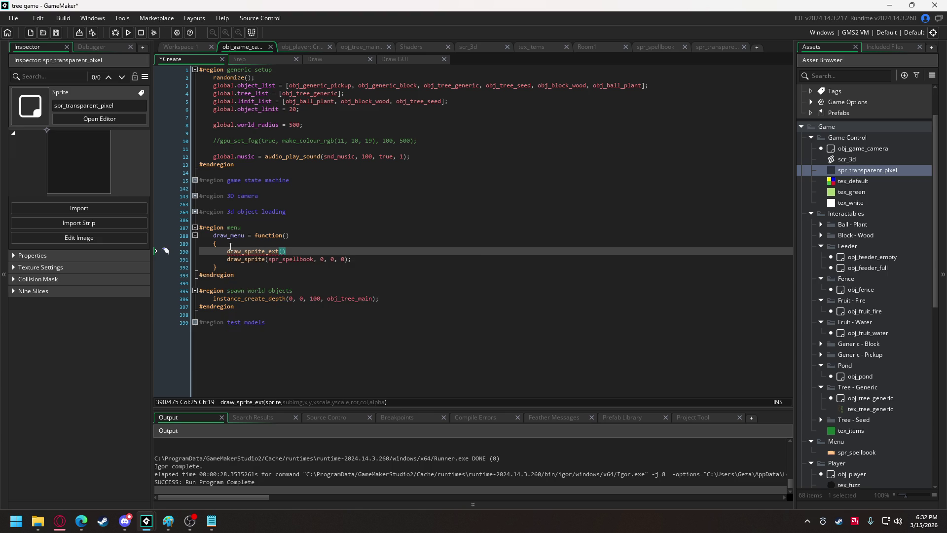
pyautogui.write('spr_')
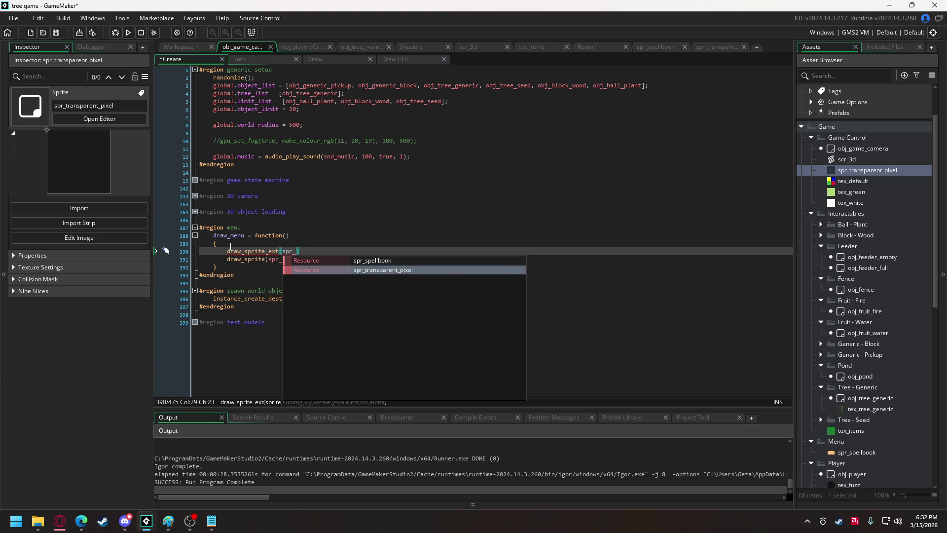
pyautogui.press('Return')
pyautogui.write(', ')
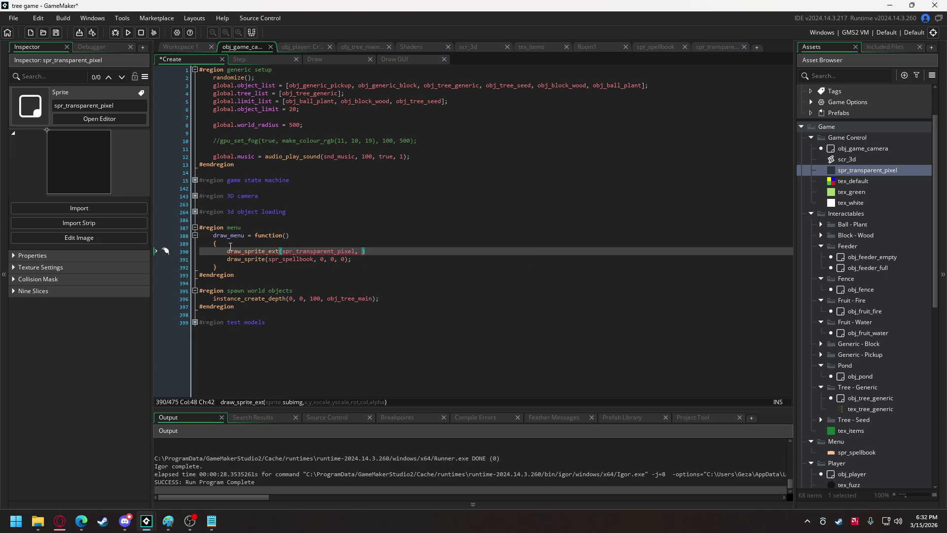
pyautogui.write('0, ')
pyautogui.write('0, 0, ')
pyautogui.write('1920, ')
pyautogui.write('1080, ')
pyautogui.write('0, ')
pyautogui.write('c_')
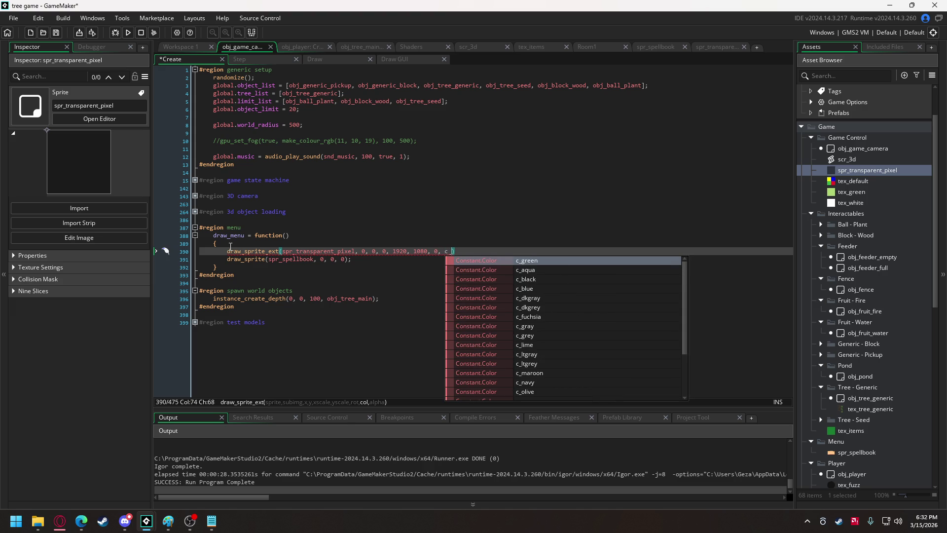
pyautogui.write('white')
pyautogui.press('Return')
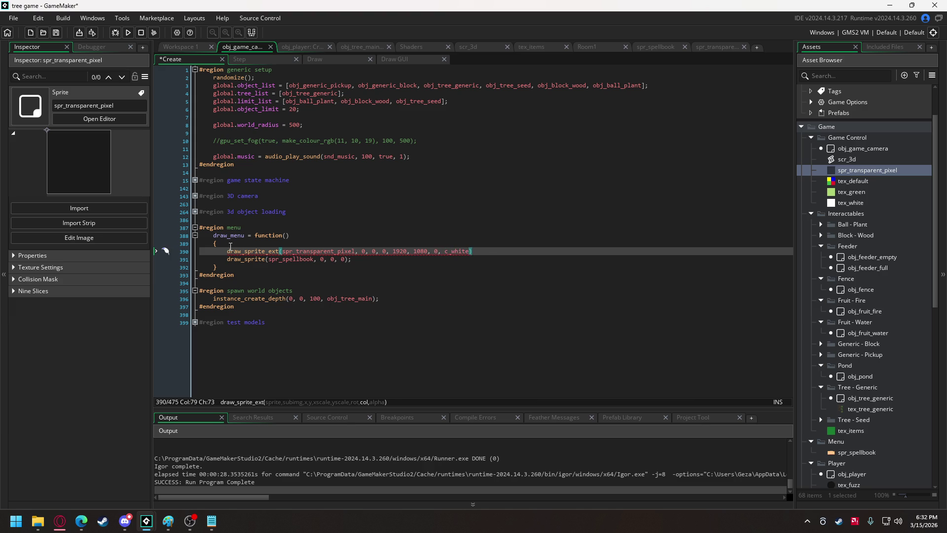
pyautogui.write(', 1')
pyautogui.write(');')
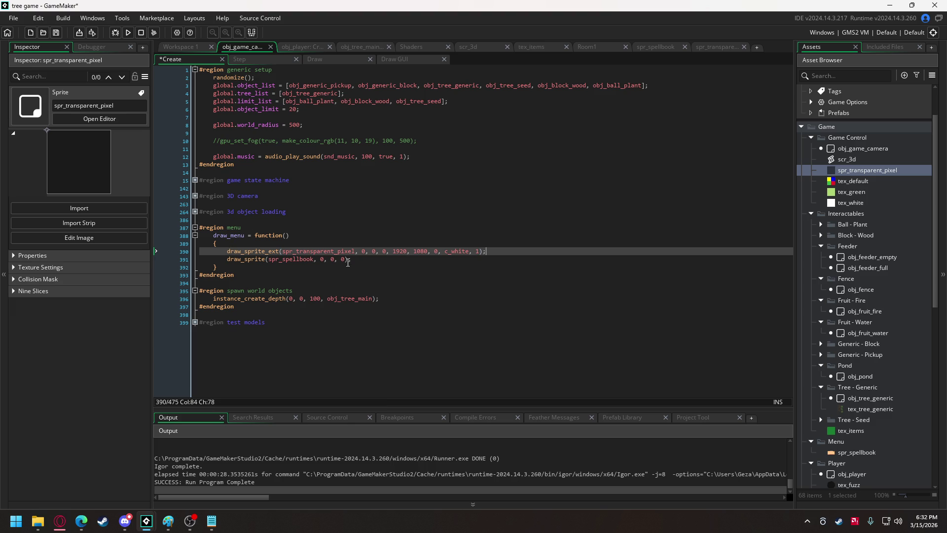
pyautogui.click(359, 259)
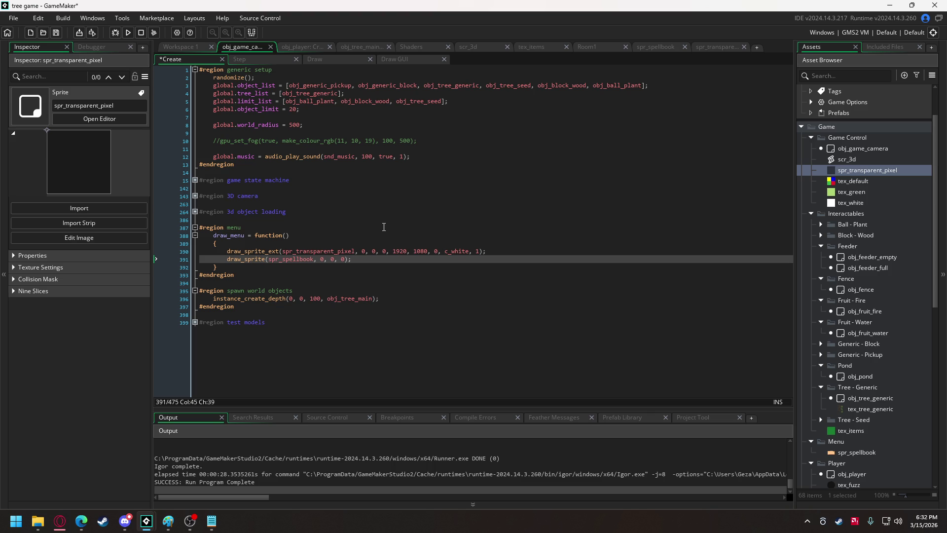
pyautogui.click(245, 229)
# Under the menu region header, write menu_pages = followed by an empty [ ] array block
pyautogui.press('Return')
pyautogui.press('Return')
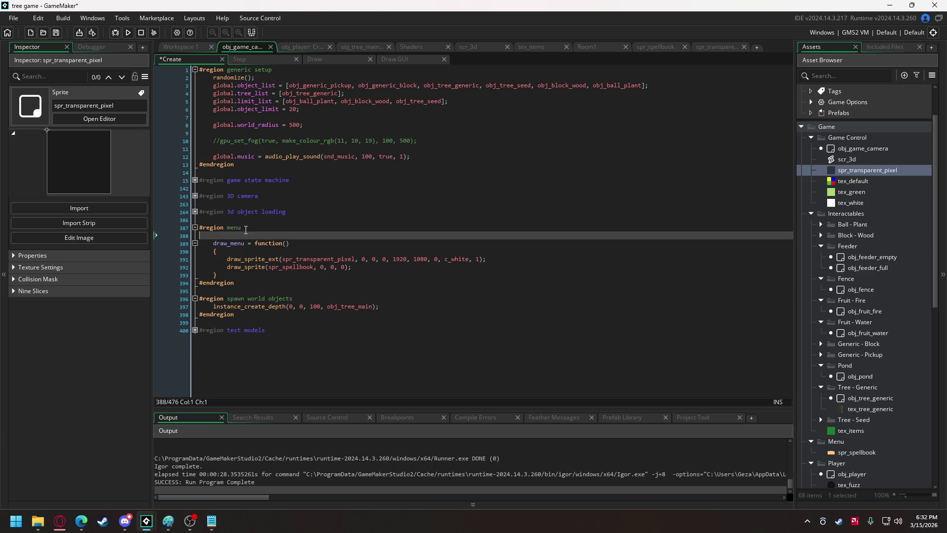
pyautogui.press('Up')
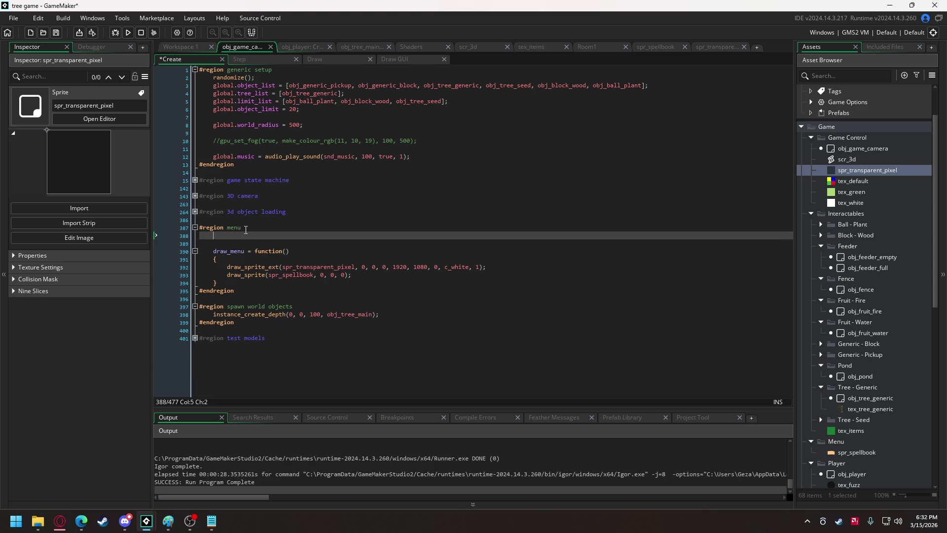
pyautogui.write('menu')
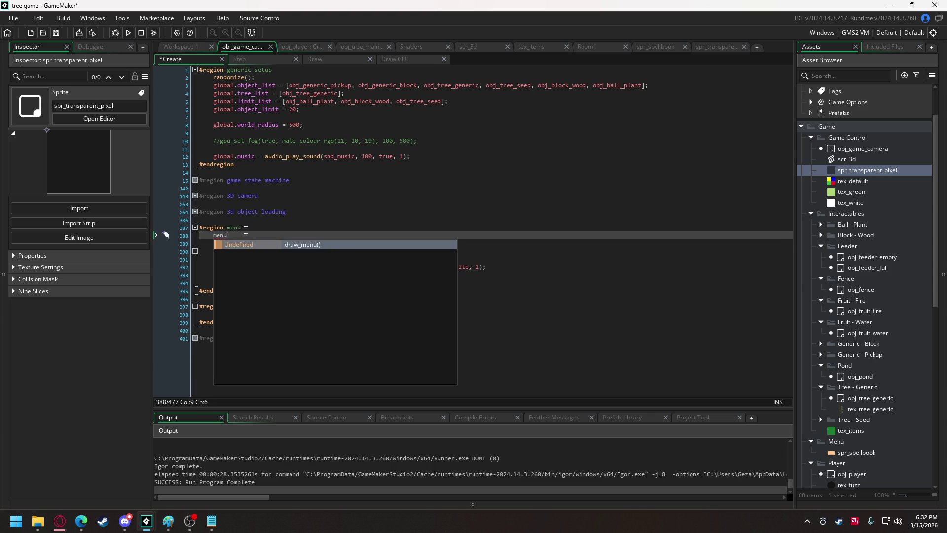
pyautogui.write('_pages =')
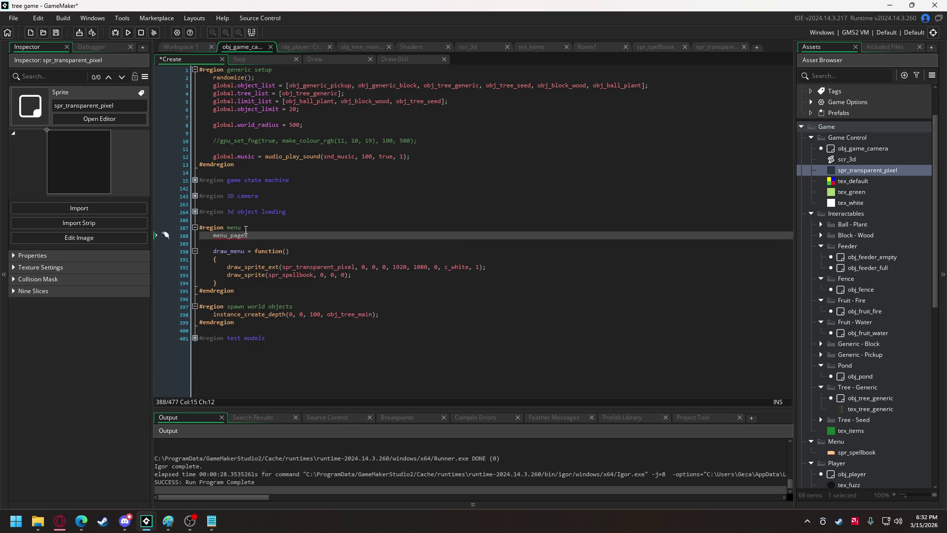
pyautogui.press('Return')
pyautogui.write('{')
pyautogui.press('Return')
pyautogui.press('Return')
pyautogui.write('}')
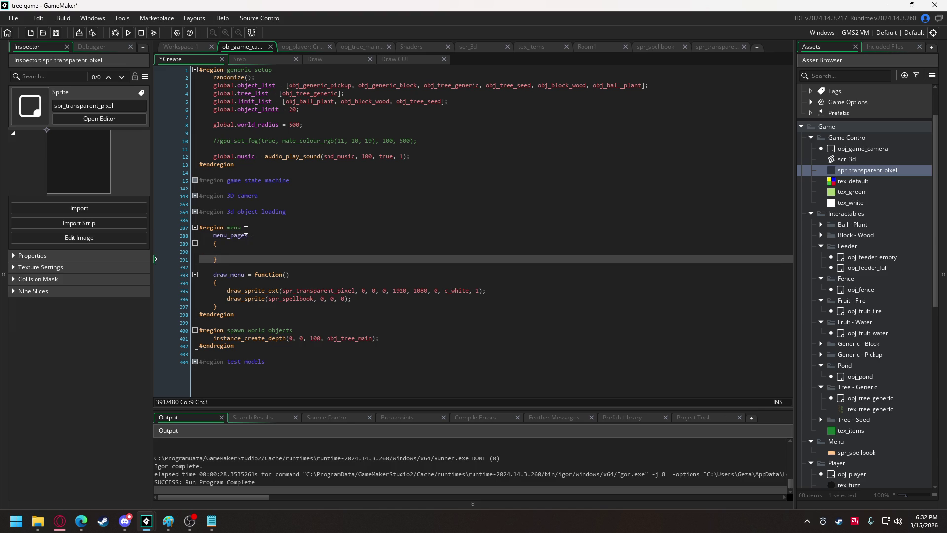
pyautogui.press('BackSpace')
pyautogui.press('BackSpace')
pyautogui.press('BackSpace')
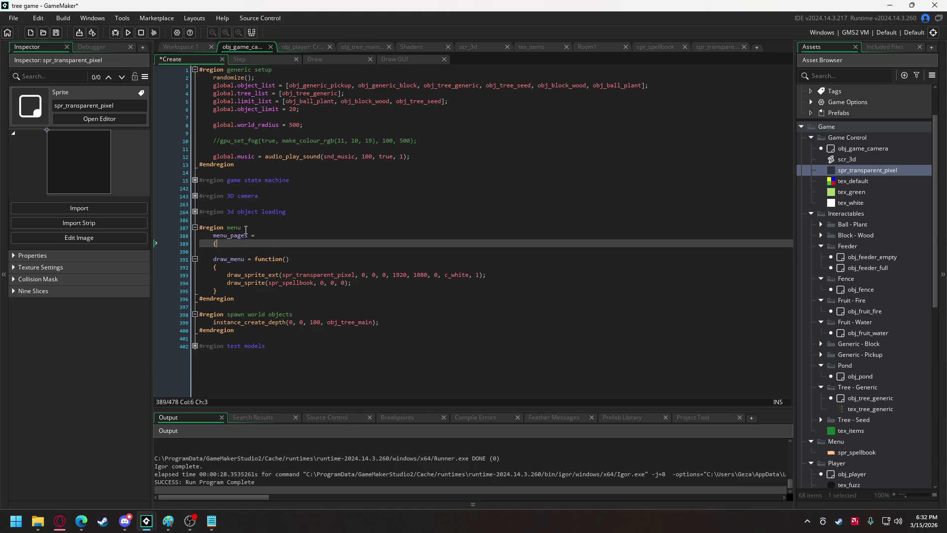
pyautogui.write('[')
pyautogui.press('Return')
pyautogui.press('Return')
pyautogui.write(']')
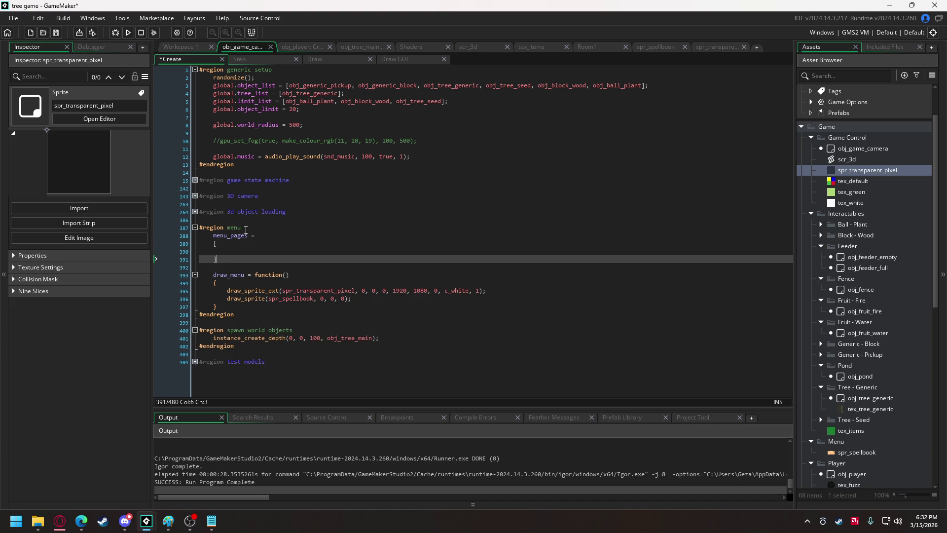
pyautogui.press('Up')
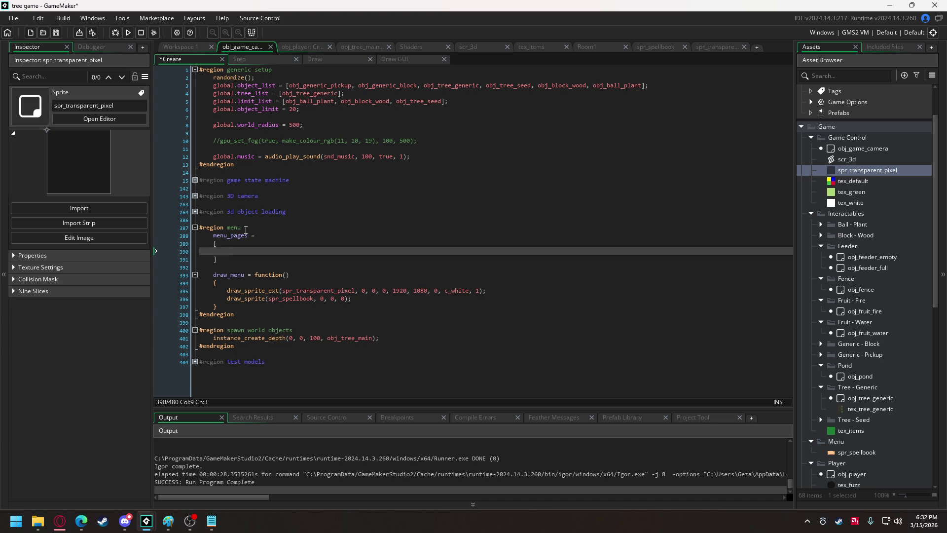
# Put the entry {name: "options"} inside the menu_pages array
pyautogui.write('{')
pyautogui.write('page')
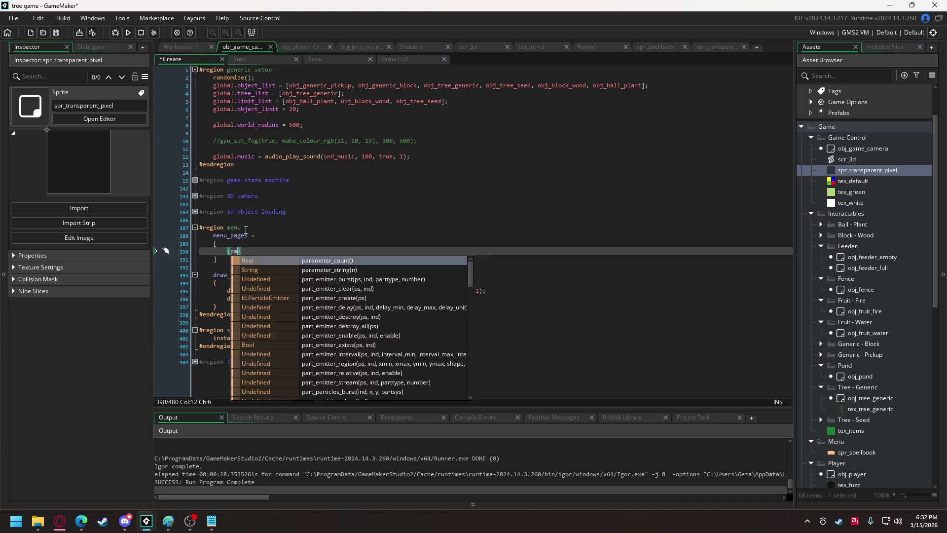
pyautogui.press('BackSpace')
pyautogui.press('BackSpace')
pyautogui.press('BackSpace')
pyautogui.write('name:')
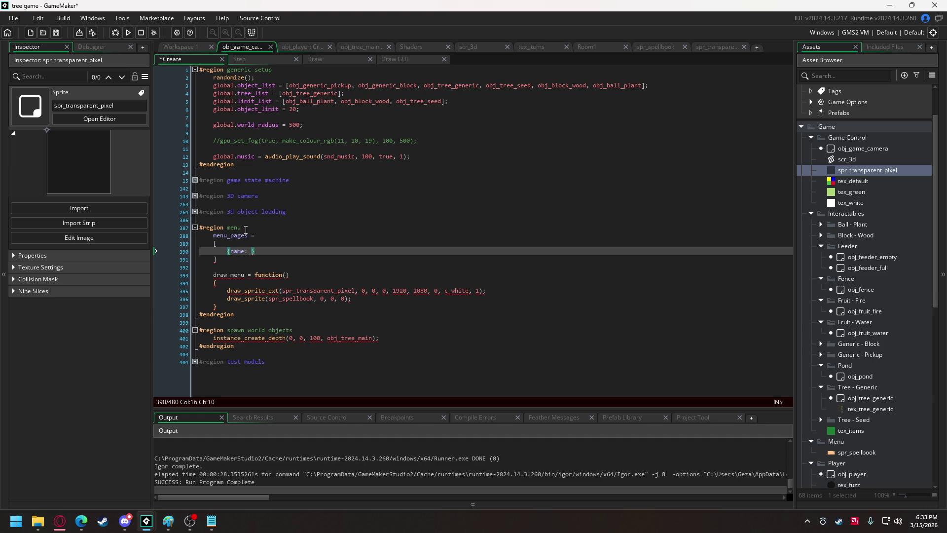
pyautogui.write('"options')
pyautogui.write('"')
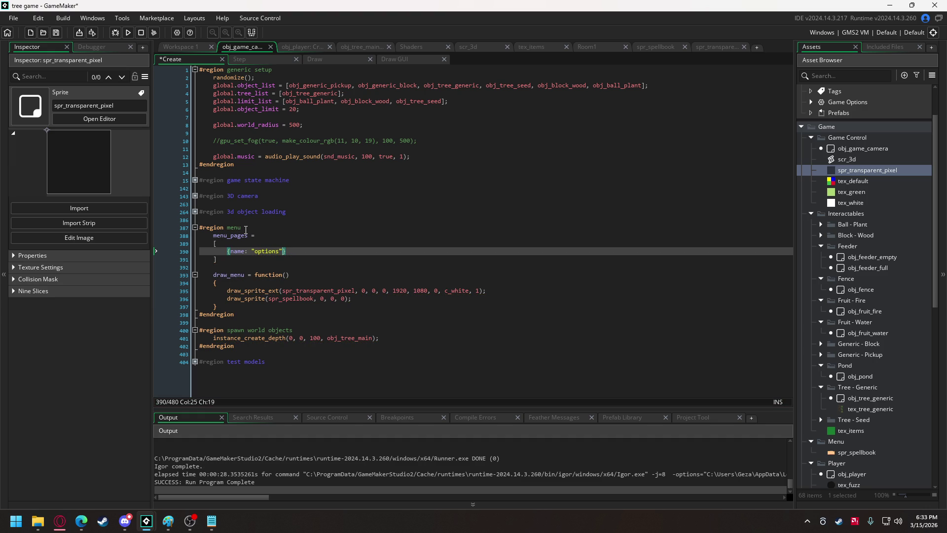
pyautogui.moveTo(291, 254); pyautogui.dragTo(228, 257)
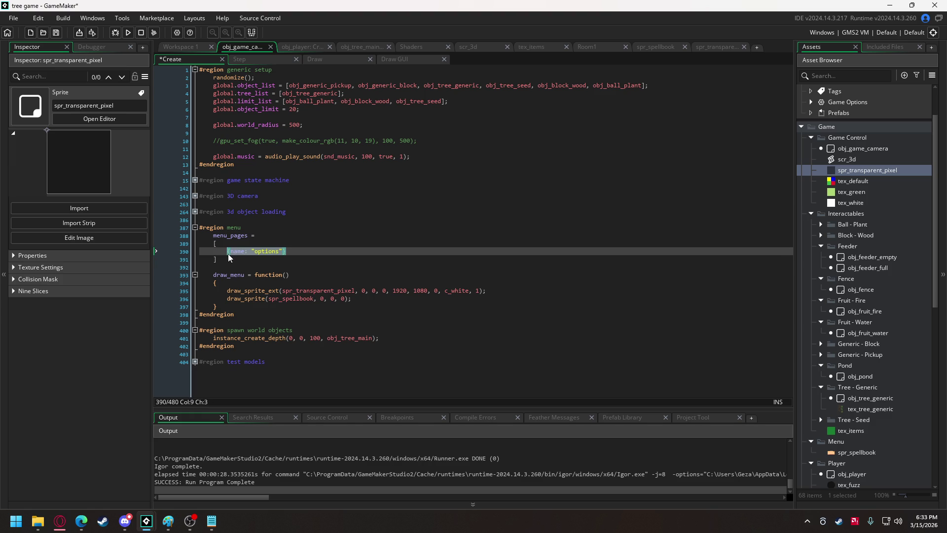
pyautogui.click(296, 251)
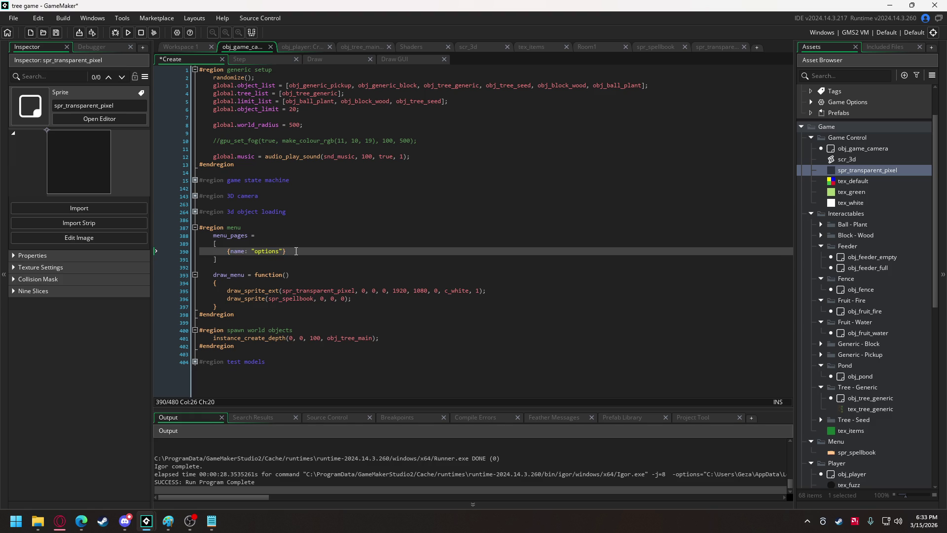
# Duplicate the options entry into six comma-separated pages, naming the second Great Tree and the third Basics
pyautogui.hotkey('ctrl', 'd')
pyautogui.hotkey('ctrl', 'd')
pyautogui.hotkey('ctrl', 'd')
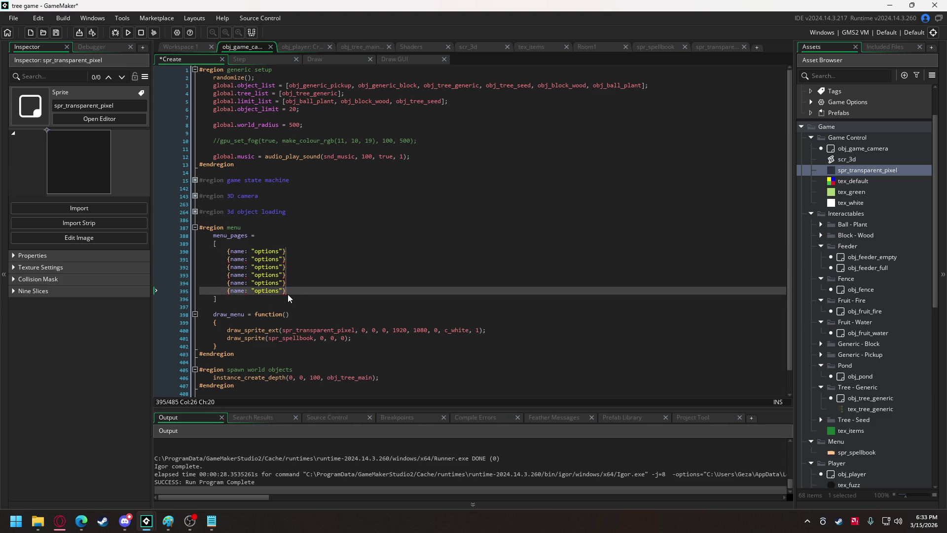
pyautogui.write(',')
pyautogui.moveTo(254, 261); pyautogui.dragTo(281, 265)
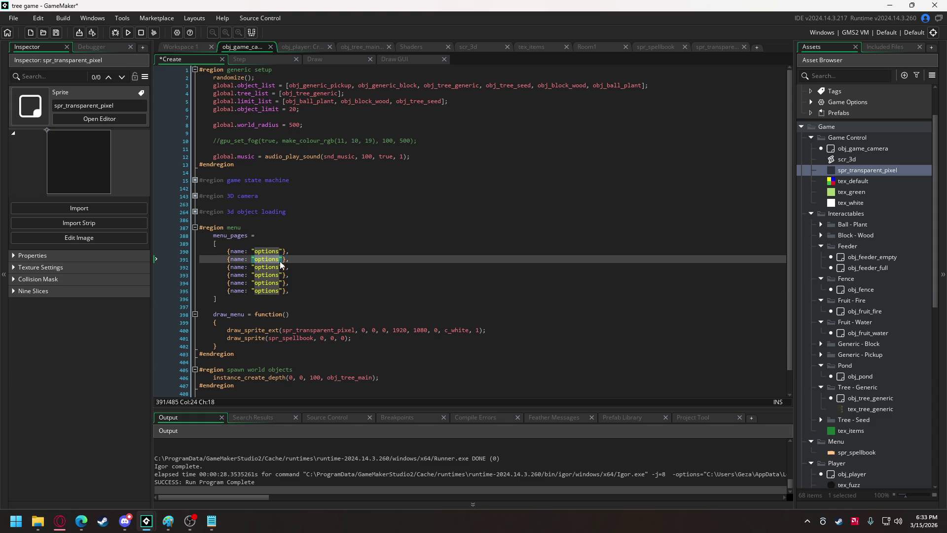
pyautogui.write('Great Tree')
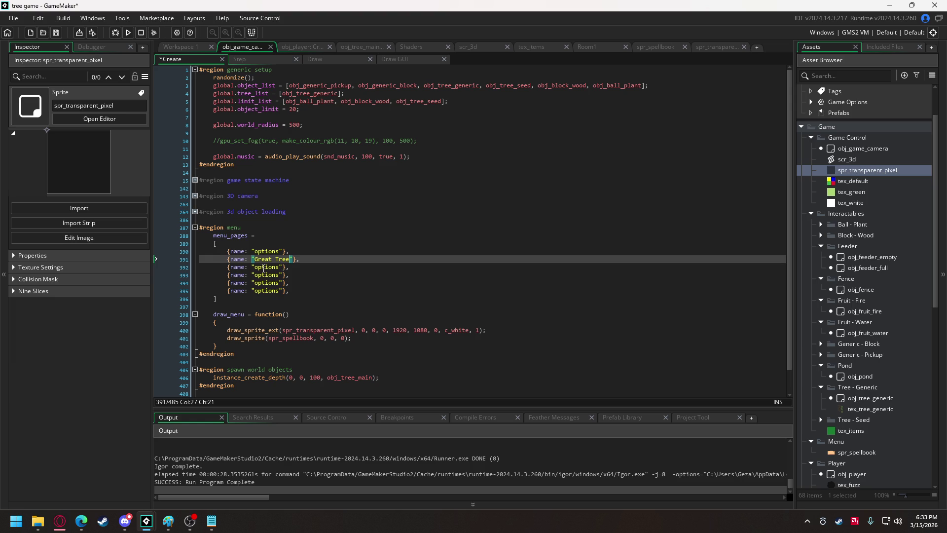
pyautogui.doubleClick(267, 266)
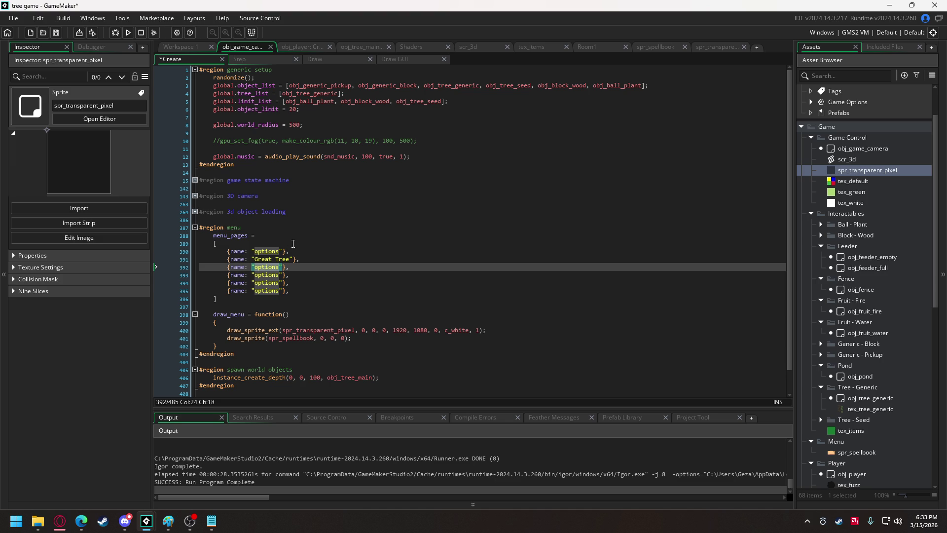
pyautogui.write('Basics')
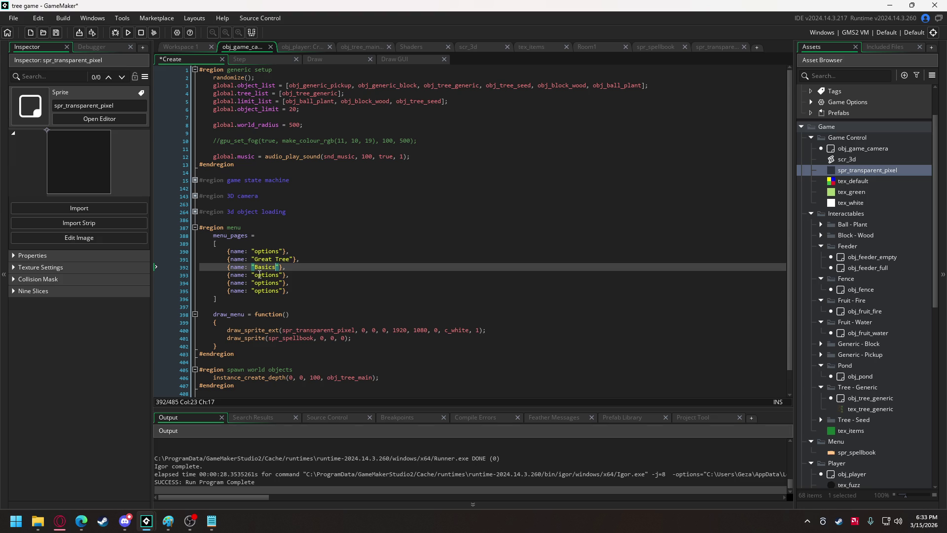
# Name the fourth page Basics and the last two Page 5 and Page 6, capitalize Options, and add the semicolon
pyautogui.doubleClick(267, 275)
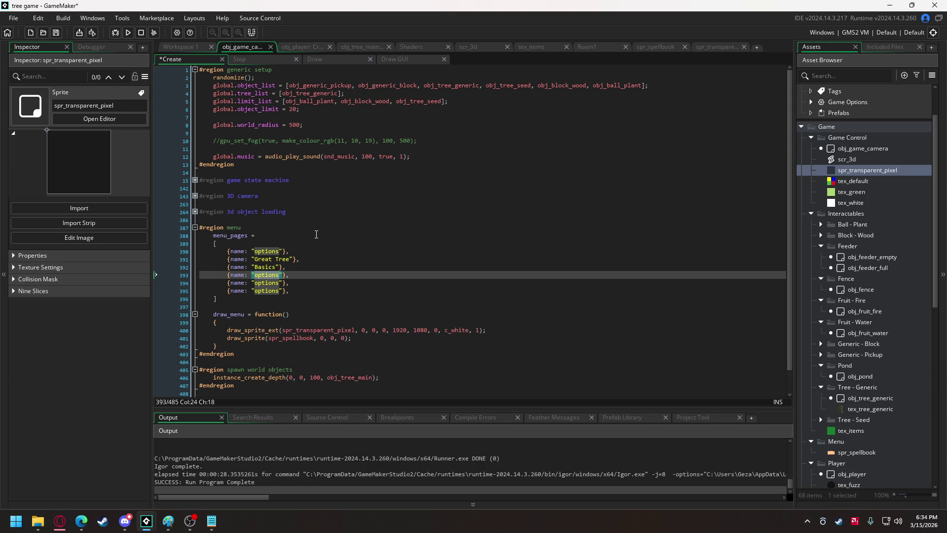
pyautogui.write('Base')
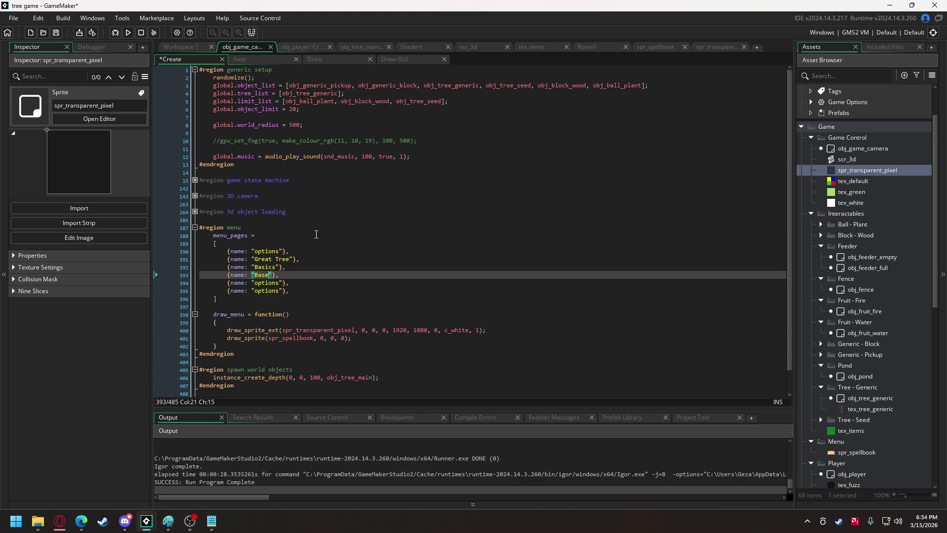
pyautogui.press('BackSpace')
pyautogui.write('ics')
pyautogui.click(258, 251)
pyautogui.write('O')
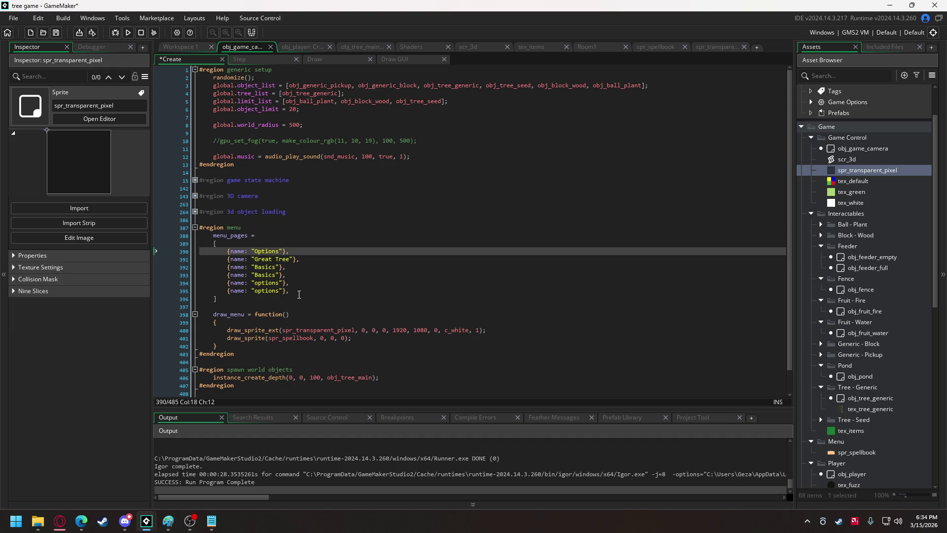
pyautogui.click(239, 298)
pyautogui.write(';')
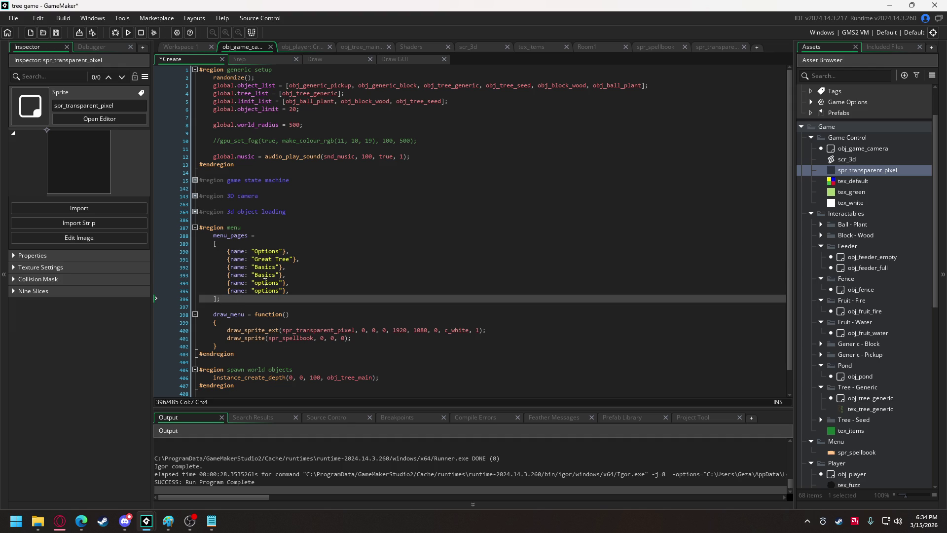
pyautogui.doubleClick(265, 282)
pyautogui.write('Page 5')
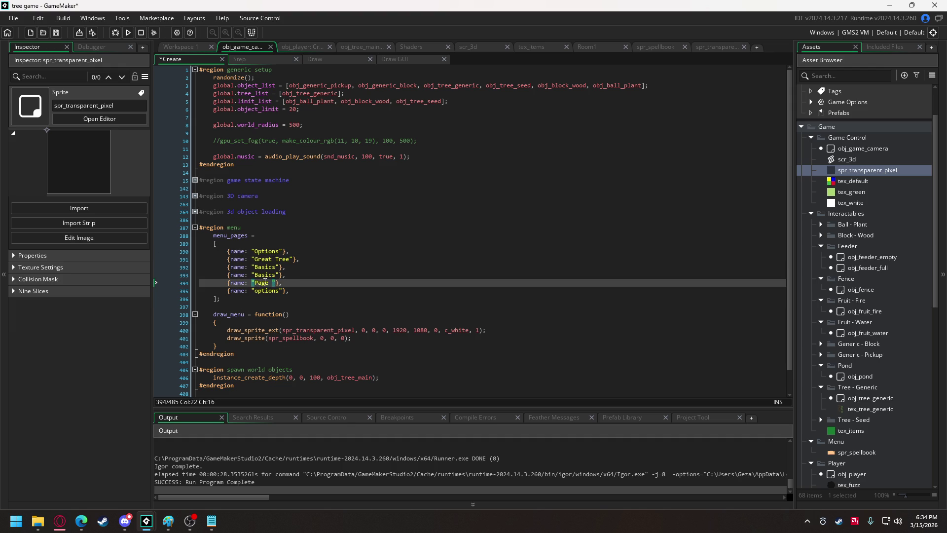
pyautogui.doubleClick(259, 291)
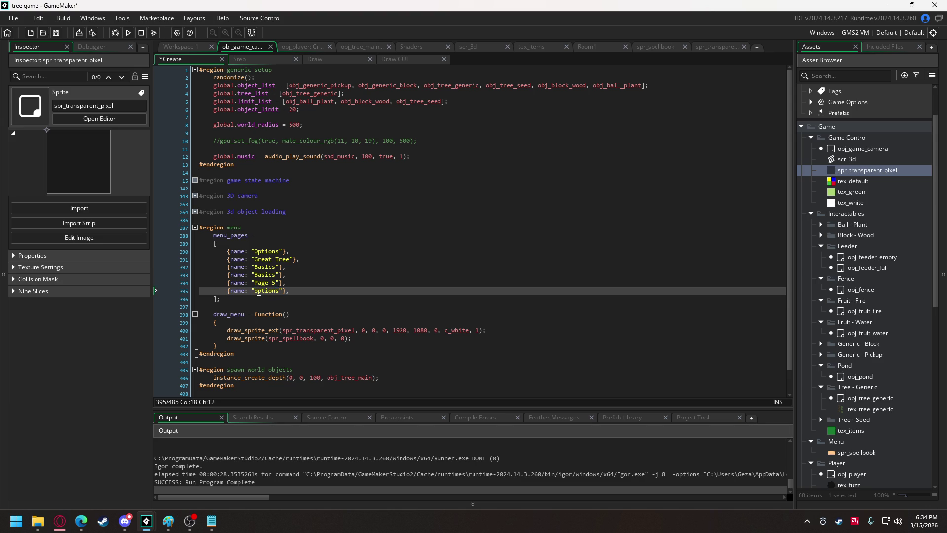
pyautogui.write('Page')
pyautogui.write(' 6')
pyautogui.click(294, 259)
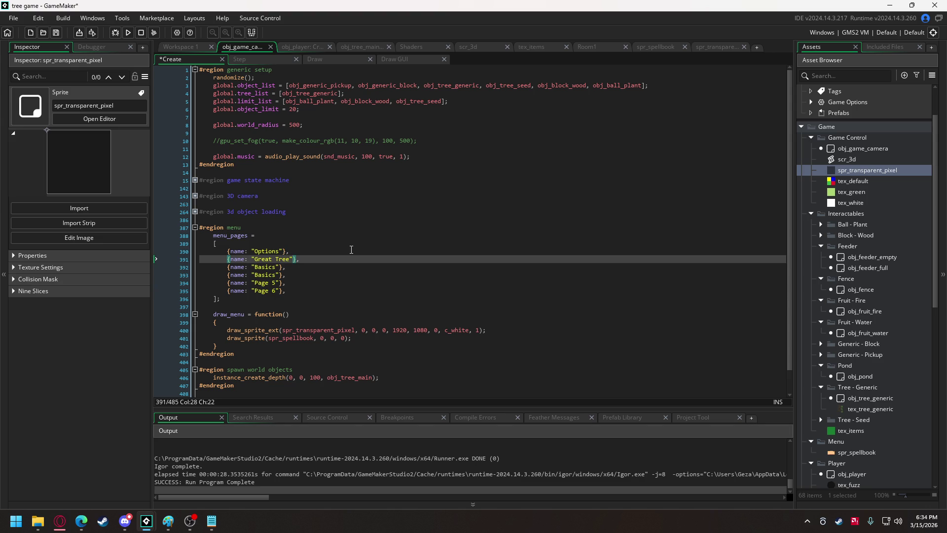
# Give the Great Tree page an entries list of five empty structs
pyautogui.write(',')
pyautogui.write('entrie:')
pyautogui.press('BackSpace')
pyautogui.write('s: [{')
pyautogui.press('Right')
pyautogui.press('Left')
pyautogui.write('{}, {}')
pyautogui.write(', {}, {')
pyautogui.write('}')
pyautogui.write(', {}')
# Fill the first entry: name "Companionship", icon tex_checklist_trees, description "The Great Tree desires companionship. Plant five trees in its vicinity."
pyautogui.click(339, 260)
pyautogui.write('name')
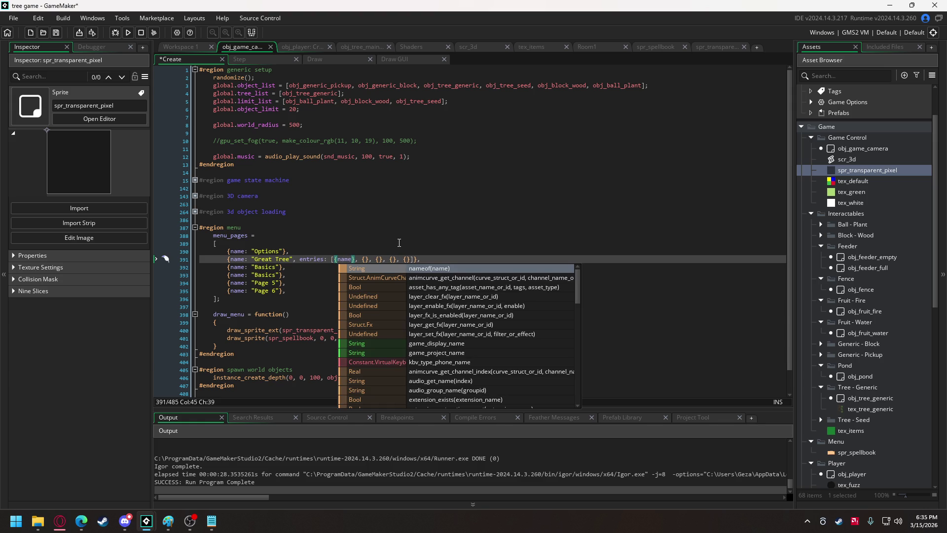
pyautogui.write(':')
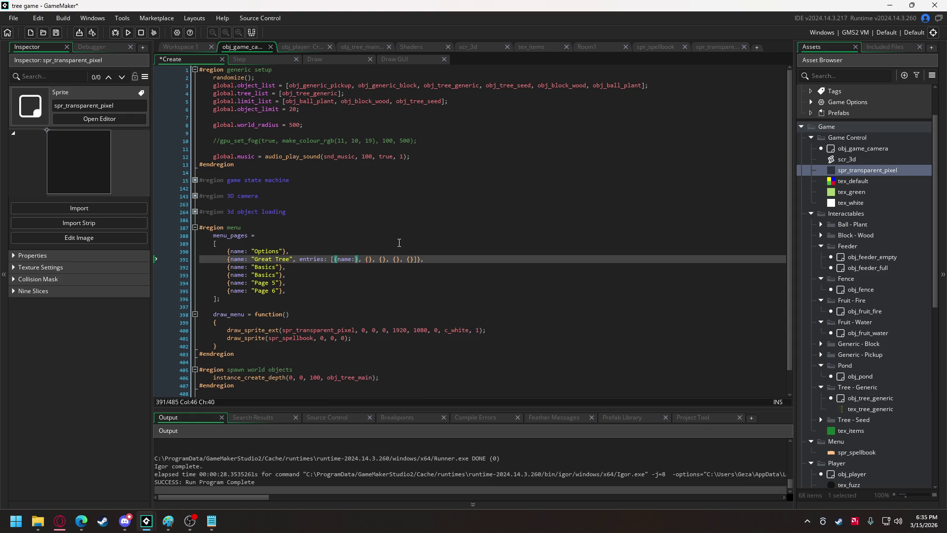
pyautogui.write(' "')
pyautogui.write('Companionshi')
pyautogui.write('p')
pyautogui.write('", ')
pyautogui.write('icon:')
pyautogui.write(' tex')
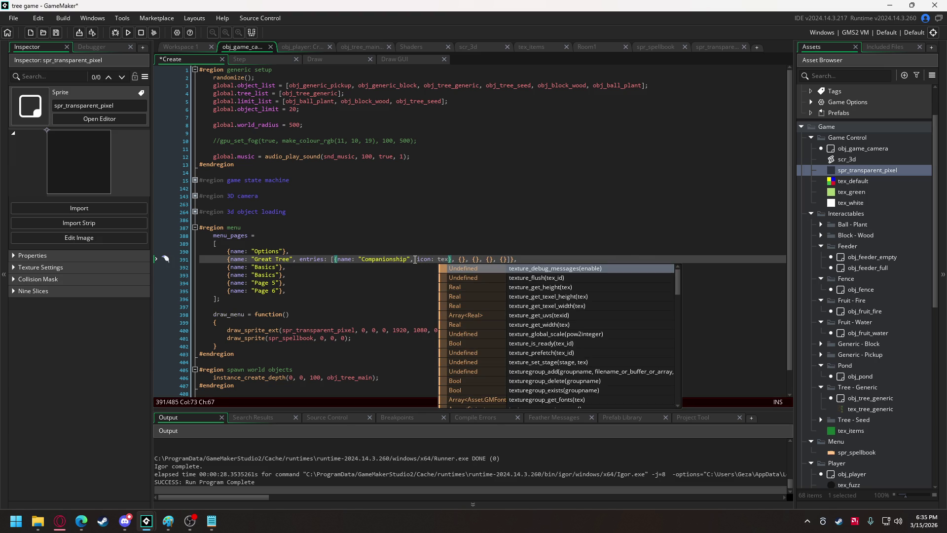
pyautogui.write('_c')
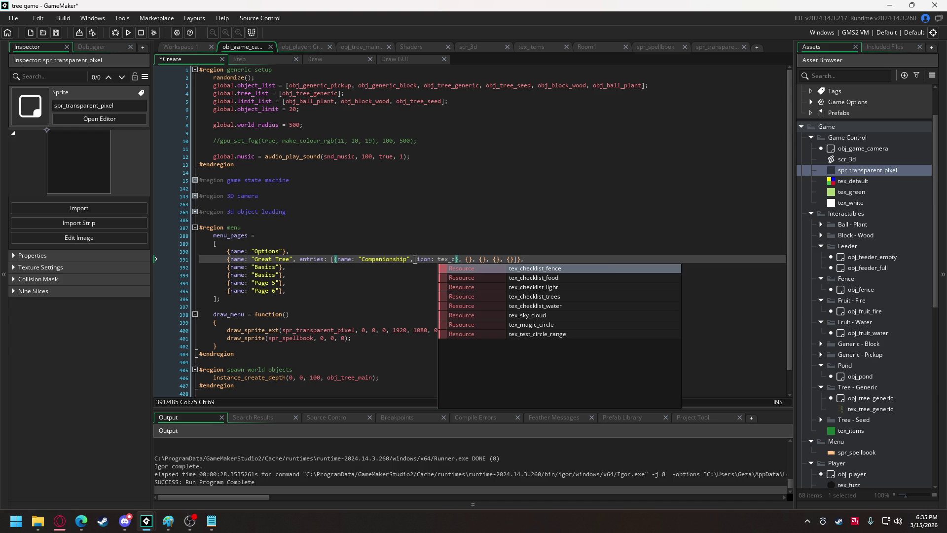
pyautogui.press('Down')
pyautogui.press('Down')
pyautogui.press('Down')
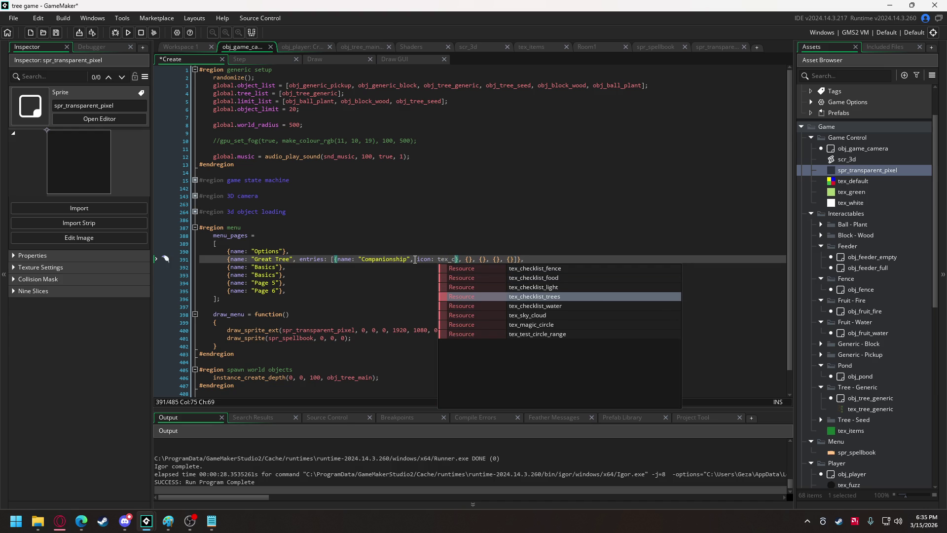
pyautogui.press('Return')
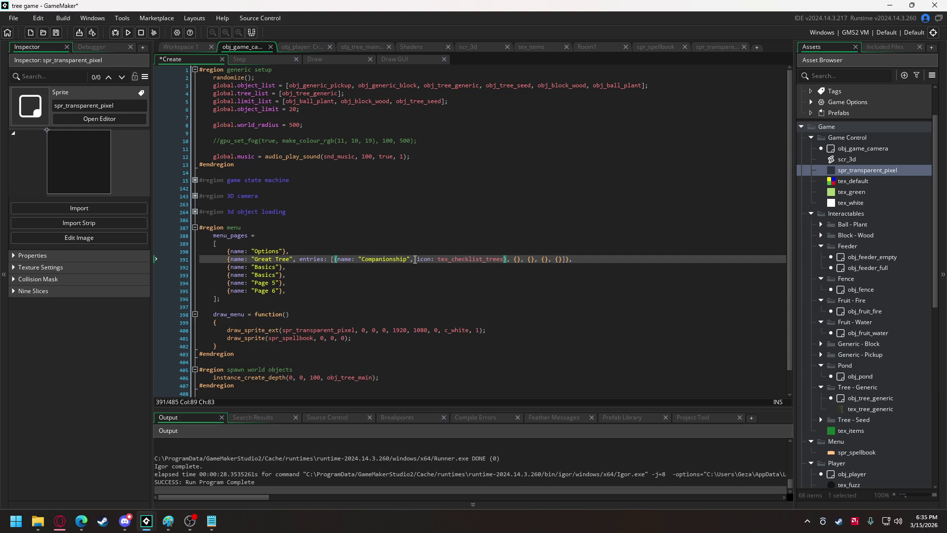
pyautogui.write(', ')
pyautogui.write('descriptio')
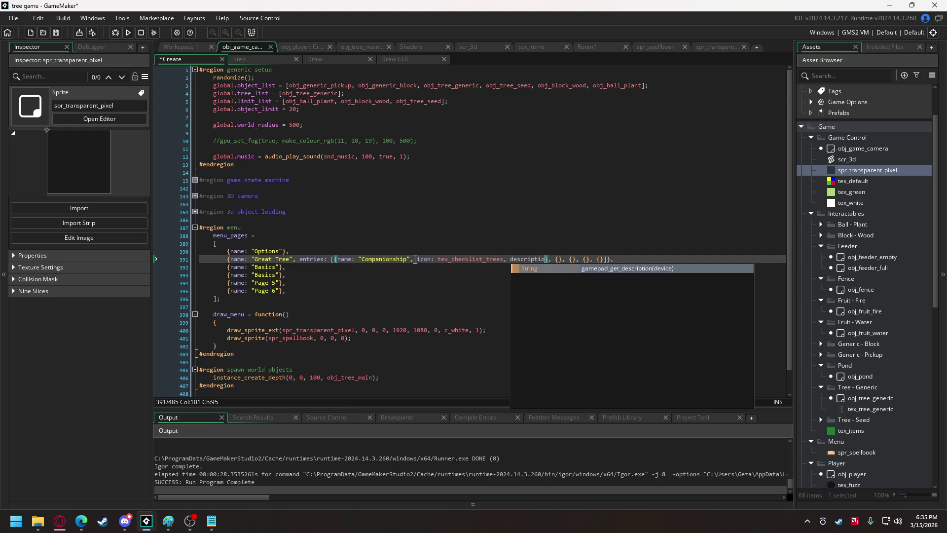
pyautogui.write('n: "')
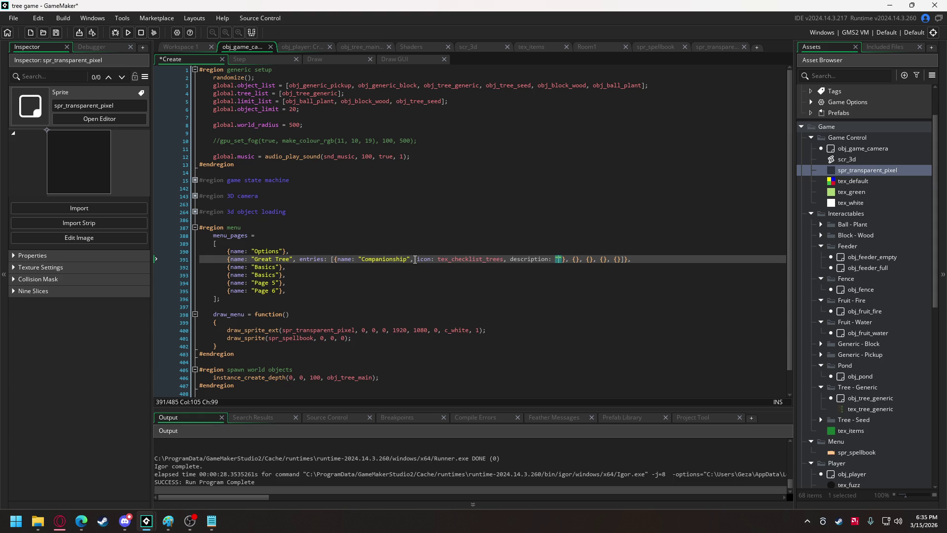
pyautogui.write('The Great Tre')
pyautogui.write('e ')
pyautogui.write('desires')
pyautogui.write(' companionsh')
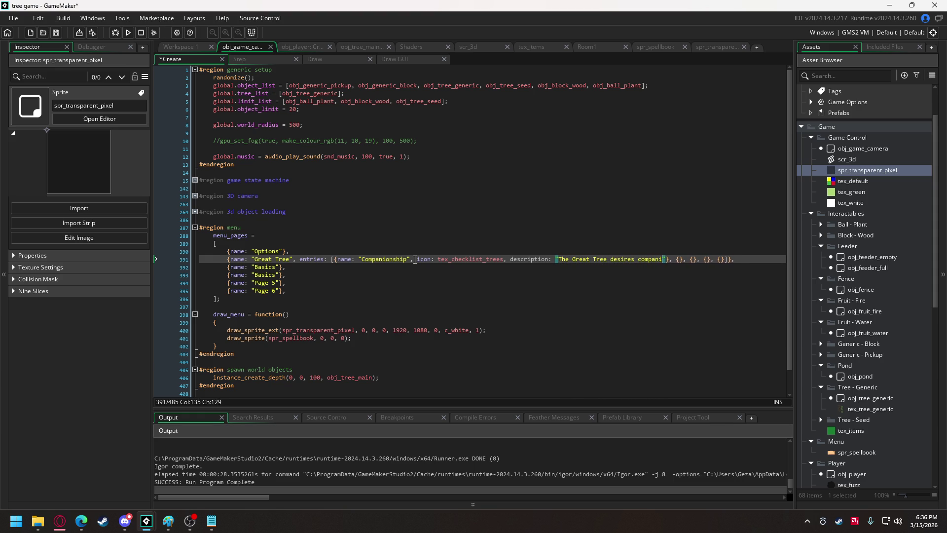
pyautogui.write('ip')
pyautogui.write('.')
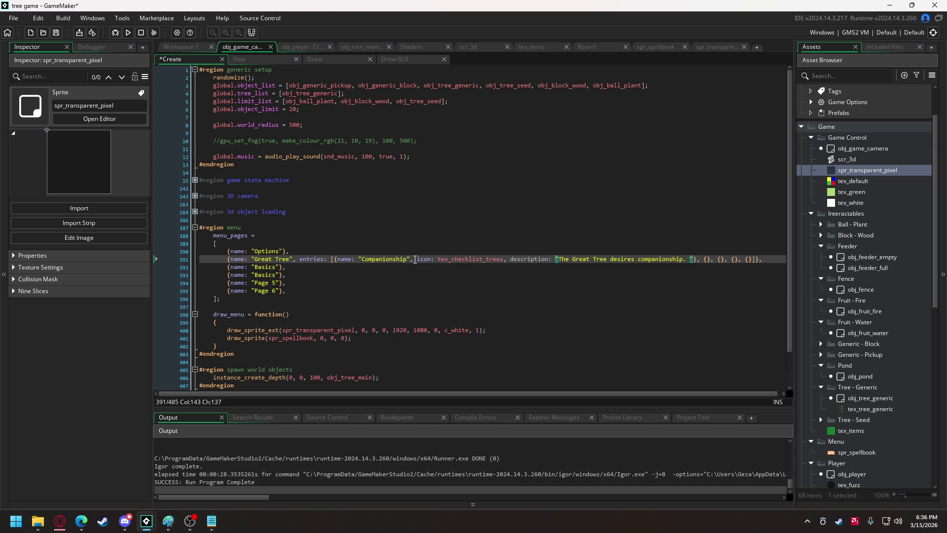
pyautogui.press('BackSpace')
pyautogui.write('Plant ')
pyautogui.write('five ')
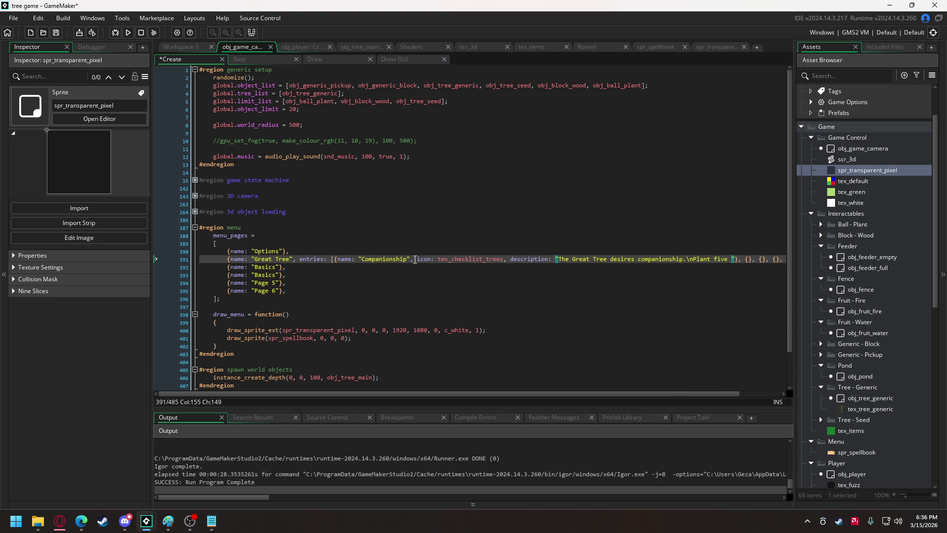
pyautogui.write('trees ')
pyautogui.write('in its vicini')
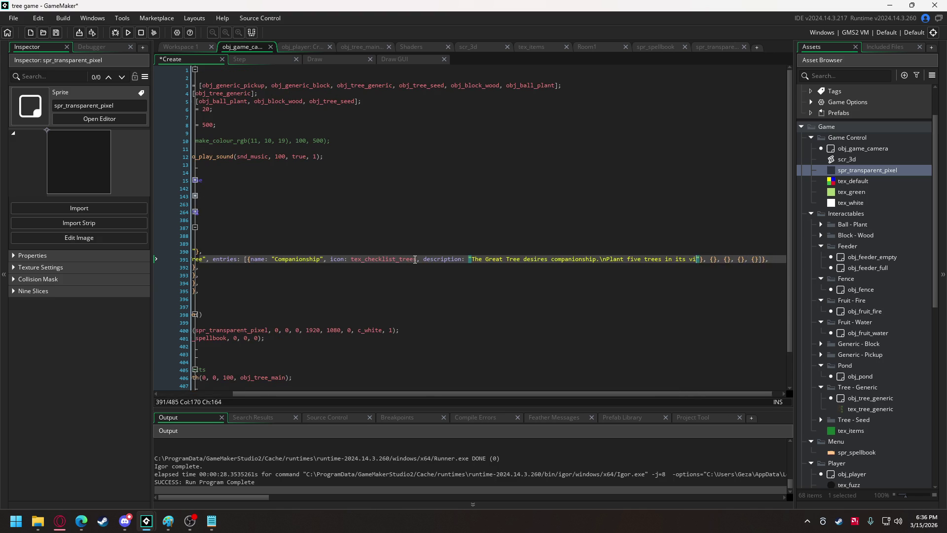
pyautogui.write('ty')
pyautogui.write('.')
pyautogui.click(523, 260)
pyautogui.moveTo(529, 393); pyautogui.dragTo(557, 391)
# Start the second entry with the placeholder name "a"
pyautogui.click(703, 259)
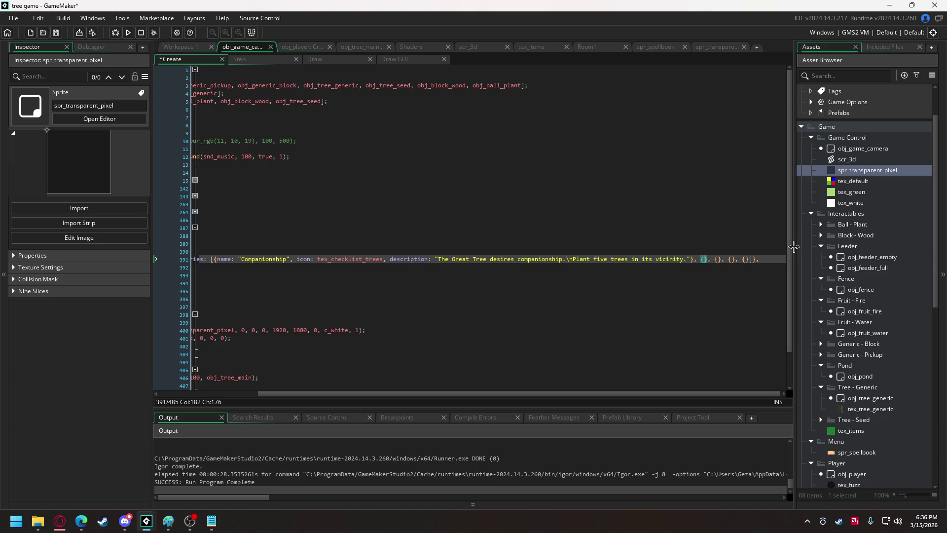
pyautogui.write('name:')
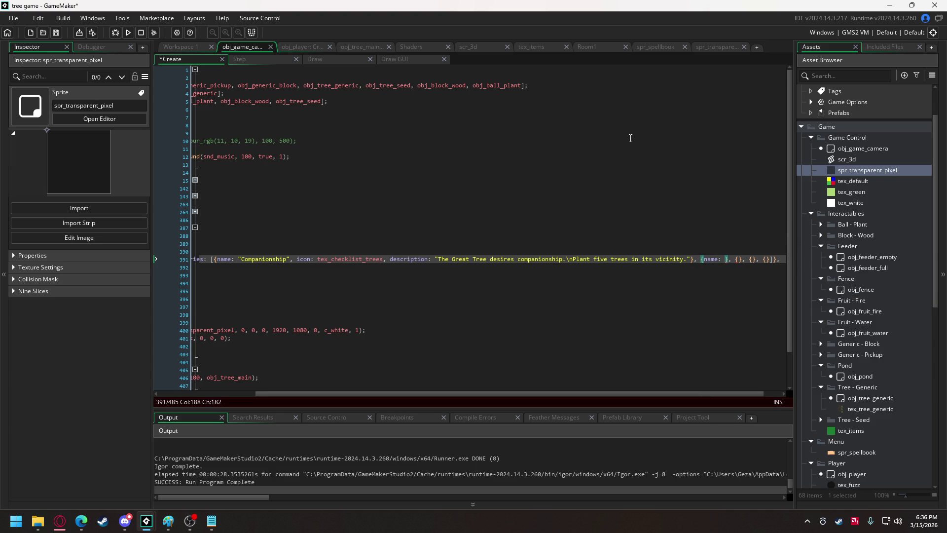
pyautogui.write('"a')
pyautogui.write('"')
# Build and run the game, walk toward the Great Tree, then exit back to the code
pyautogui.click(128, 33)
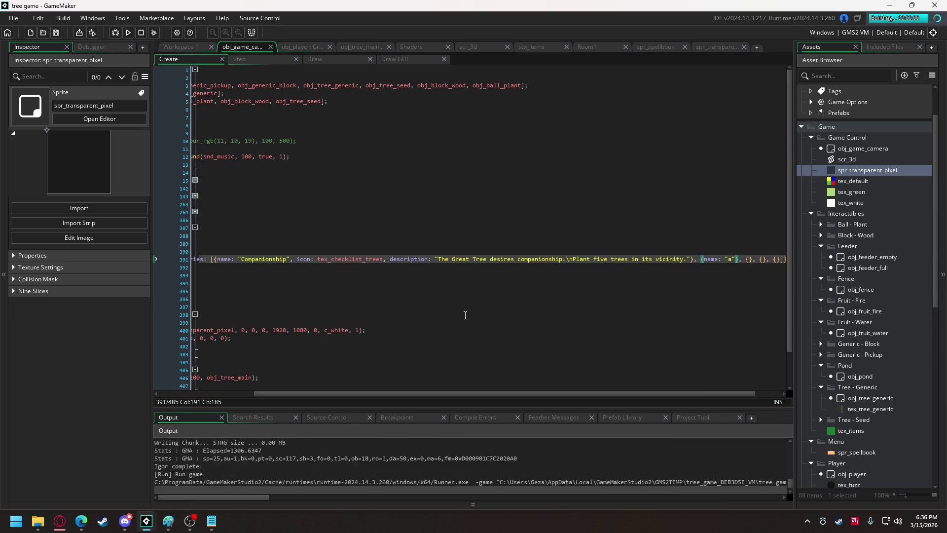
pyautogui.press('w')
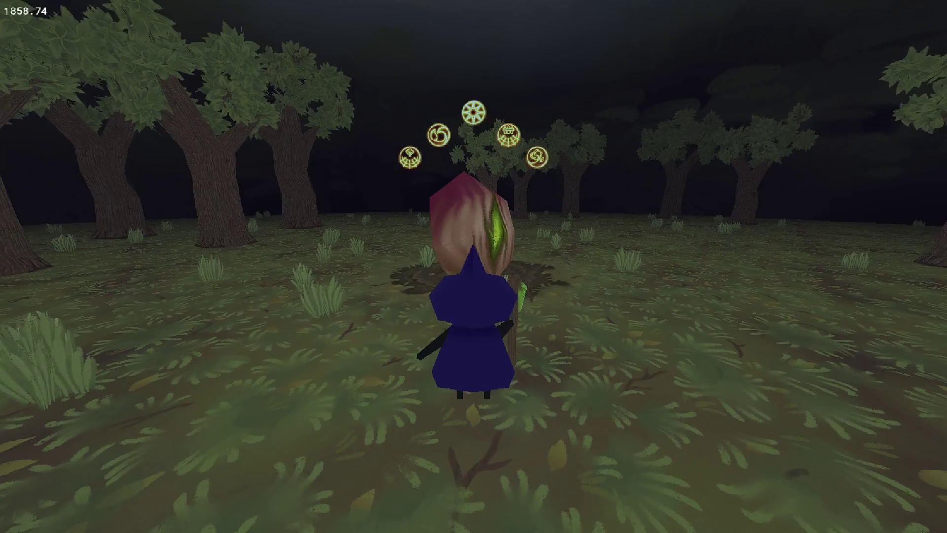
pyautogui.press('Escape')
# Rename the second entry "Water" and copy its name field into the three empty entries
pyautogui.doubleClick(728, 261)
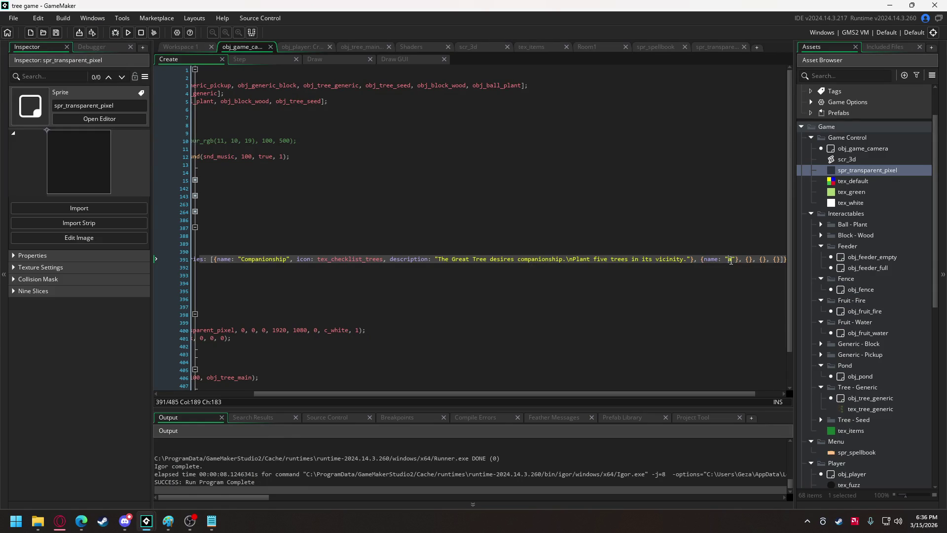
pyautogui.write('Water')
pyautogui.moveTo(718, 394); pyautogui.dragTo(753, 394)
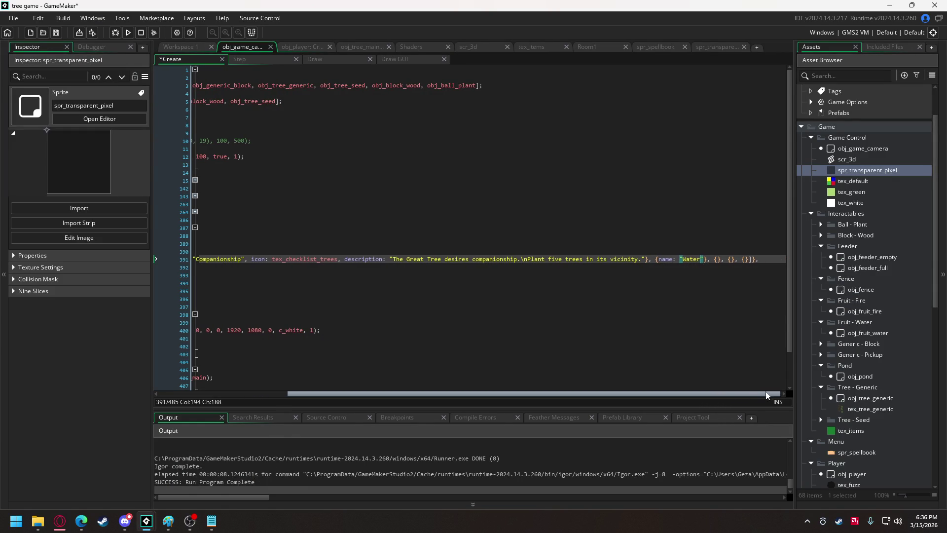
pyautogui.moveTo(661, 261); pyautogui.dragTo(704, 262)
pyautogui.hotkey('ctrl', 'c')
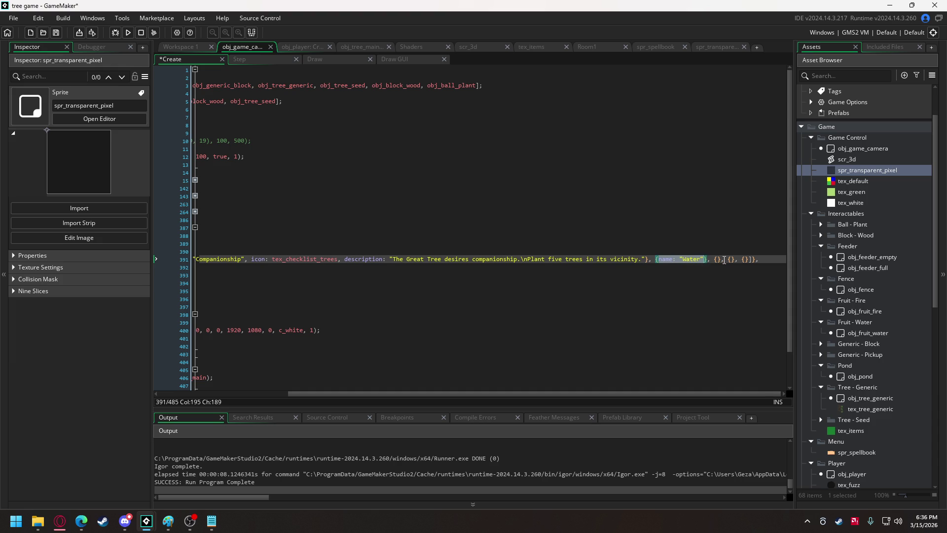
pyautogui.click(717, 259)
pyautogui.hotkey('ctrl', 'v')
pyautogui.click(774, 259)
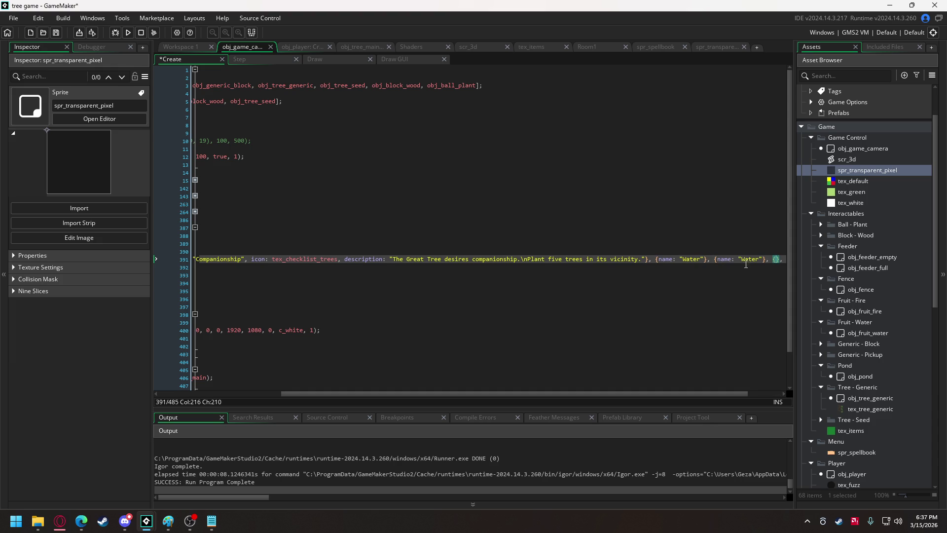
pyautogui.hotkey('ctrl', 'v')
pyautogui.click(5, 240)
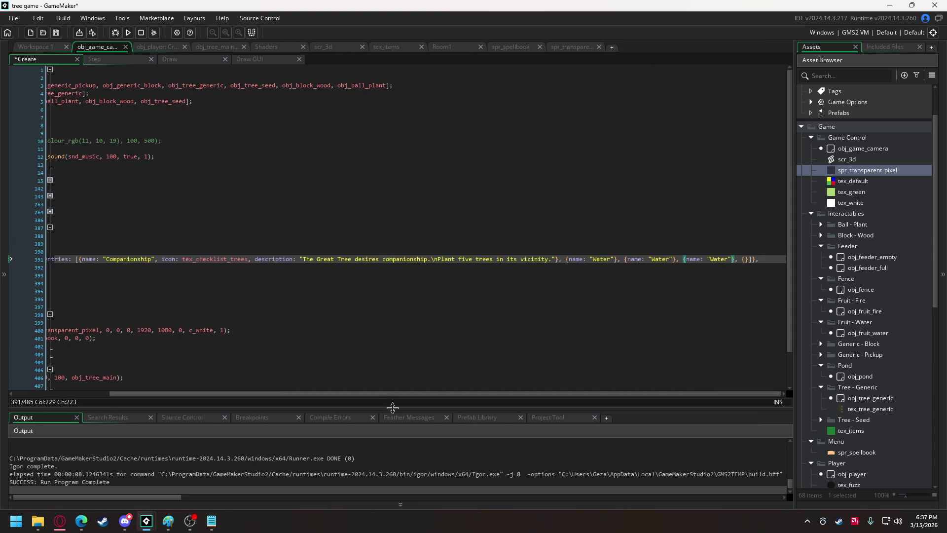
pyautogui.click(747, 260)
pyautogui.hotkey('ctrl', 'v')
# Rename the three copied entries Light, Safety and Food
pyautogui.doubleClick(649, 259)
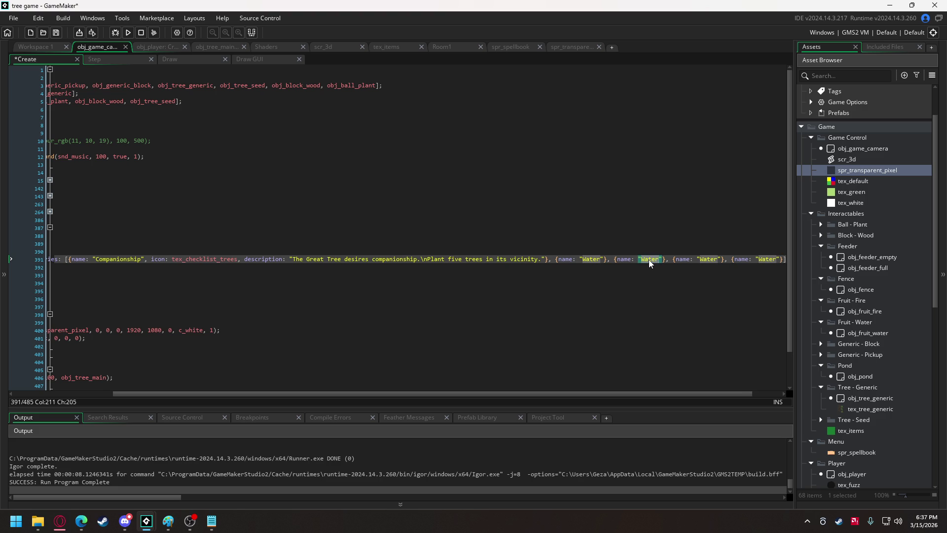
pyautogui.write('Light')
pyautogui.doubleClick(711, 259)
pyautogui.write('Safety')
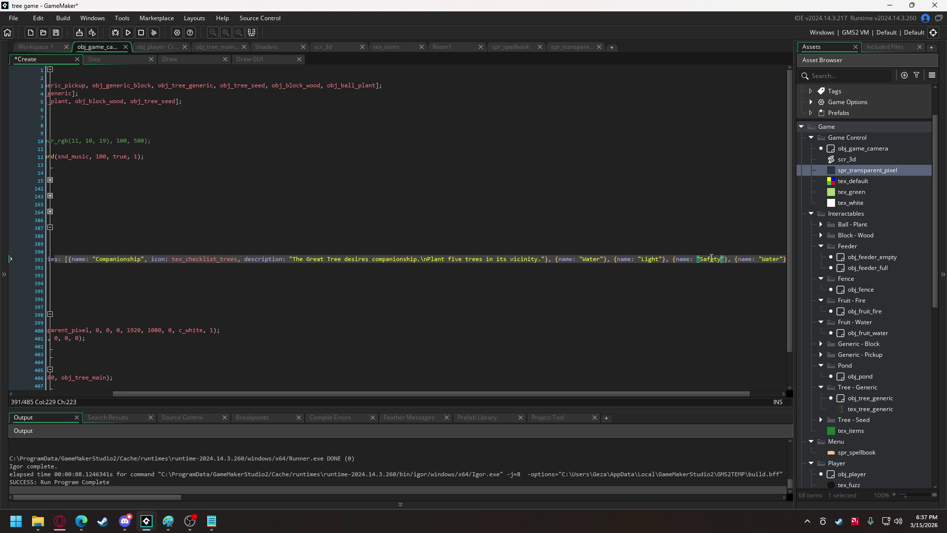
pyautogui.doubleClick(769, 259)
pyautogui.write('Food')
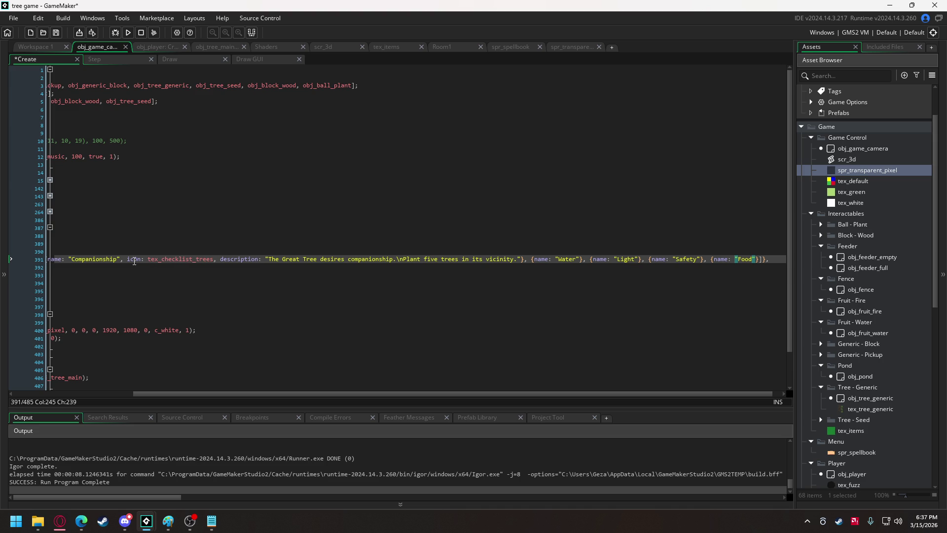
pyautogui.moveTo(121, 259); pyautogui.dragTo(213, 259)
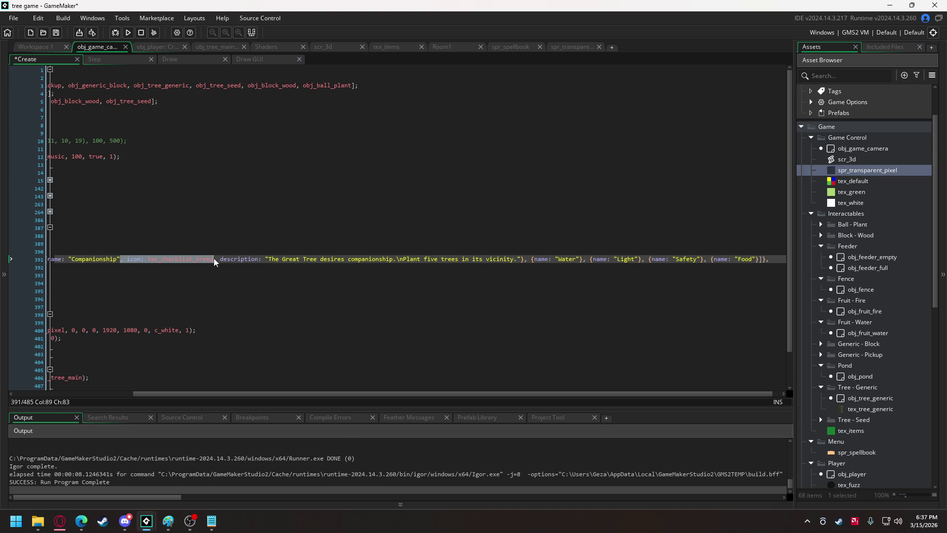
# Copy the icon: tex_checklist_trees field into the Food, Safety, Light and Water entries
pyautogui.hotkey('ctrl', 'c')
pyautogui.click(757, 259)
pyautogui.hotkey('ctrl', 'v')
pyautogui.click(690, 260)
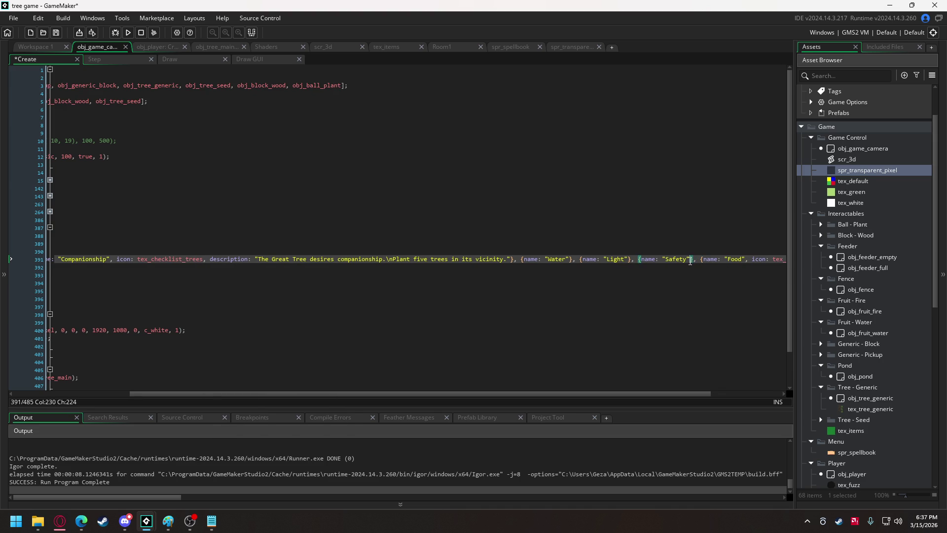
pyautogui.hotkey('ctrl', 'v')
pyautogui.click(536, 259)
pyautogui.hotkey('ctrl', 'v')
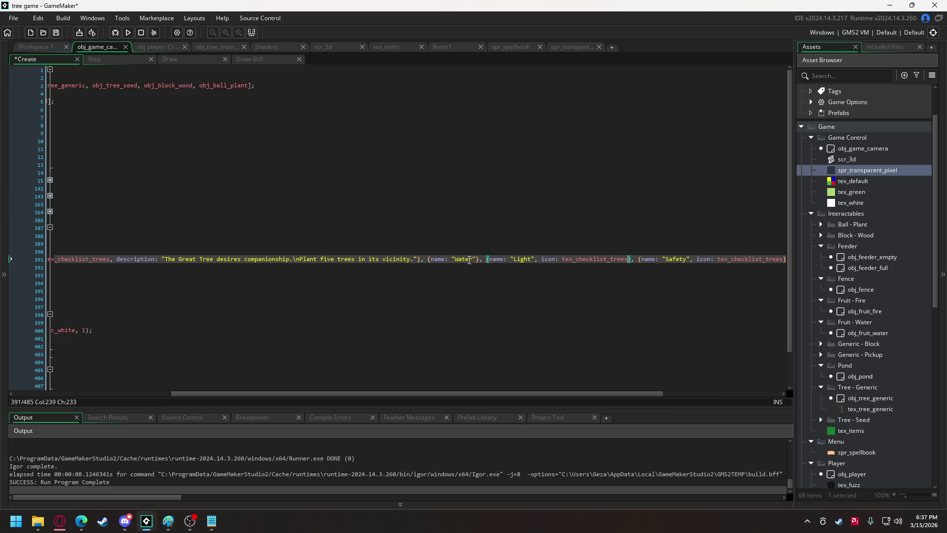
pyautogui.click(476, 258)
pyautogui.hotkey('ctrl', 'v')
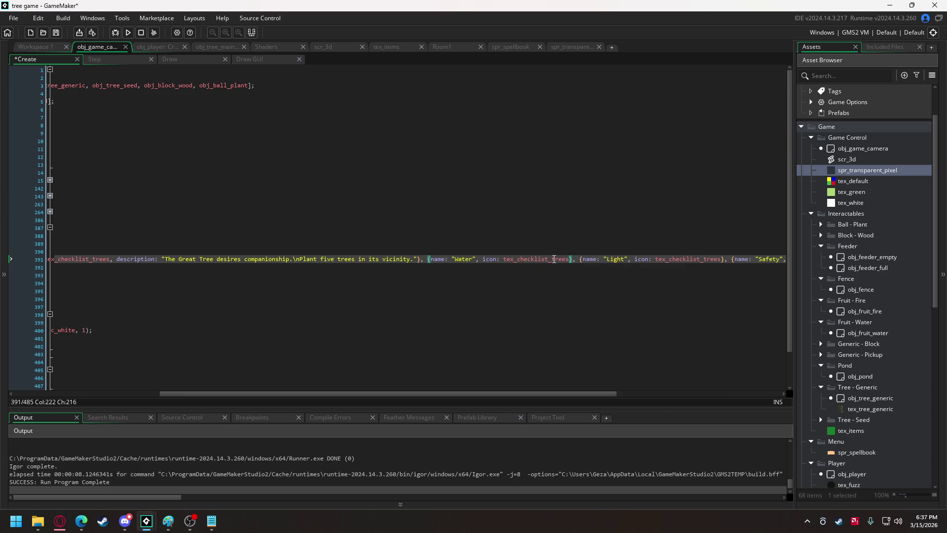
# Change those icons to tex_checklist_water, tex_checklist_light, tex_checklist_fence and tex_checklist_food
pyautogui.press('BackSpace')
pyautogui.press('BackSpace')
pyautogui.press('BackSpace')
pyautogui.write('w')
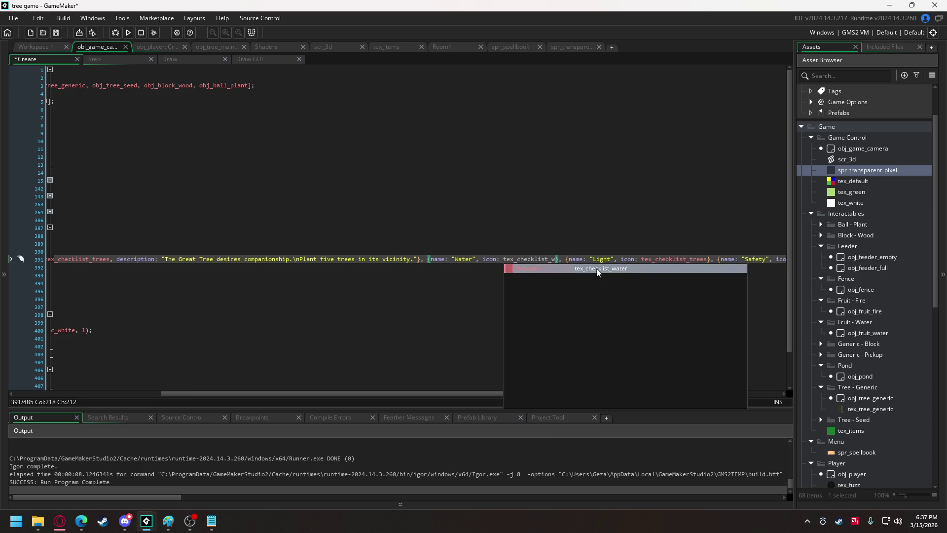
pyautogui.click(597, 270)
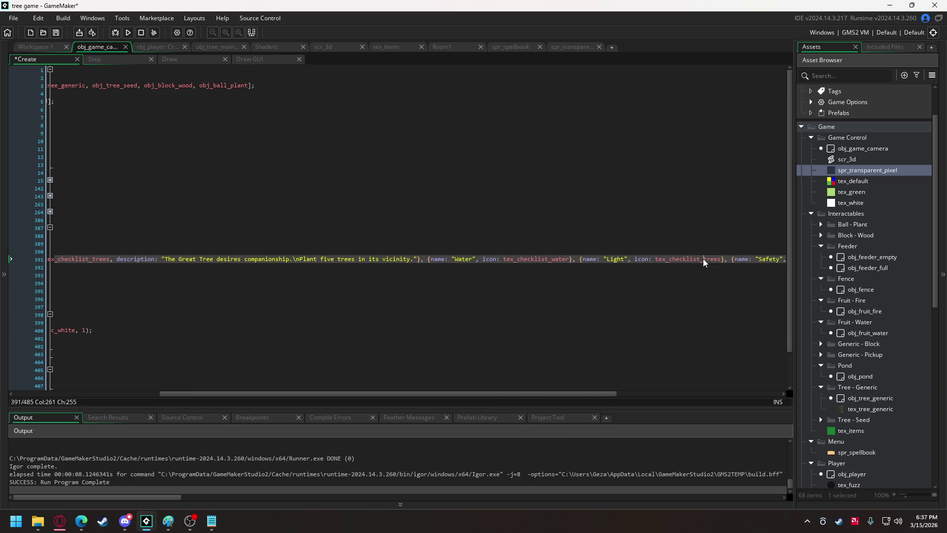
pyautogui.moveTo(704, 259); pyautogui.dragTo(721, 260)
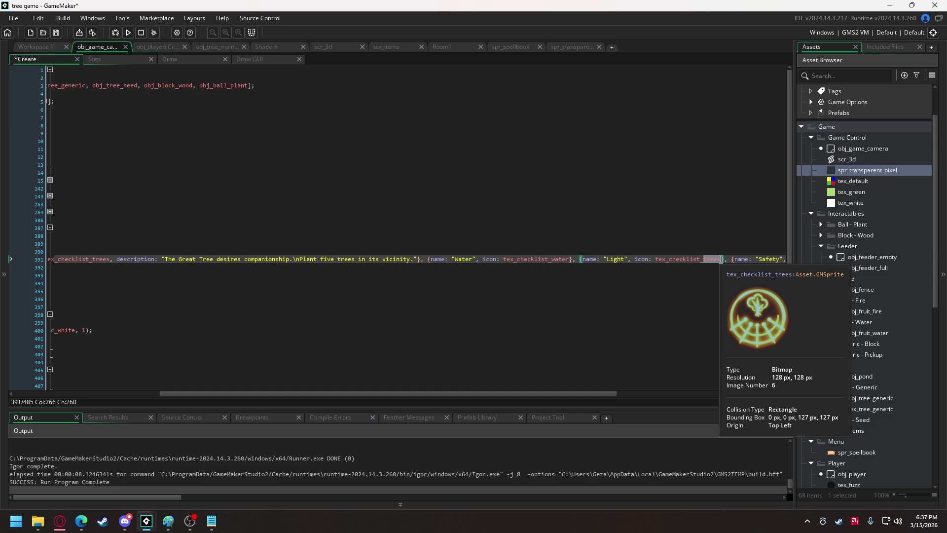
pyautogui.write('li')
pyautogui.click(756, 269)
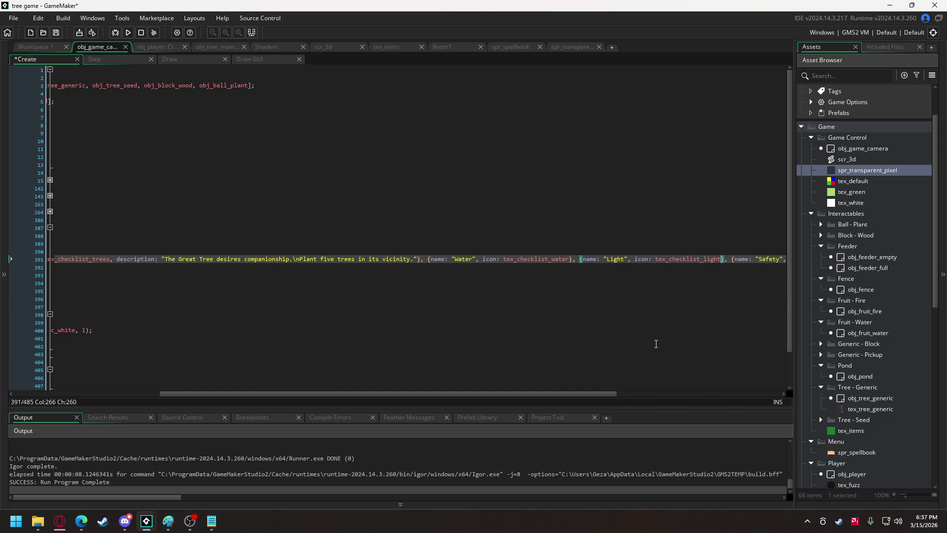
pyautogui.moveTo(590, 392); pyautogui.dragTo(738, 395)
pyautogui.moveTo(607, 259); pyautogui.dragTo(625, 259)
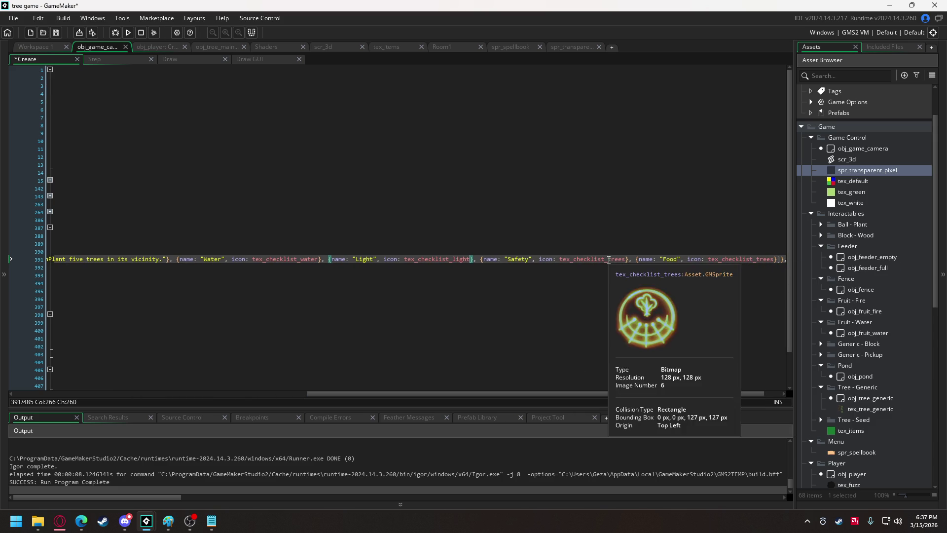
pyautogui.write('f')
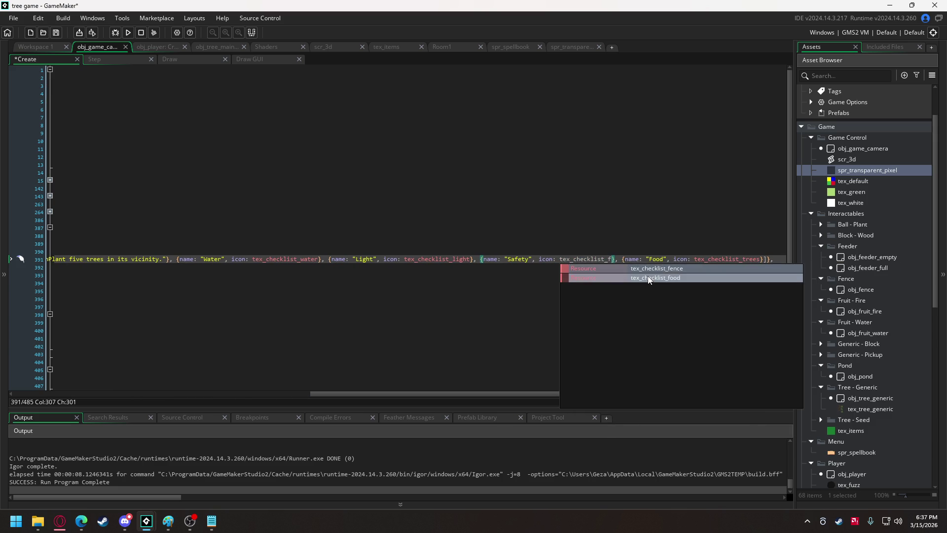
pyautogui.click(656, 268)
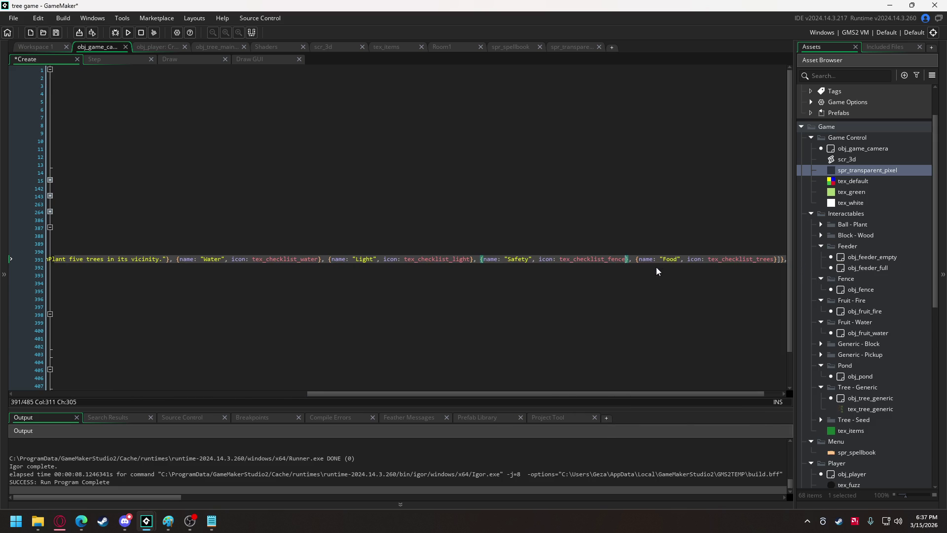
pyautogui.click(756, 260)
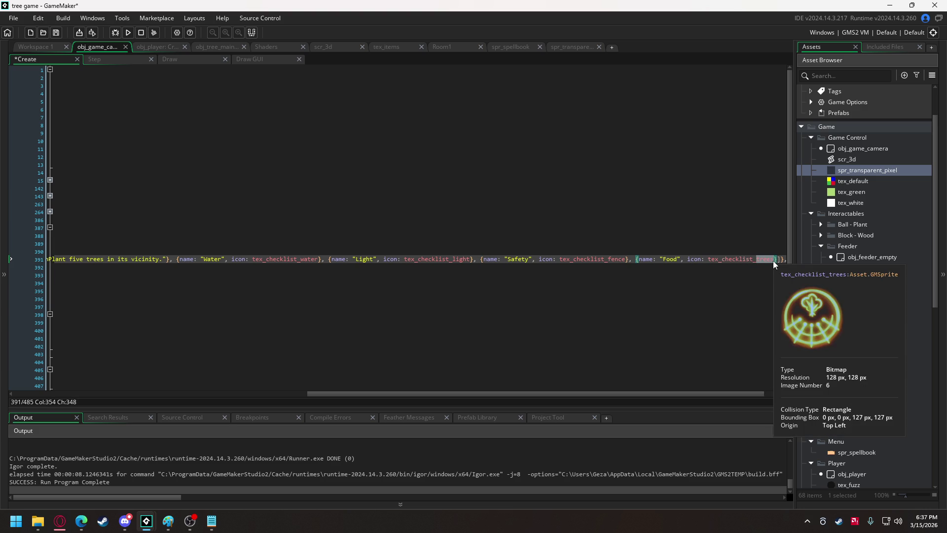
pyautogui.write('f')
pyautogui.click(791, 278)
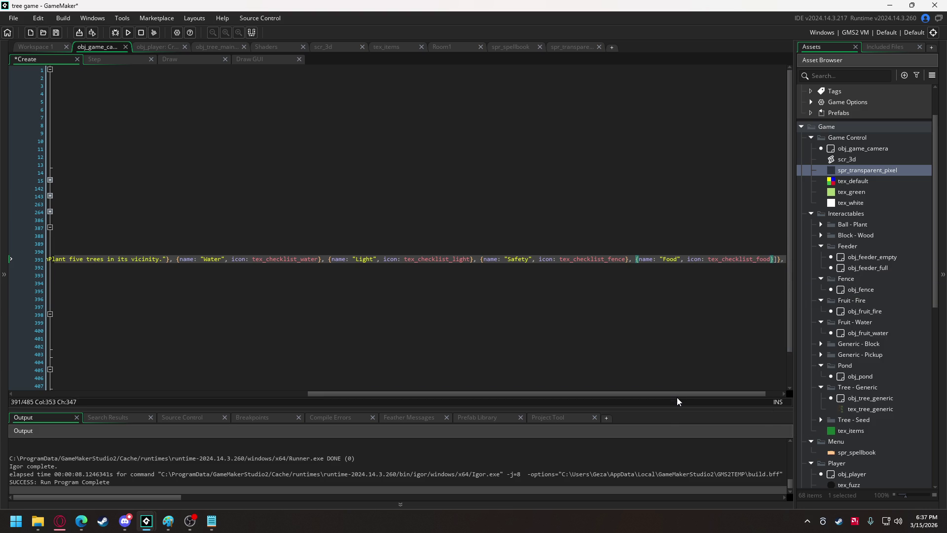
pyautogui.moveTo(677, 392); pyautogui.dragTo(530, 387)
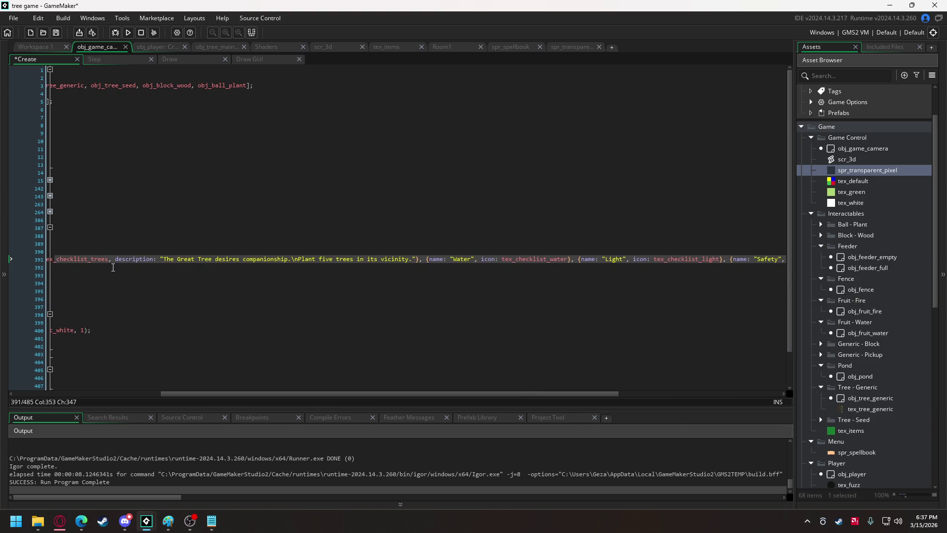
# Add a placeholder description "a" to the Water, Safety and Light entries
pyautogui.moveTo(108, 258); pyautogui.dragTo(156, 259)
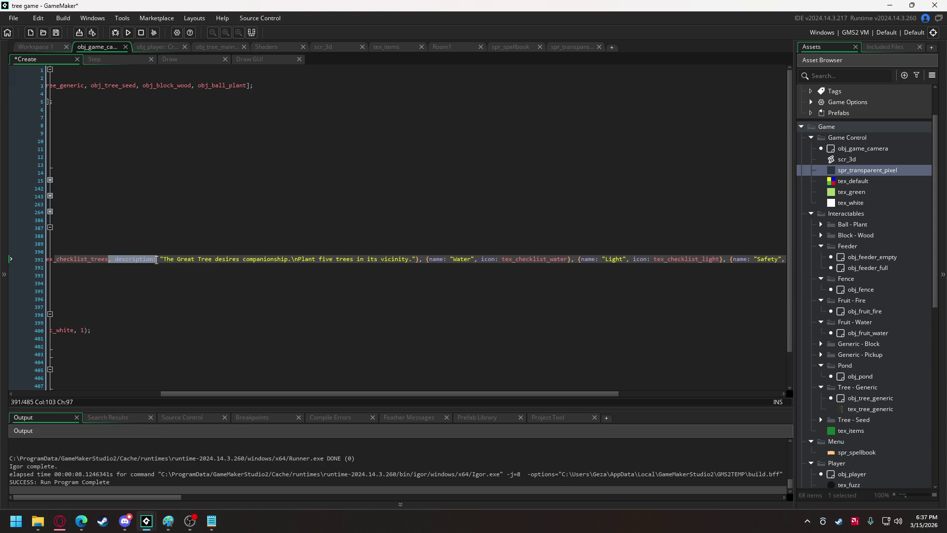
pyautogui.click(569, 259)
pyautogui.hotkey('ctrl', 'v')
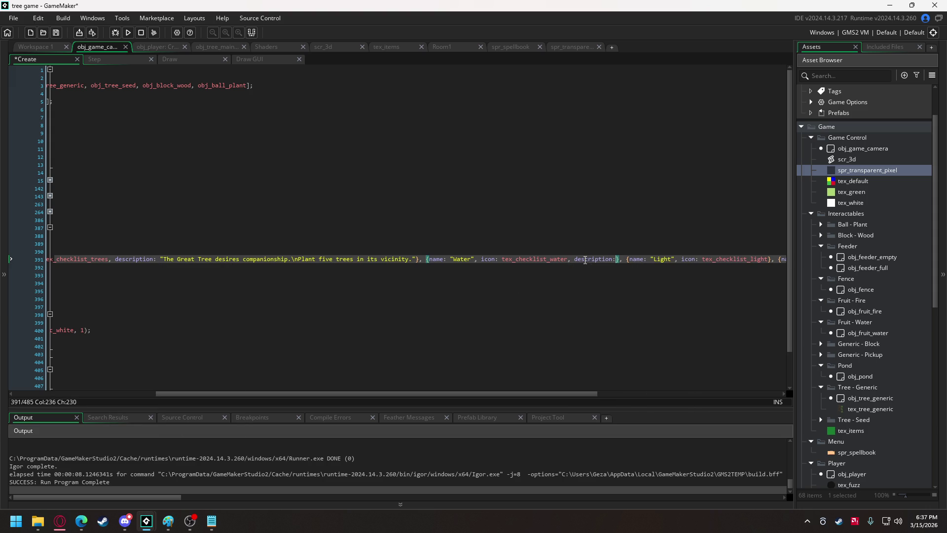
pyautogui.write('"a"')
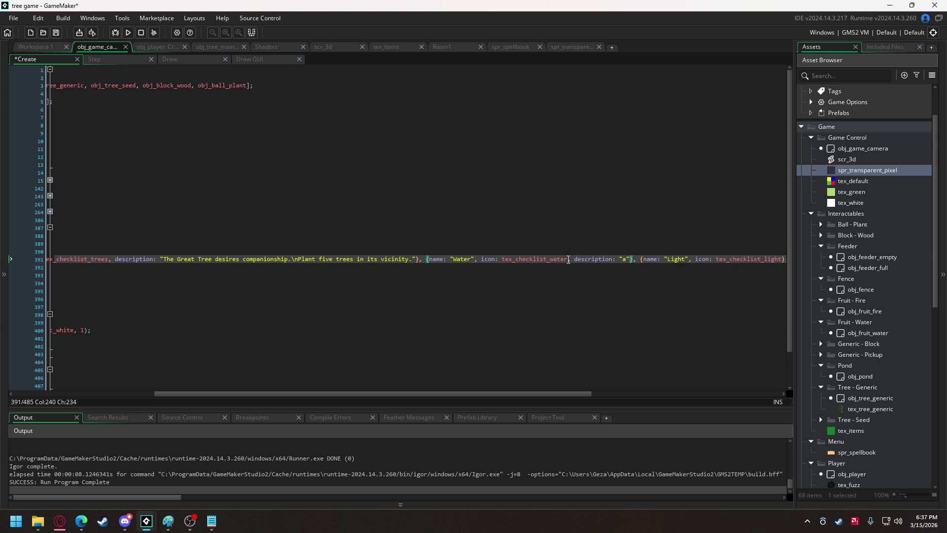
pyautogui.moveTo(568, 259); pyautogui.dragTo(631, 259)
pyautogui.moveTo(549, 392); pyautogui.dragTo(759, 389)
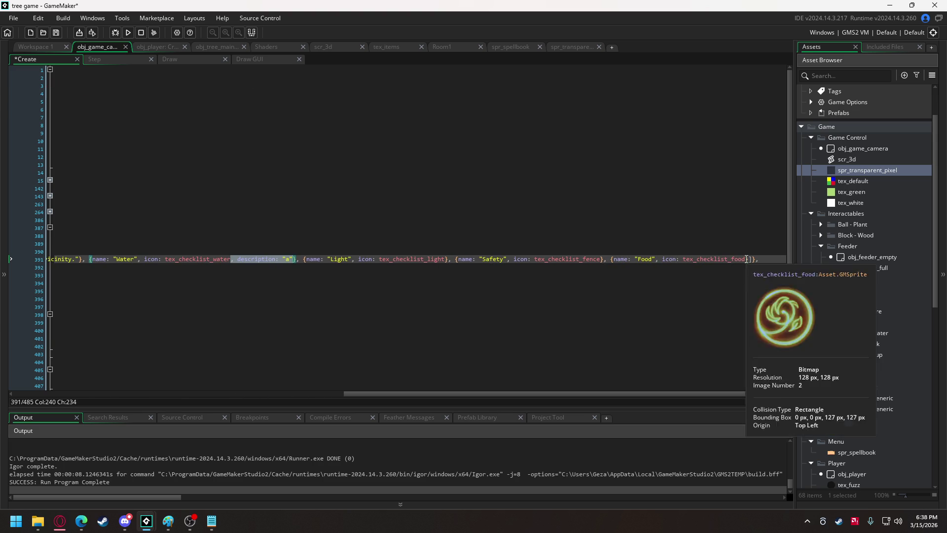
pyautogui.click(602, 259)
pyautogui.hotkey('ctrl', 'v')
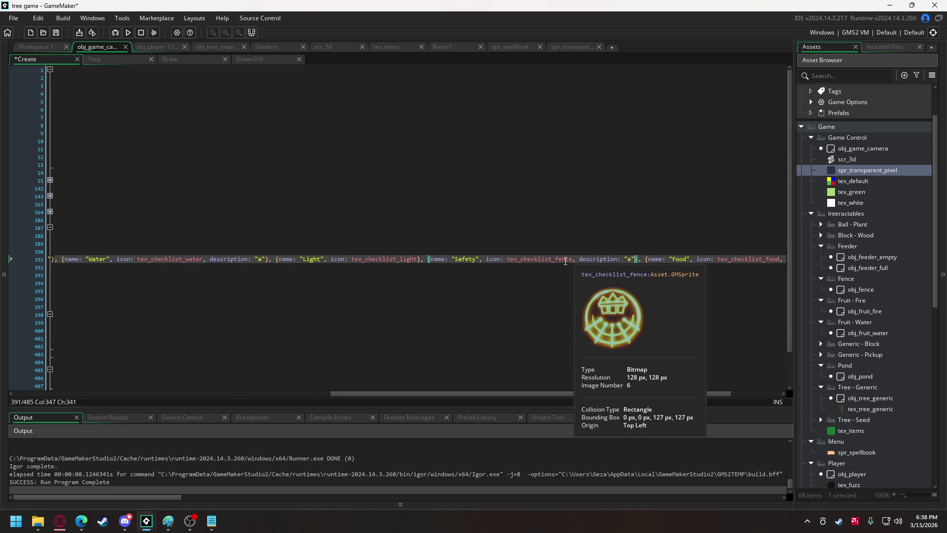
pyautogui.click(421, 259)
pyautogui.hotkey('ctrl', 'v')
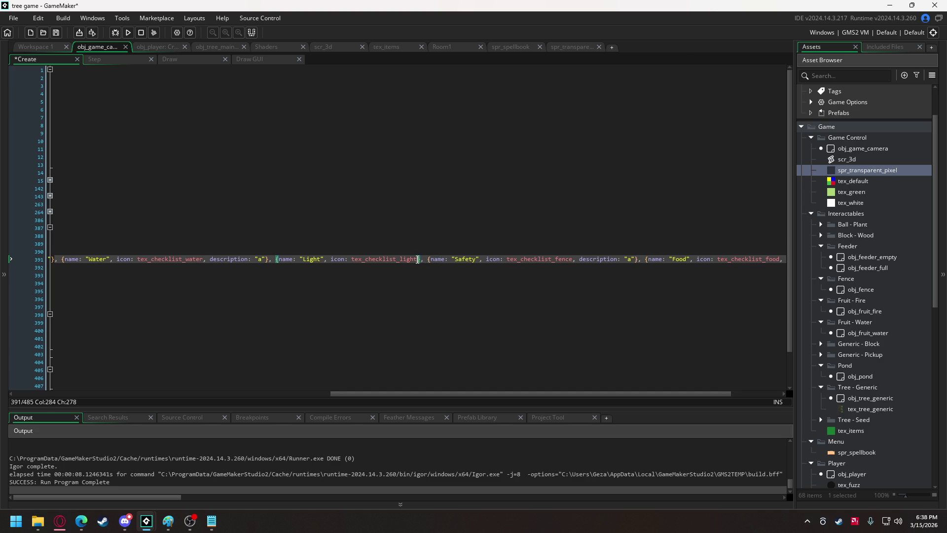
pyautogui.moveTo(457, 392); pyautogui.dragTo(154, 393)
# Insert the line current_page = 0; below the closing ]; of menu_pages
pyautogui.click(81, 297)
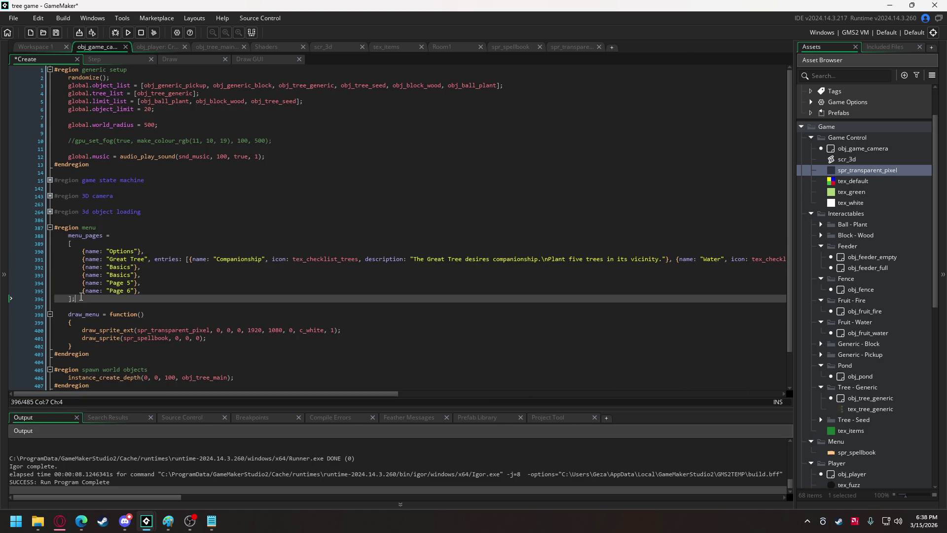
pyautogui.press('Return')
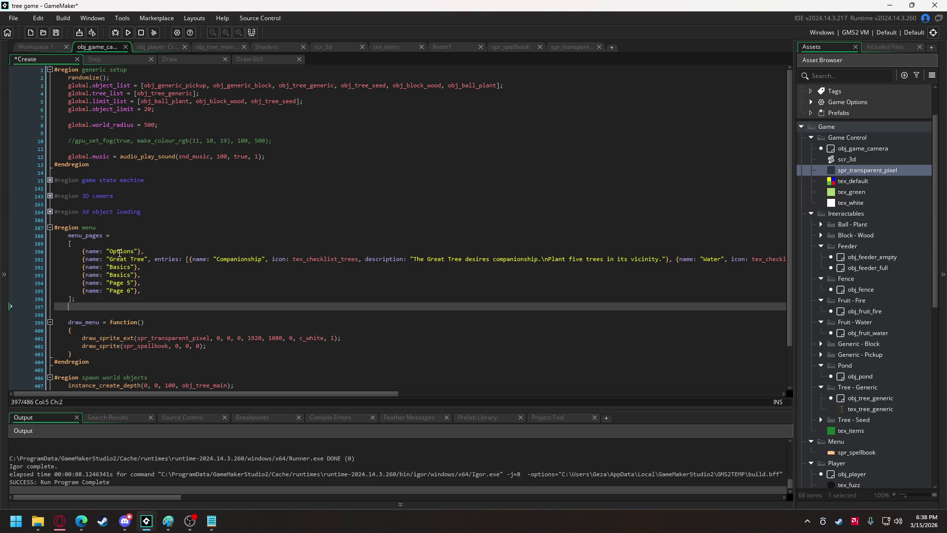
pyautogui.write('current_')
pyautogui.write('page = 0')
pyautogui.write(';')
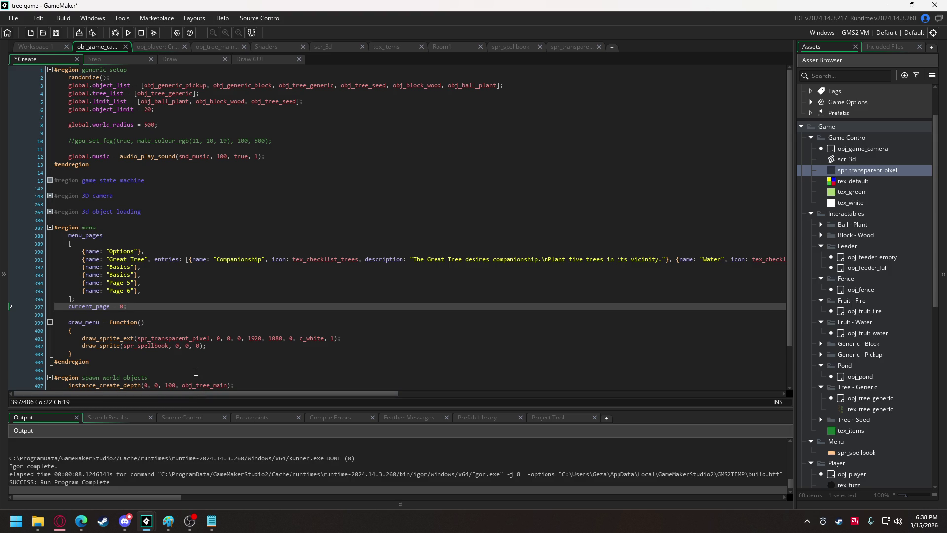
# Append ', entries: []' to the Options, both Basics, Page 5 and Page 6 page definitions
pyautogui.click(139, 251)
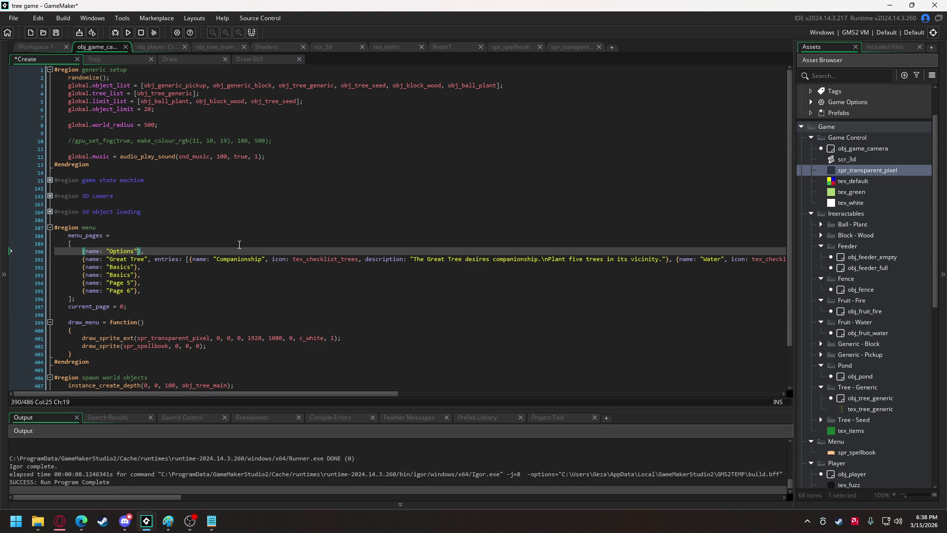
pyautogui.write(', entries')
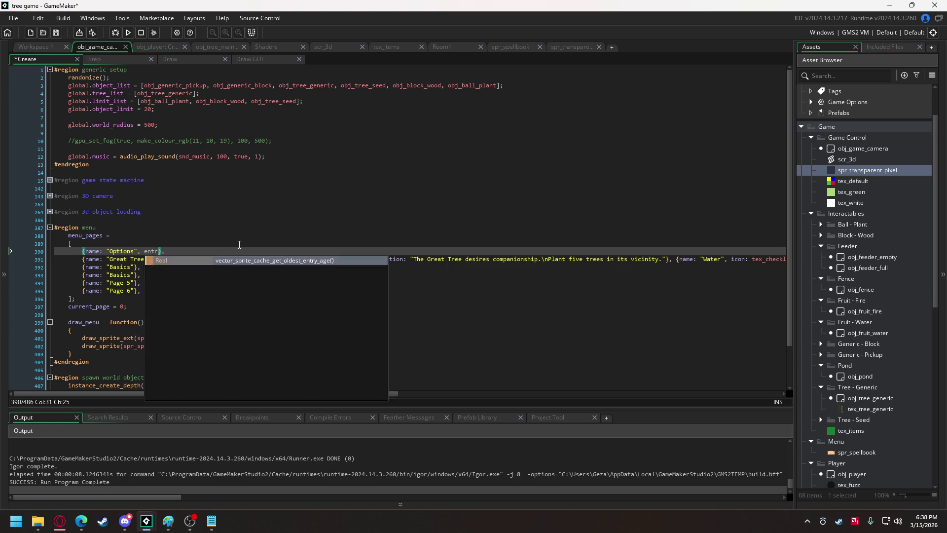
pyautogui.write(': []')
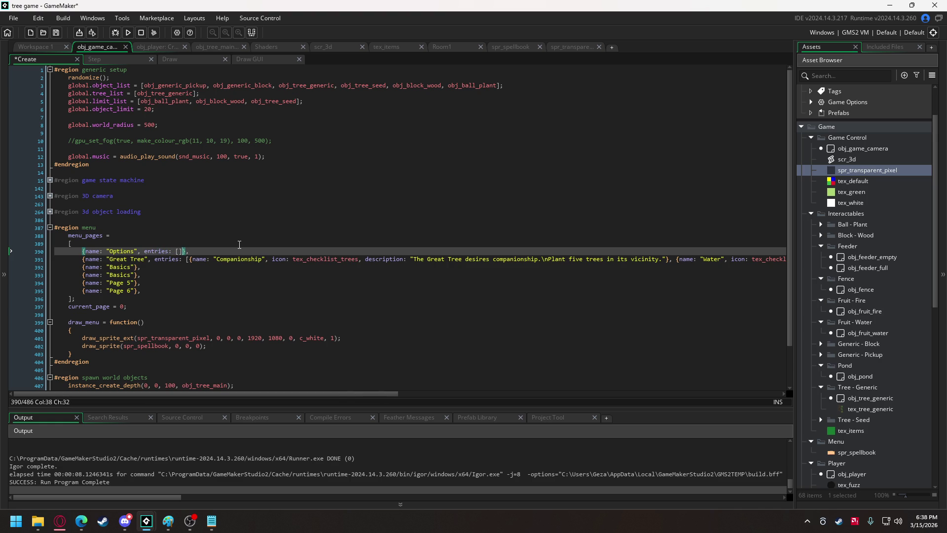
pyautogui.click(139, 251)
pyautogui.click(135, 267)
pyautogui.moveTo(136, 267); pyautogui.dragTo(134, 291)
pyautogui.write(', entries: []')
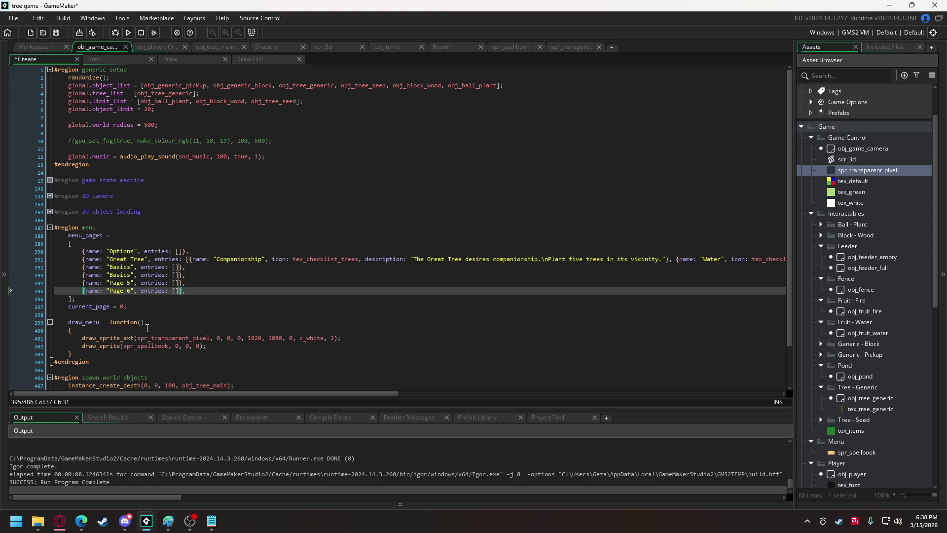
pyautogui.scroll(-2, 147, 328)
pyautogui.click(217, 307)
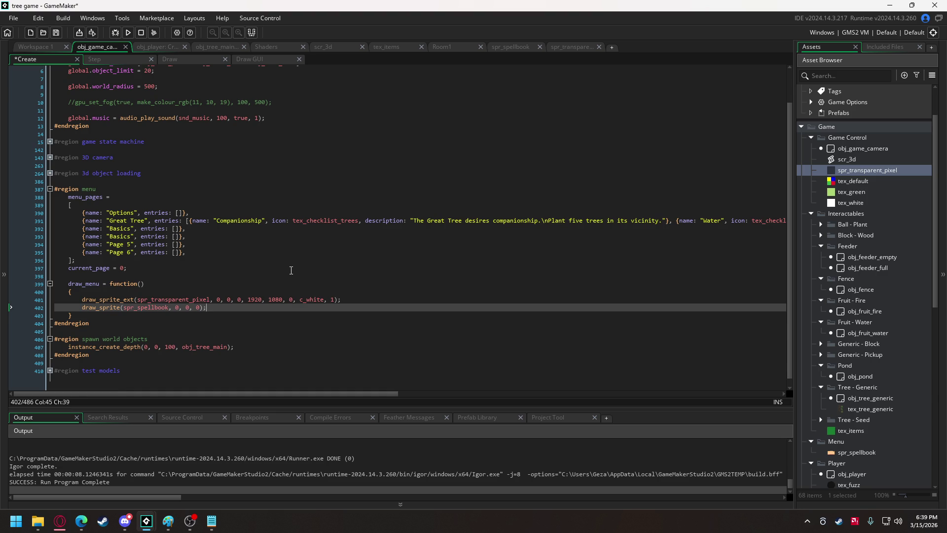
# Write a for loop header running _i from 0 to array_length(menu_pages[current_page])
pyautogui.press('Return')
pyautogui.press('Return')
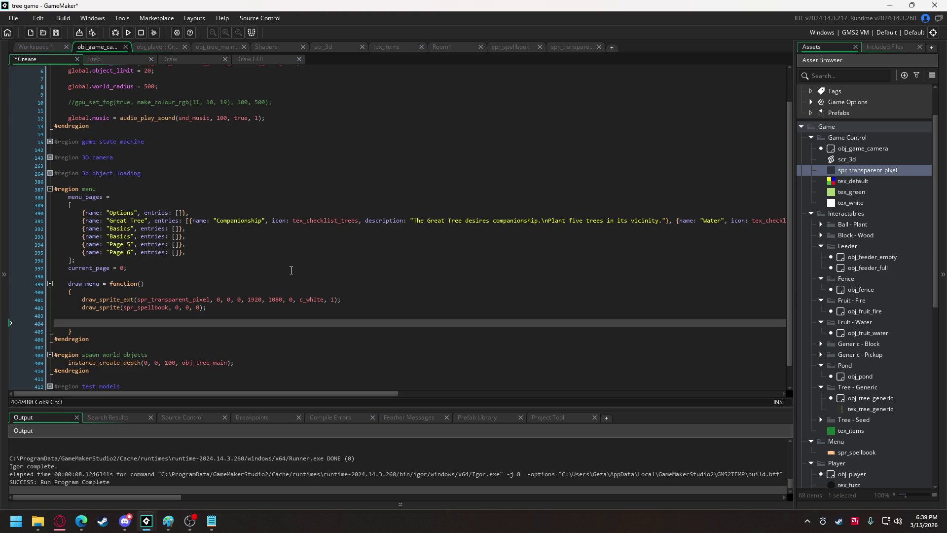
pyautogui.write('for (var _')
pyautogui.write('i = 0;')
pyautogui.write('end_i =')
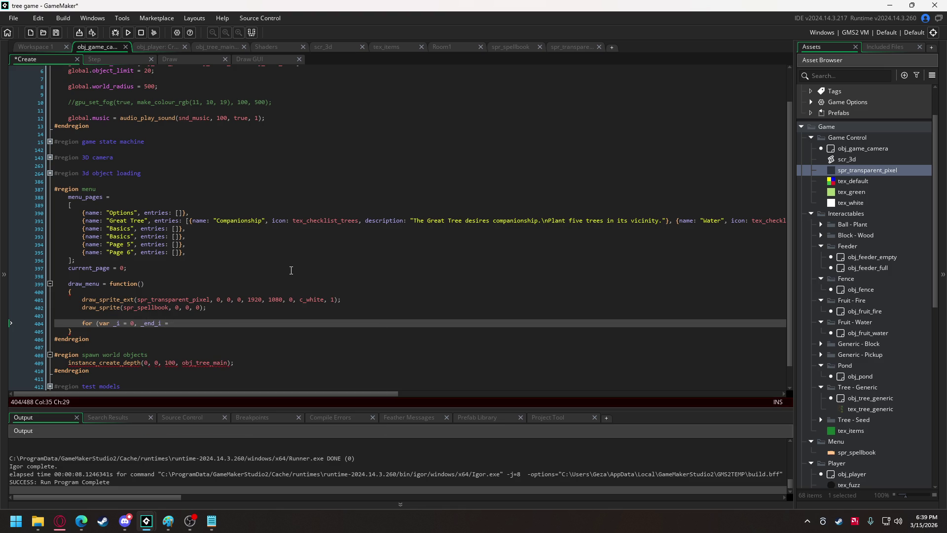
pyautogui.write('array_lengh')
pyautogui.write('th')
pyautogui.press('Return')
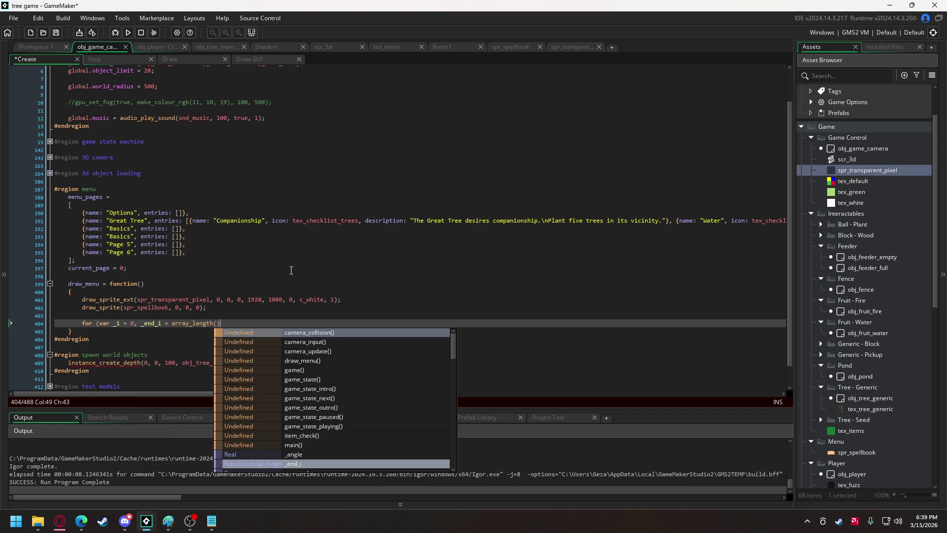
pyautogui.press('Escape')
pyautogui.press('Left')
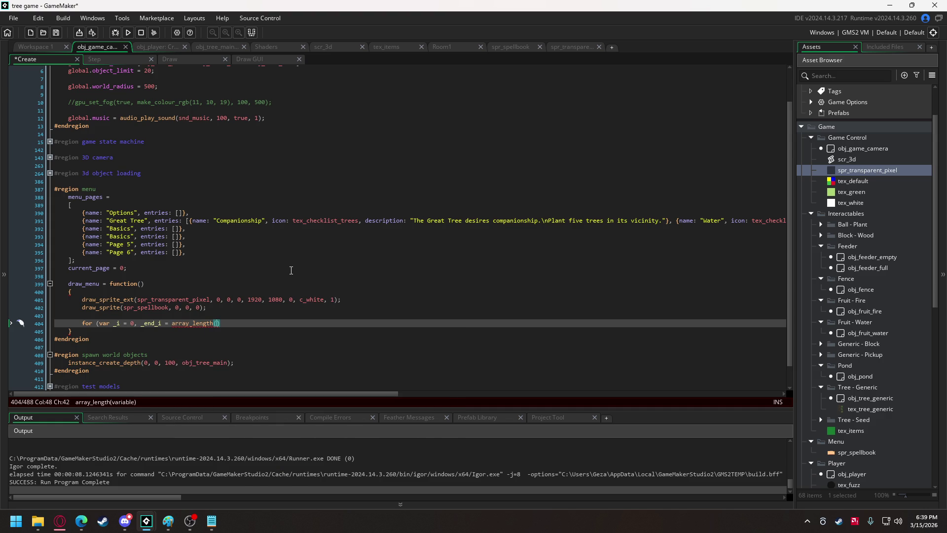
pyautogui.write('menu')
pyautogui.press('Return')
pyautogui.write('[current_page')
pyautogui.write(']); ')
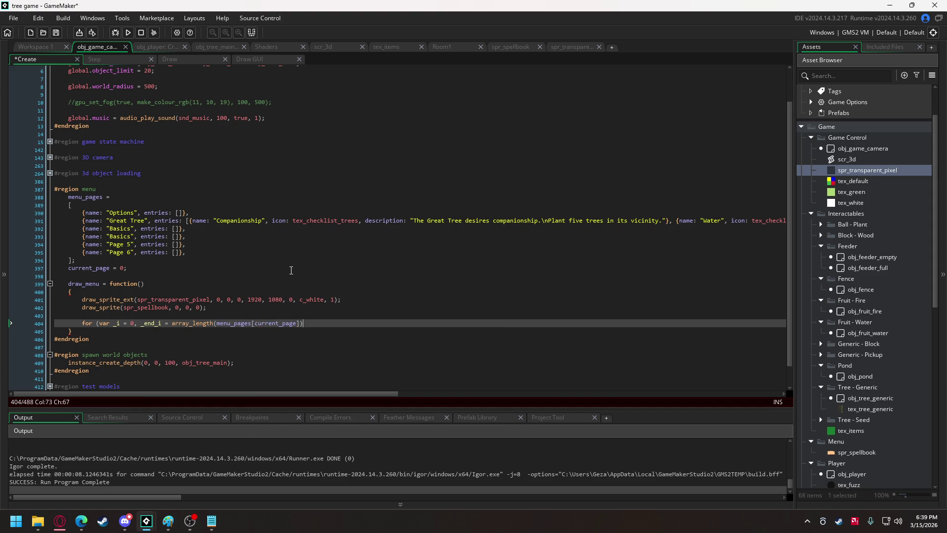
pyautogui.write('_i < ')
pyautogui.write('_end_i; ')
pyautogui.write('_i ++)')
# Add the loop's opening and closing braces around an empty body line
pyautogui.press('Return')
pyautogui.write('{')
pyautogui.press('Return')
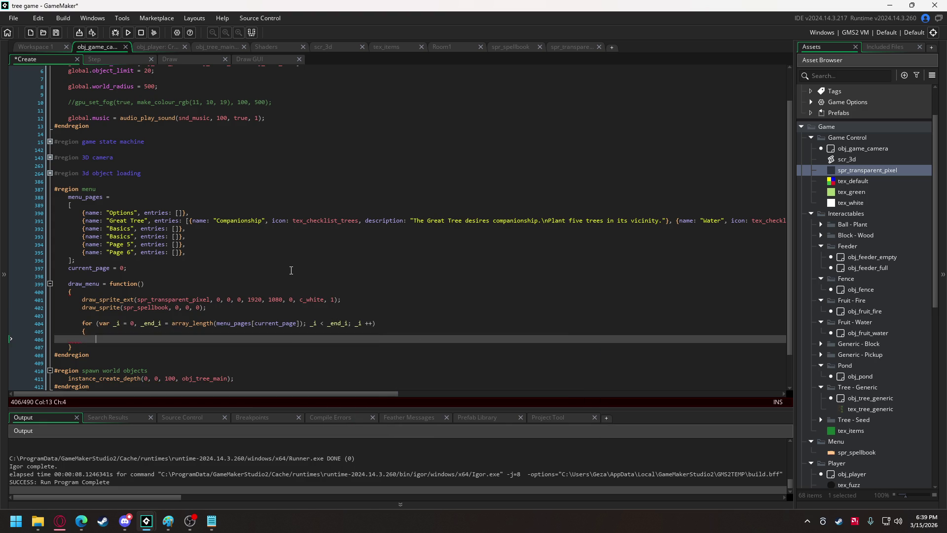
pyautogui.press('Return')
pyautogui.write('}')
pyautogui.press('Up')
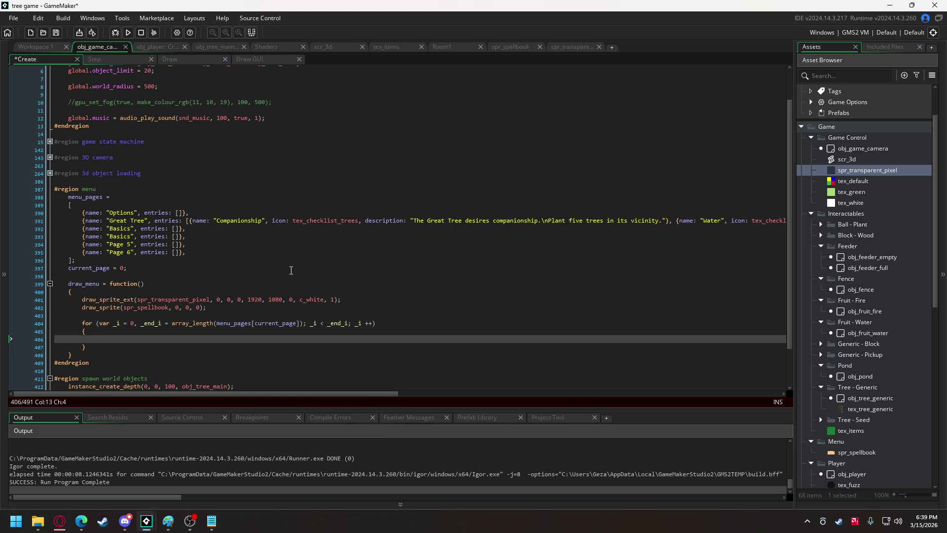
# In spr_spellbook, select the upper half of the book and move it up
pyautogui.click(520, 47)
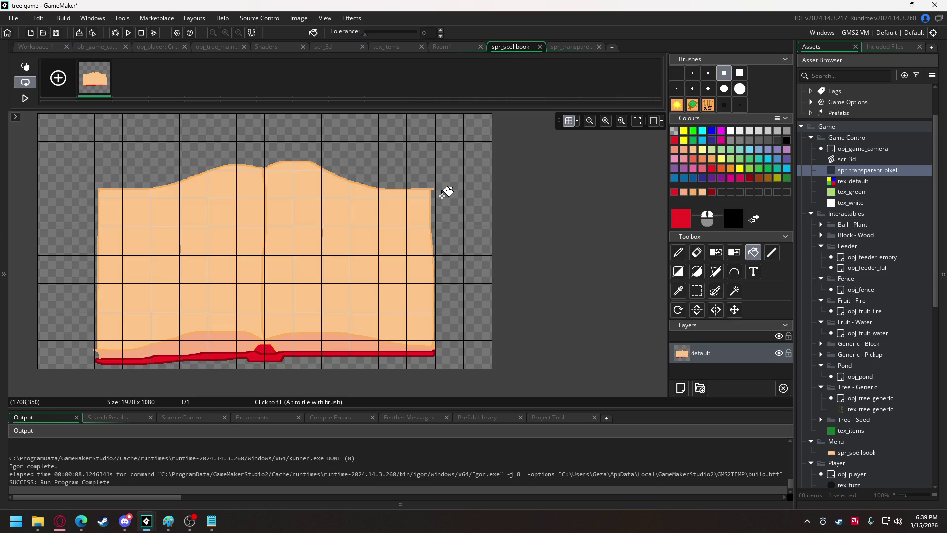
pyautogui.click(697, 290)
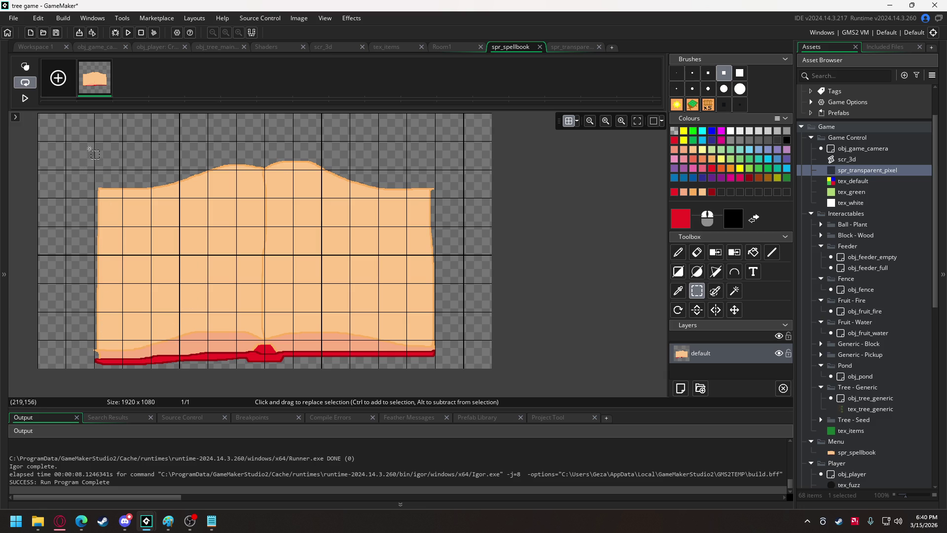
pyautogui.moveTo(88, 145)
pyautogui.mouseDown()
pyautogui.moveTo(416, 327)
pyautogui.moveTo(447, 257)
pyautogui.mouseUp()
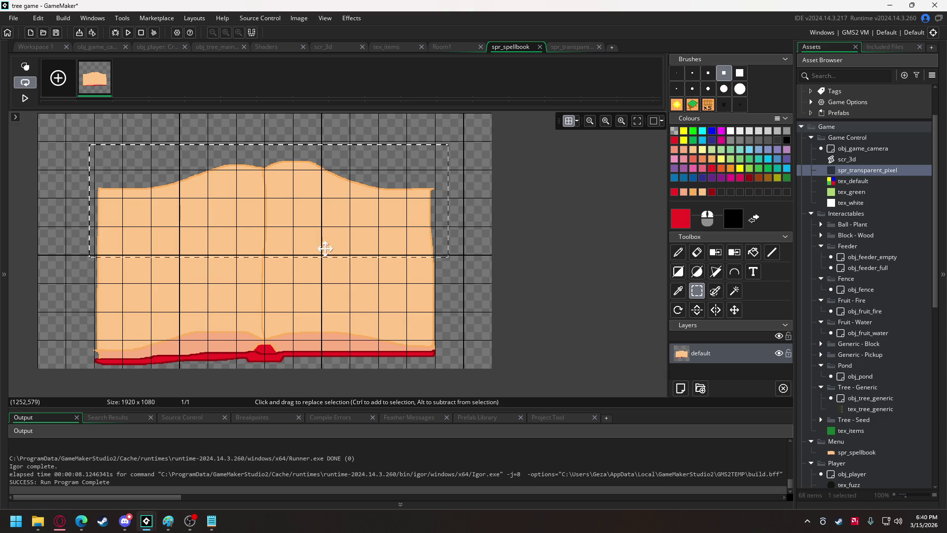
pyautogui.moveTo(306, 224); pyautogui.dragTo(304, 209)
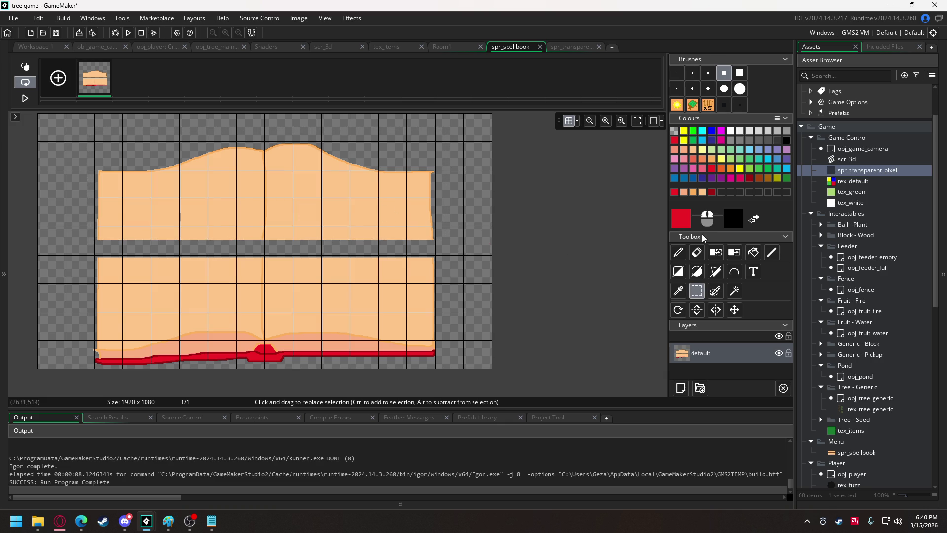
# Fill the resulting gap strip with the light peach page colour and close spr_transparent_pixel
pyautogui.click(693, 192)
pyautogui.click(678, 252)
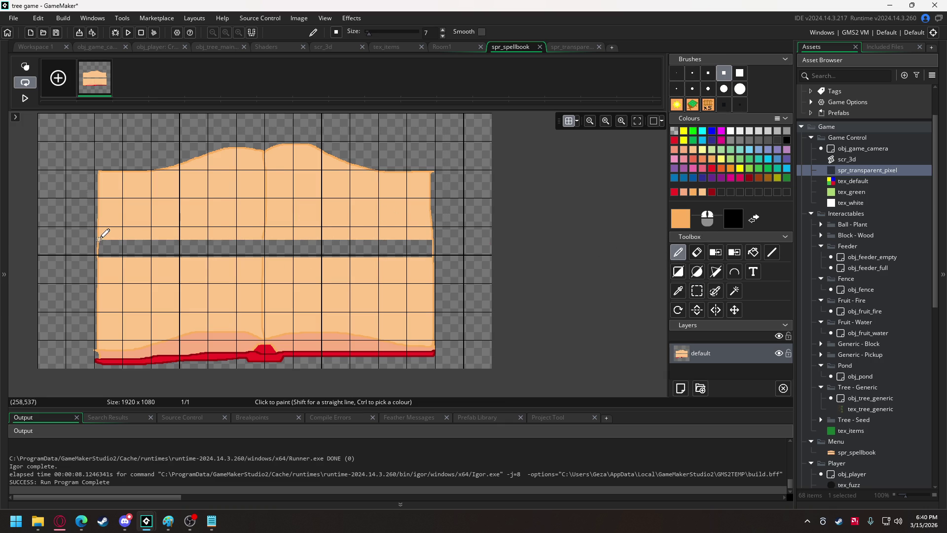
pyautogui.click(702, 192)
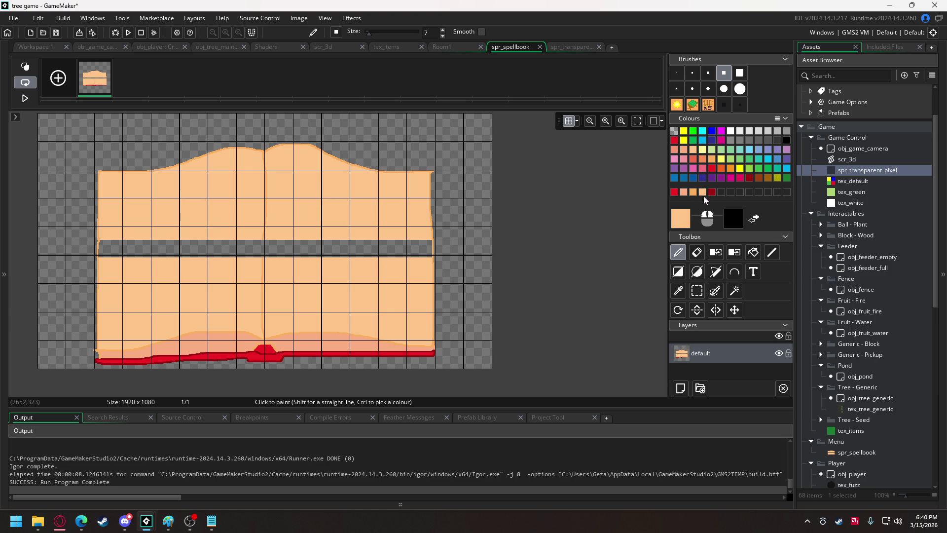
pyautogui.click(755, 252)
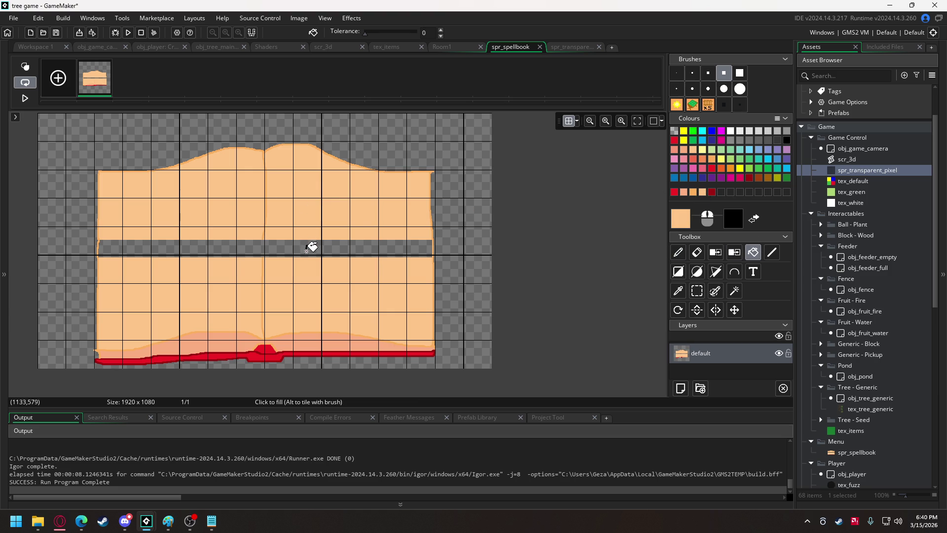
pyautogui.click(387, 248)
pyautogui.click(693, 192)
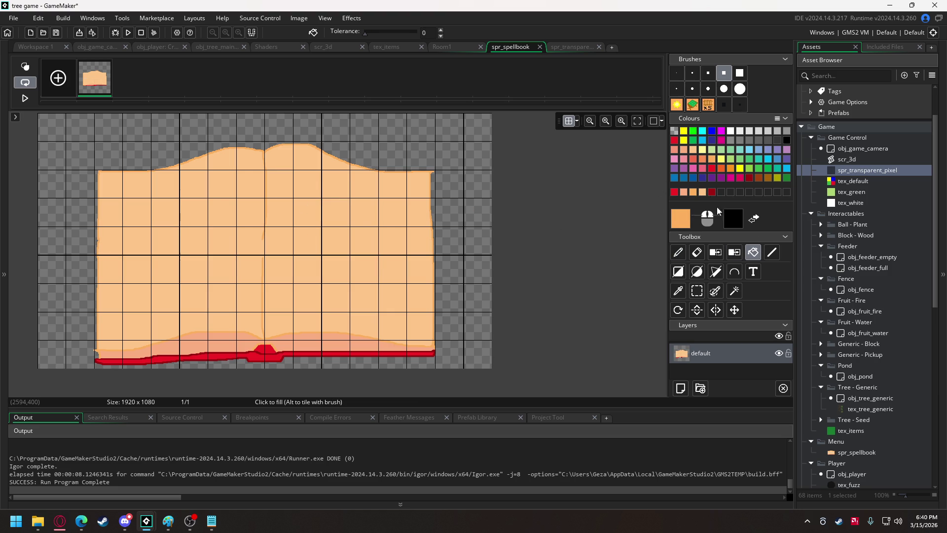
pyautogui.click(772, 253)
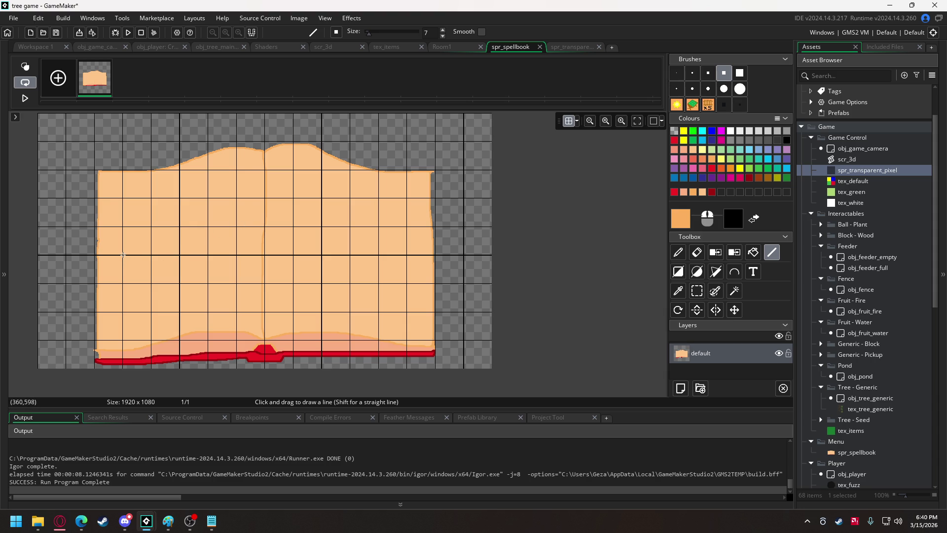
pyautogui.hotkey('ctrl', 'w')
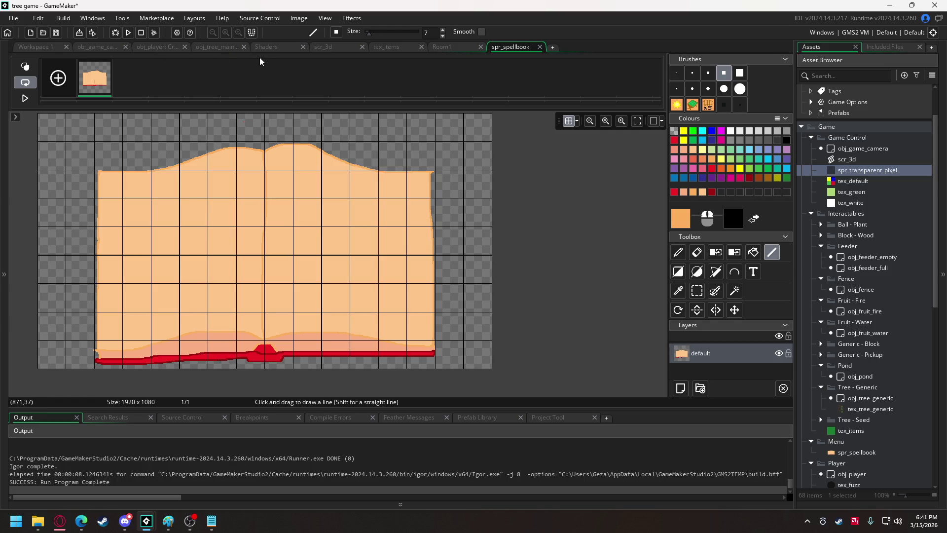
# Add the notes //360, 600 inside the draw_menu loop and //1080, 60 after it
pyautogui.click(98, 46)
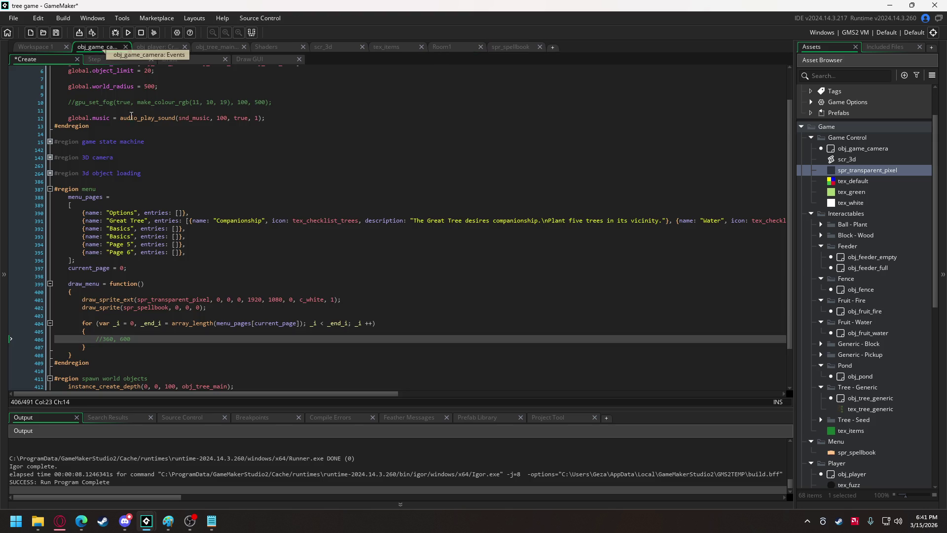
pyautogui.click(122, 348)
pyautogui.press('Return')
pyautogui.write('//1080')
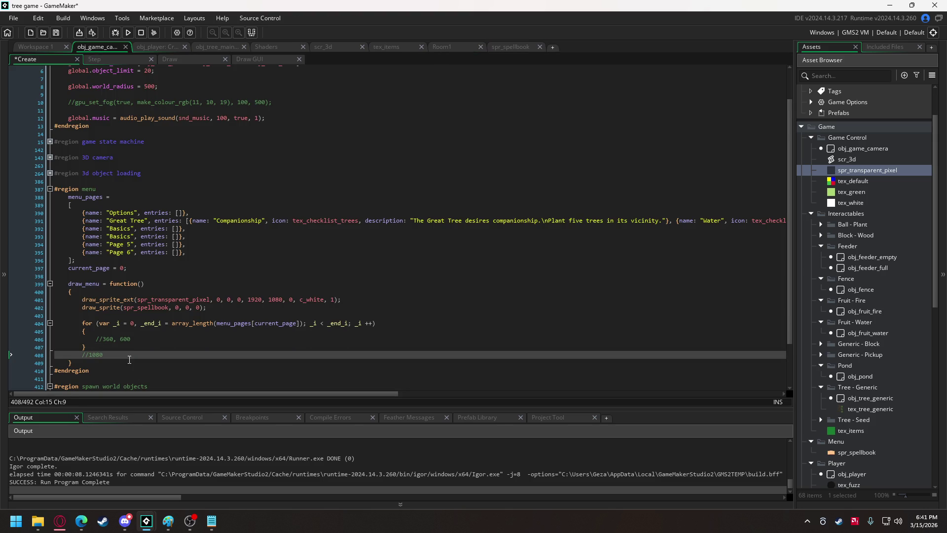
pyautogui.write(', 6')
pyautogui.write('0')
pyautogui.press('Home')
pyautogui.press('Return')
pyautogui.press('Up')
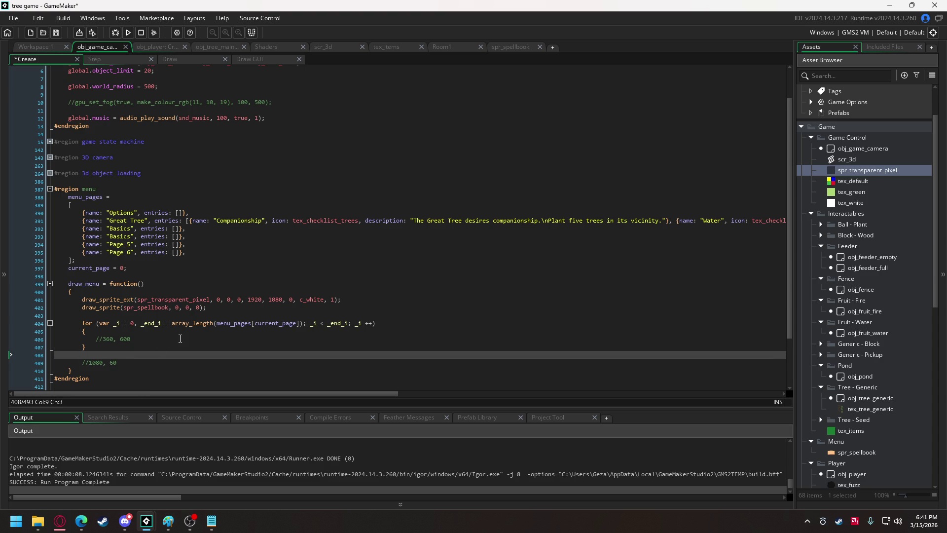
pyautogui.click(180, 339)
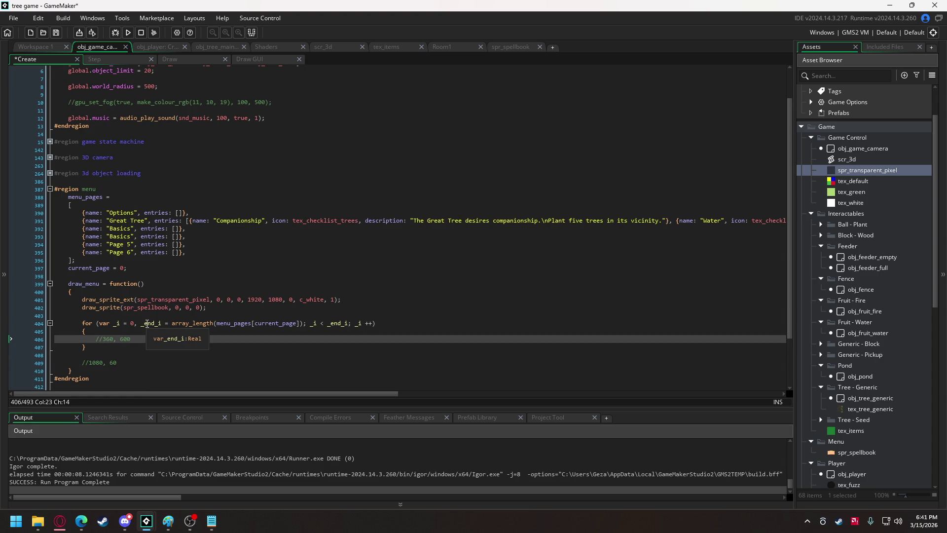
pyautogui.click(136, 268)
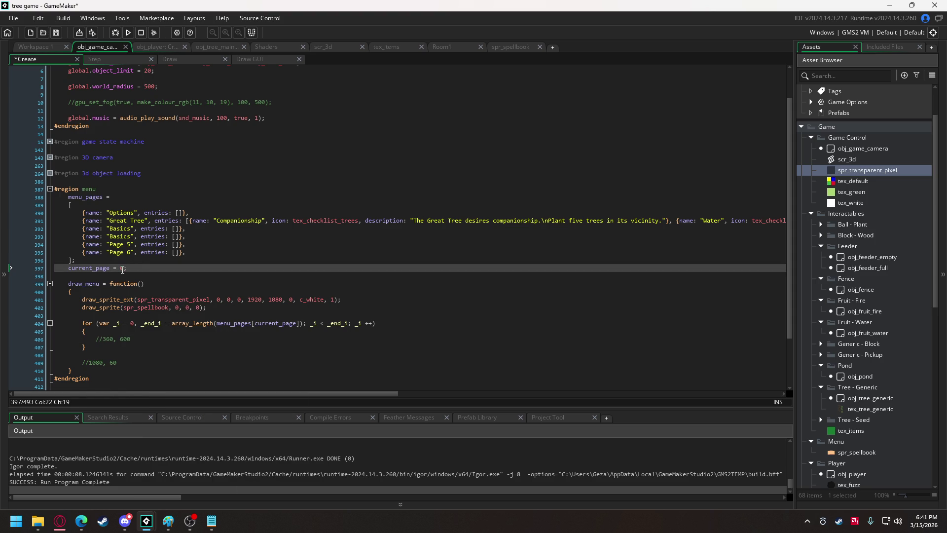
# Declare entry_space = 720; below current_page after checking the spellbook sprite's size
pyautogui.press('Return')
pyautogui.write('page')
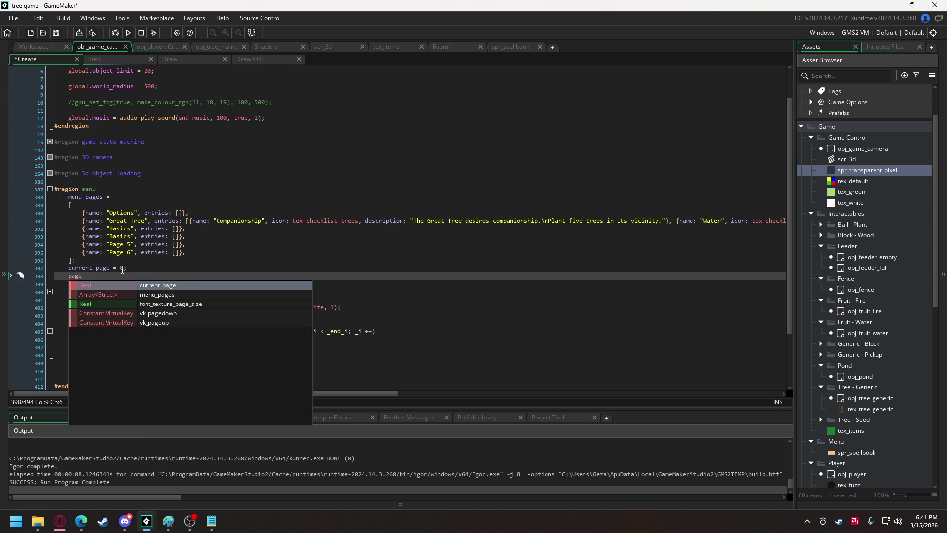
pyautogui.press('BackSpace')
pyautogui.press('BackSpace')
pyautogui.press('BackSpace')
pyautogui.write('entr')
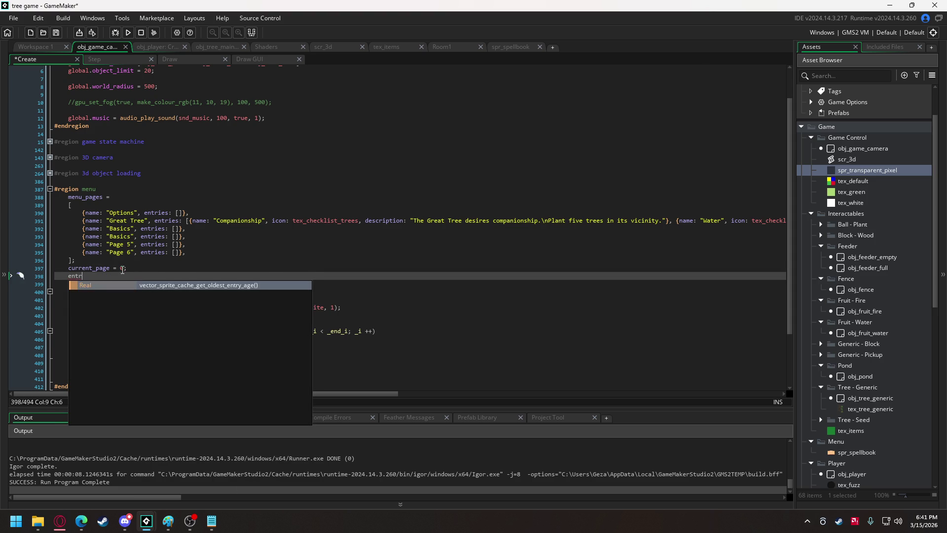
pyautogui.write('y_')
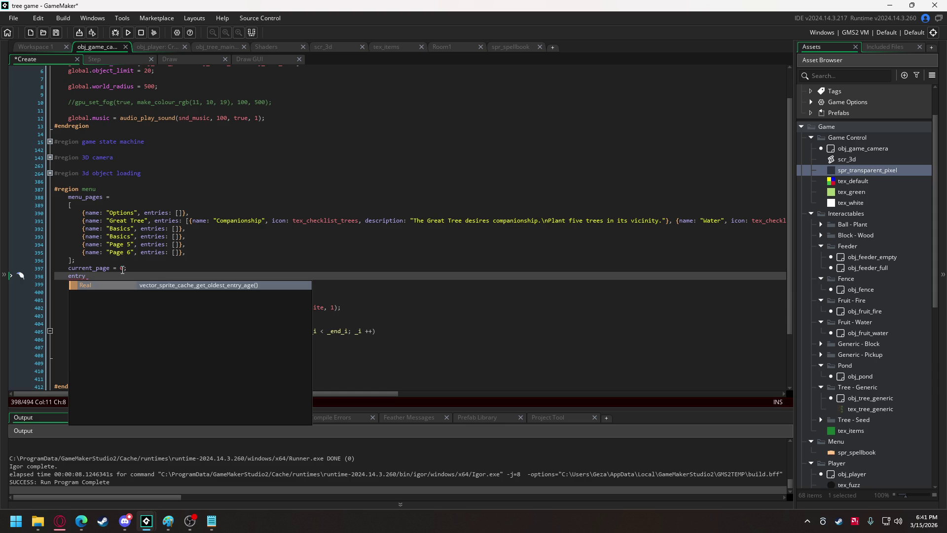
pyautogui.write('space = 6')
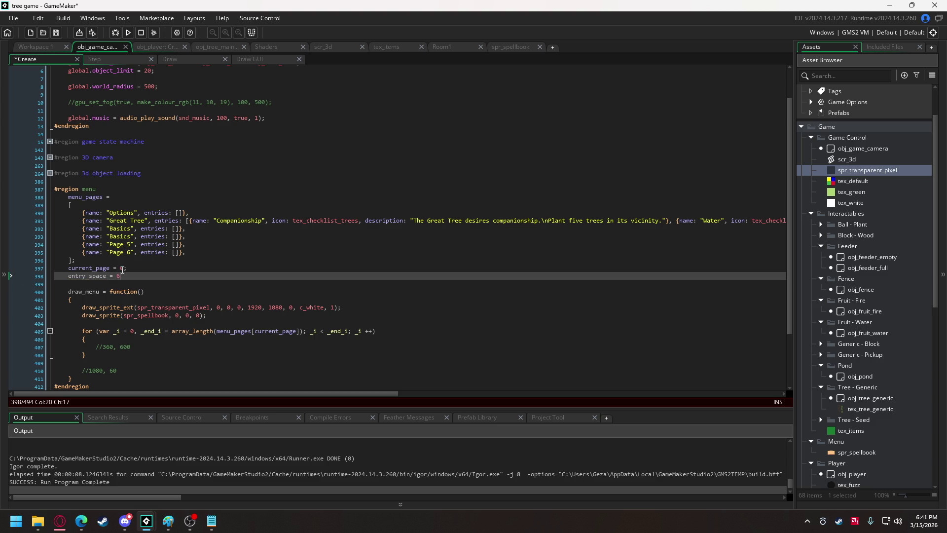
pyautogui.press('BackSpace')
pyautogui.click(495, 44)
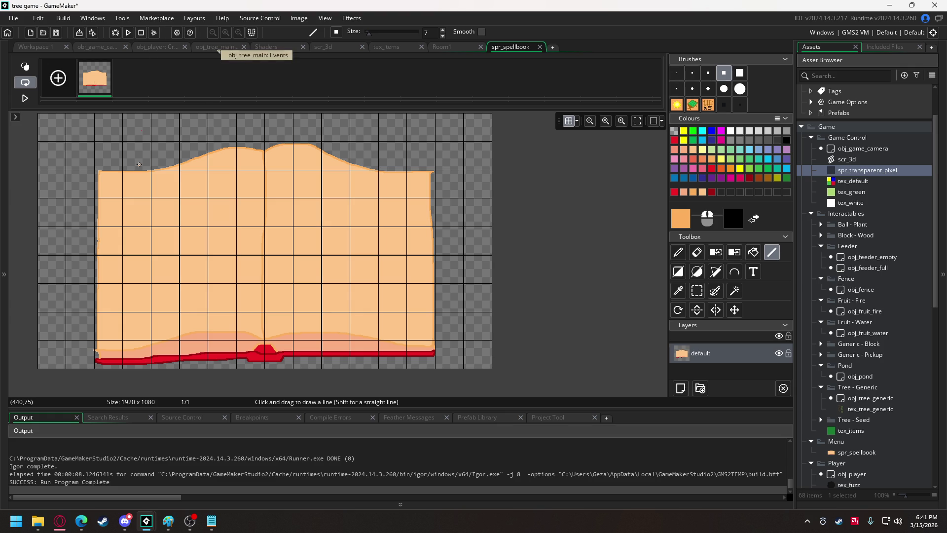
pyautogui.click(115, 50)
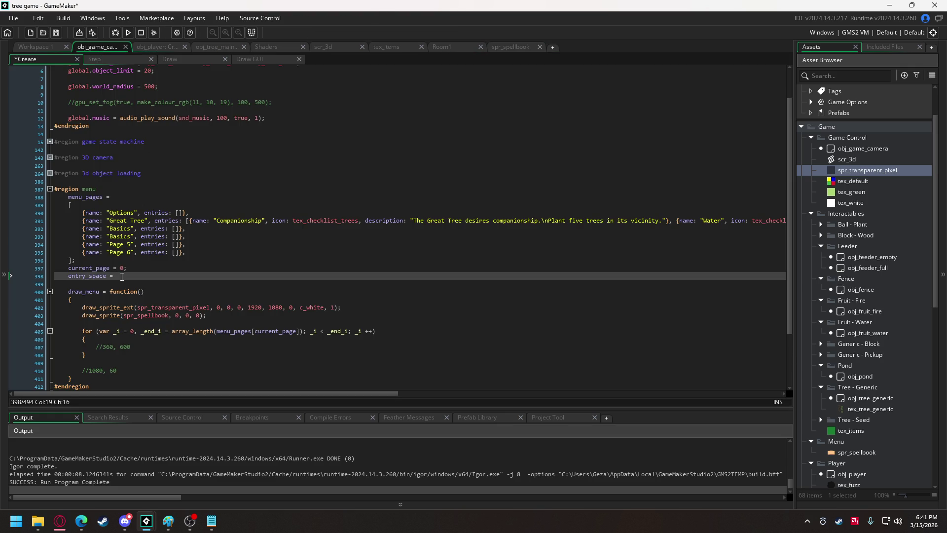
pyautogui.write('20')
pyautogui.write(';')
# Start a var _increment line inside the loop, below the 360, 600 note
pyautogui.click(110, 339)
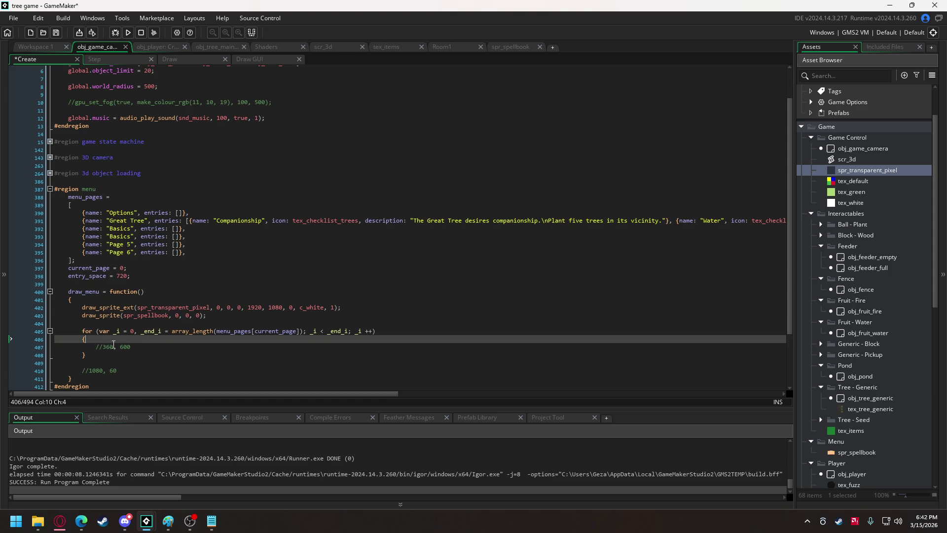
pyautogui.click(132, 347)
pyautogui.press('Return')
pyautogui.write('var ')
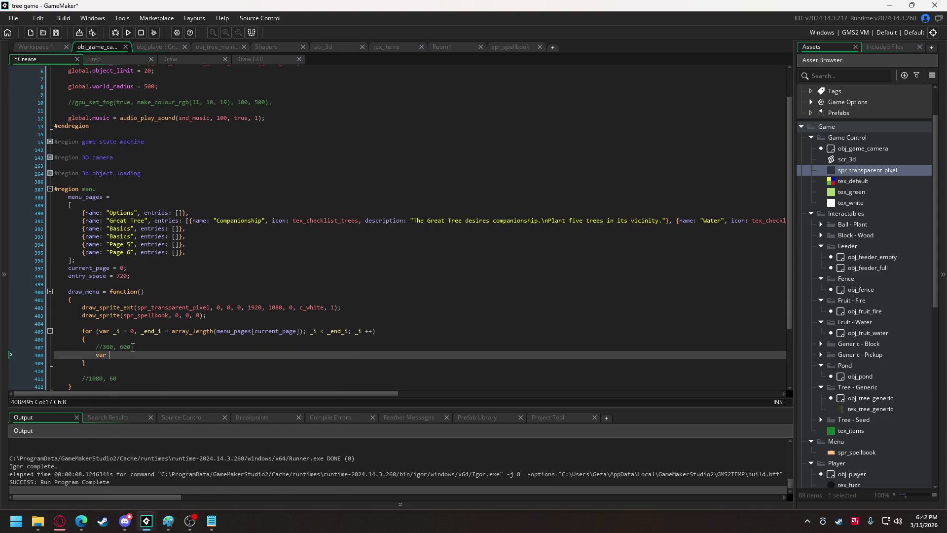
pyautogui.write('_incr')
pyautogui.write('ement =')
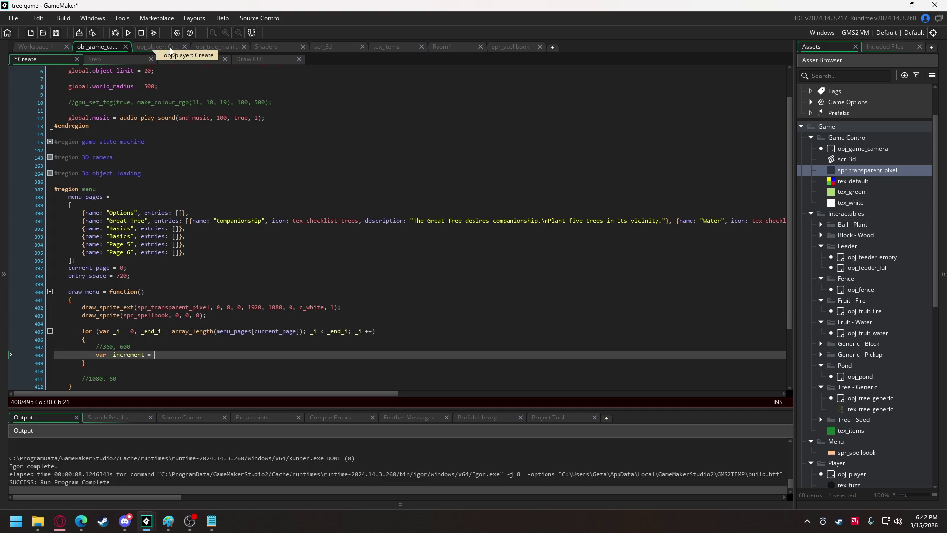
pyautogui.click(513, 47)
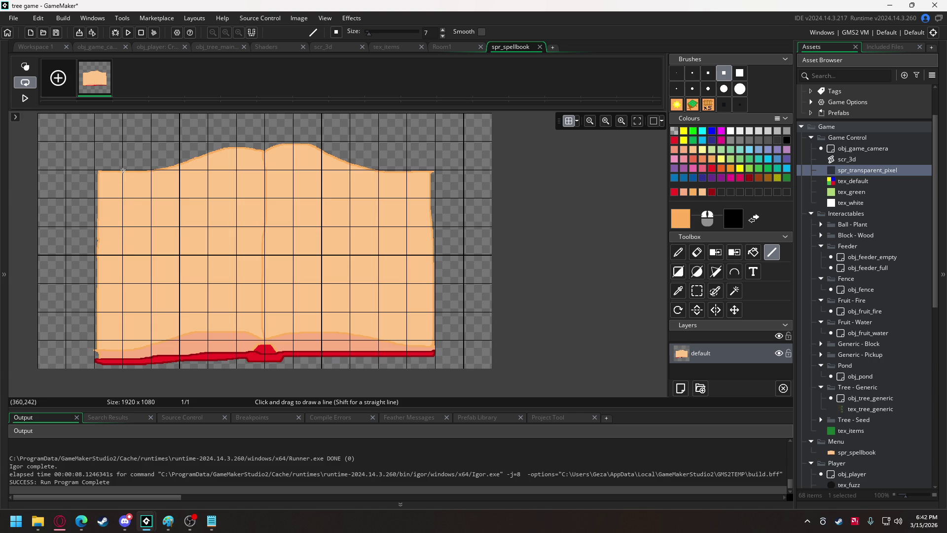
pyautogui.click(98, 46)
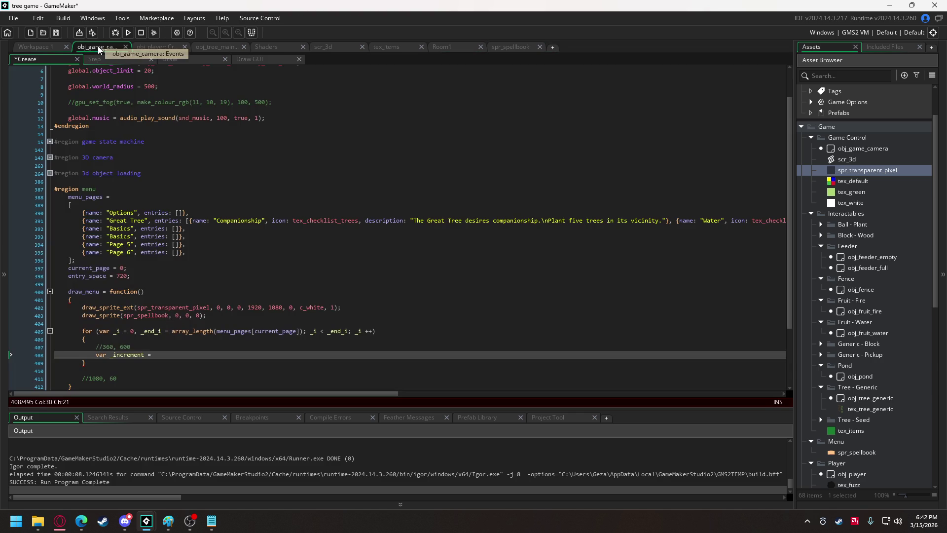
# Change entry_space to 480 and complete the line as _increment = entry_space / _end_i;
pyautogui.click(117, 276)
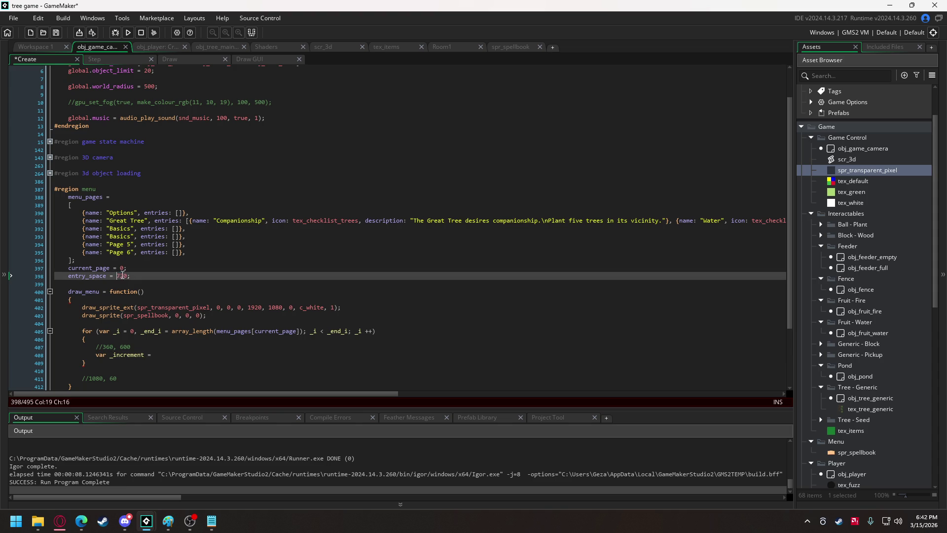
pyautogui.press('Delete')
pyautogui.press('Delete')
pyautogui.write('48')
pyautogui.click(166, 353)
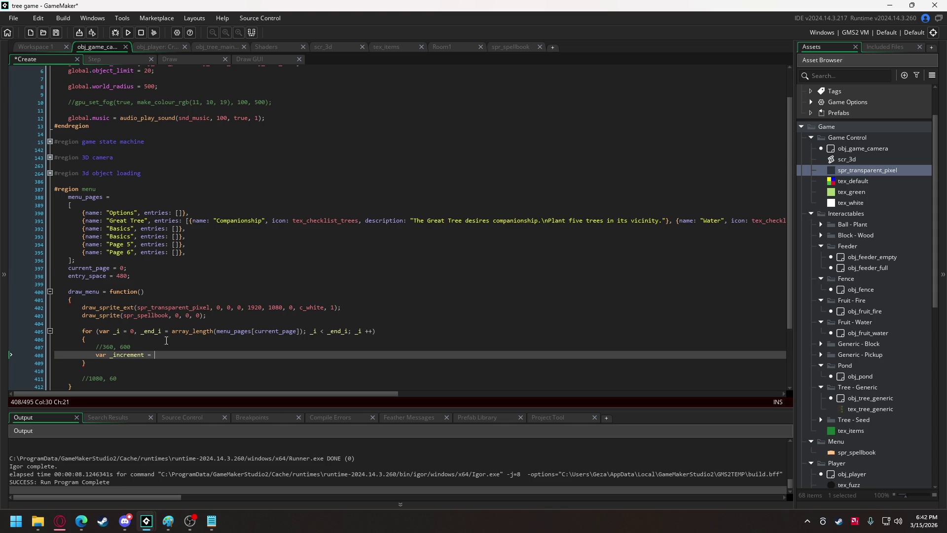
pyautogui.click(116, 275)
pyautogui.doubleClick(101, 274)
pyautogui.hotkey('ctrl', 'c')
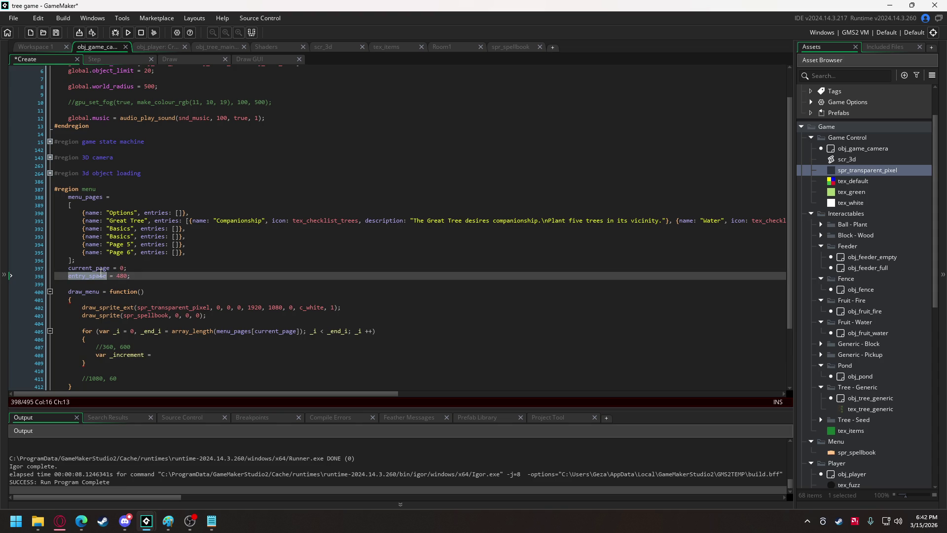
pyautogui.click(160, 354)
pyautogui.hotkey('ctrl', 'v')
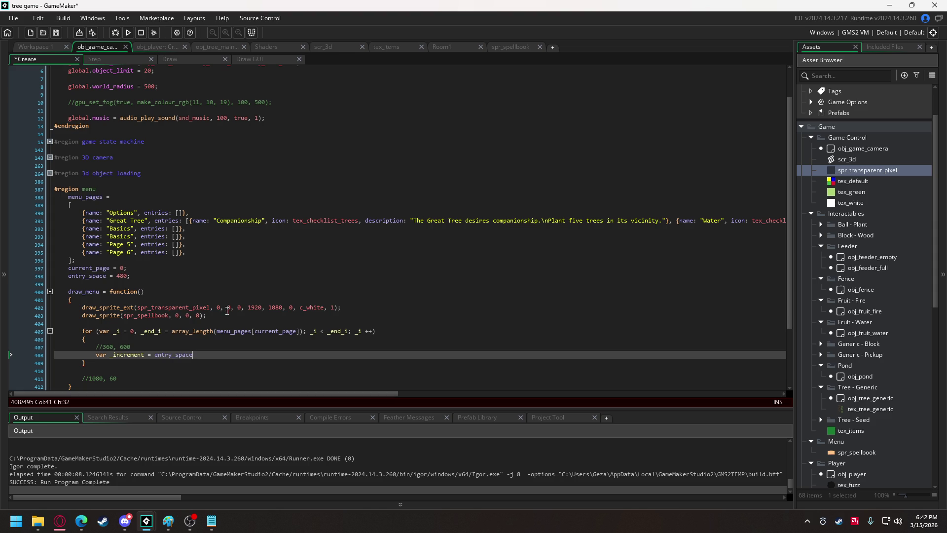
pyautogui.write(' / _')
pyautogui.write('end_i')
pyautogui.write(';')
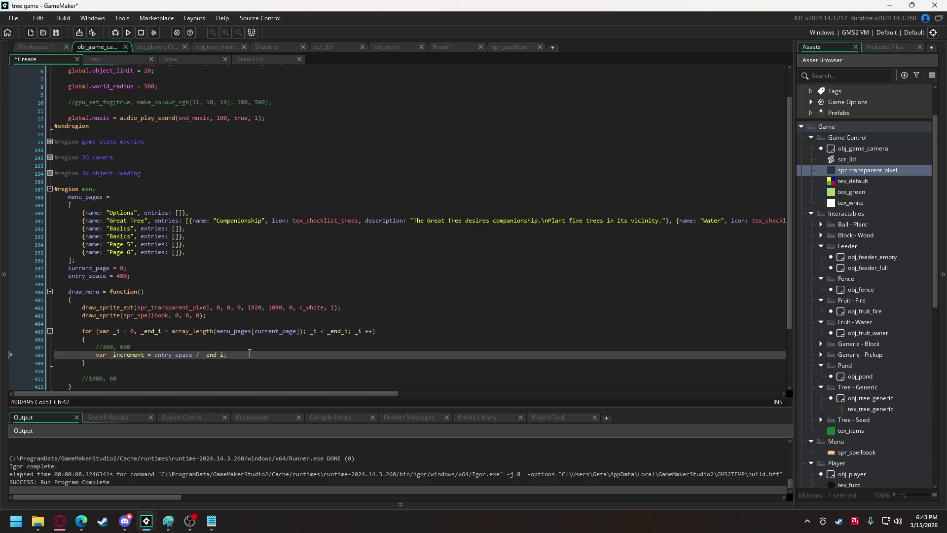
pyautogui.press('Return')
pyautogui.press('Return')
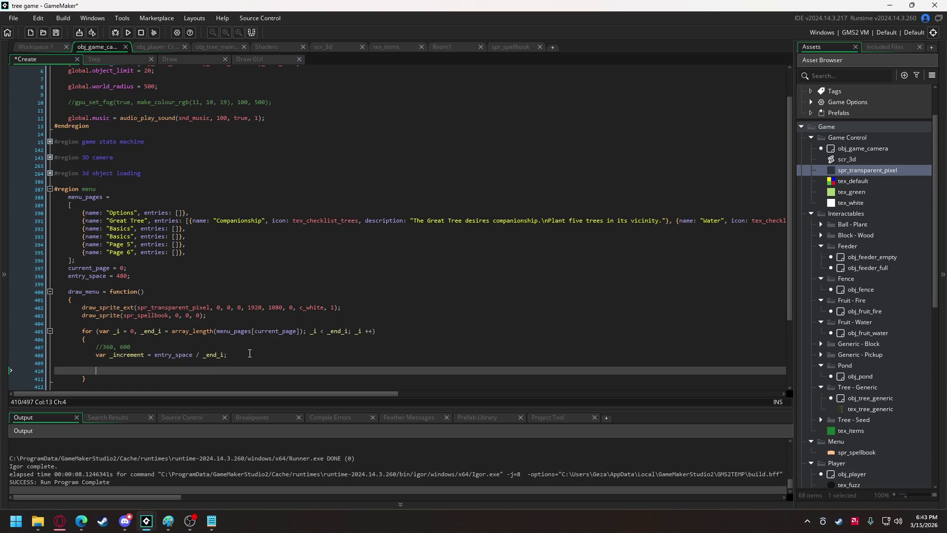
# Add draw_sprite(menu_pages[current_page].entries[_i].icon, 0, 0, 0); inside the loop
pyautogui.write('draw_sprite')
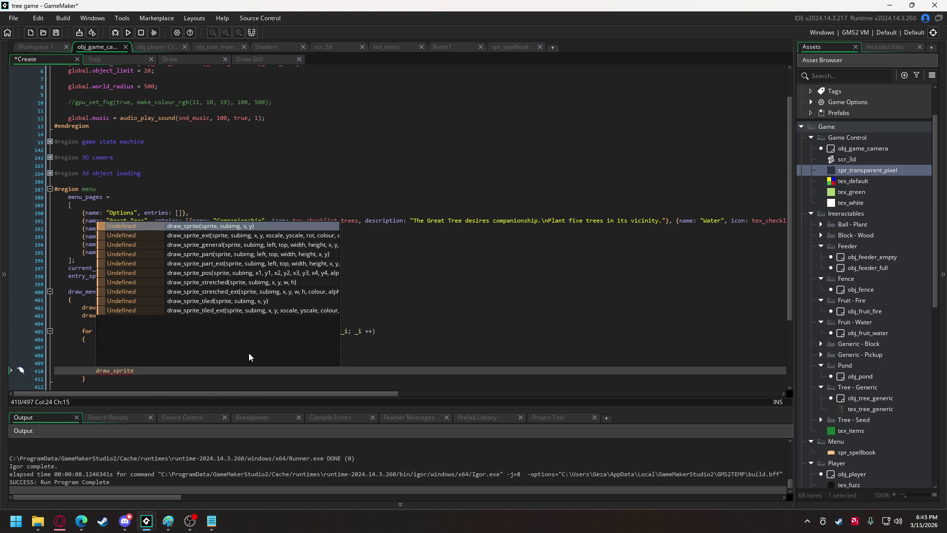
pyautogui.write('(')
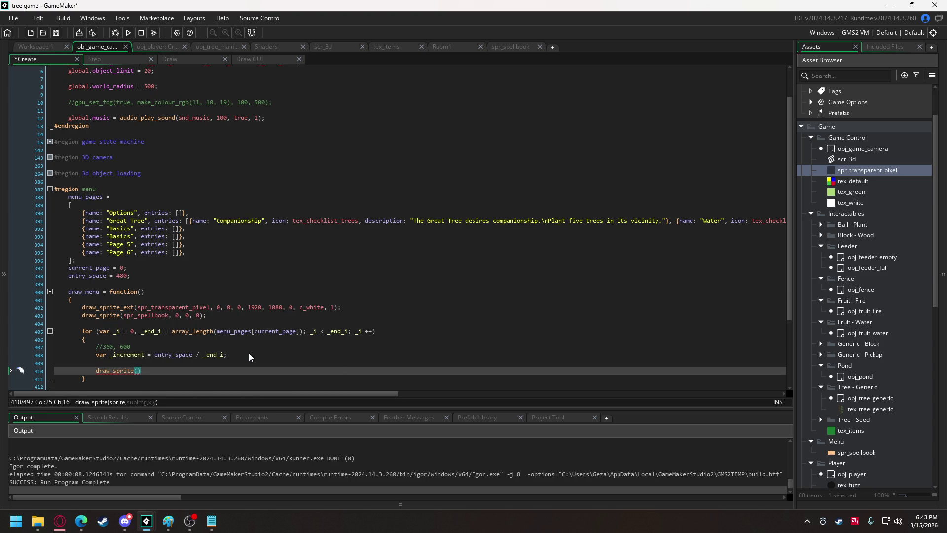
pyautogui.write('menu_page')
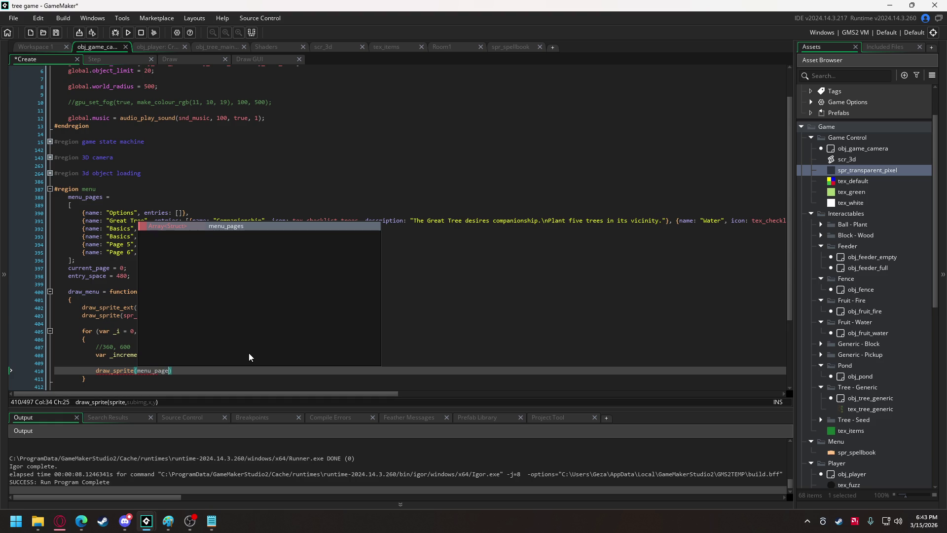
pyautogui.write('s')
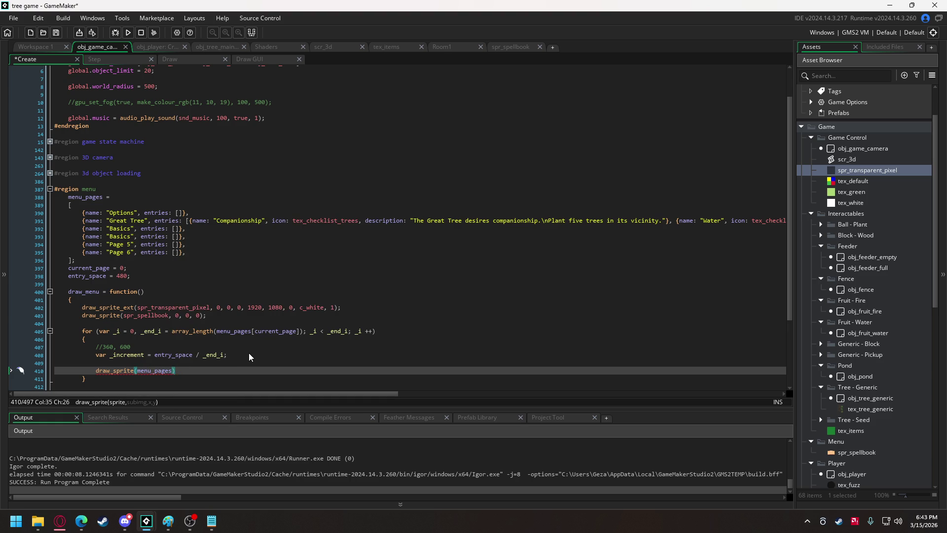
pyautogui.write('[_i]')
pyautogui.press('BackSpace')
pyautogui.press('BackSpace')
pyautogui.press('BackSpace')
pyautogui.write('current_page]')
pyautogui.write('.entries')
pyautogui.write('.i')
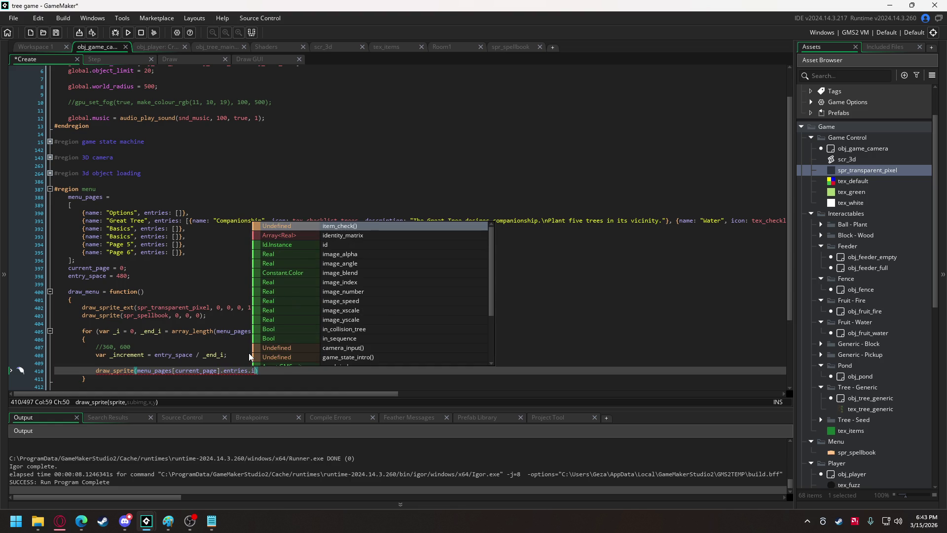
pyautogui.press('BackSpace')
pyautogui.press('BackSpace')
pyautogui.write('[_i].')
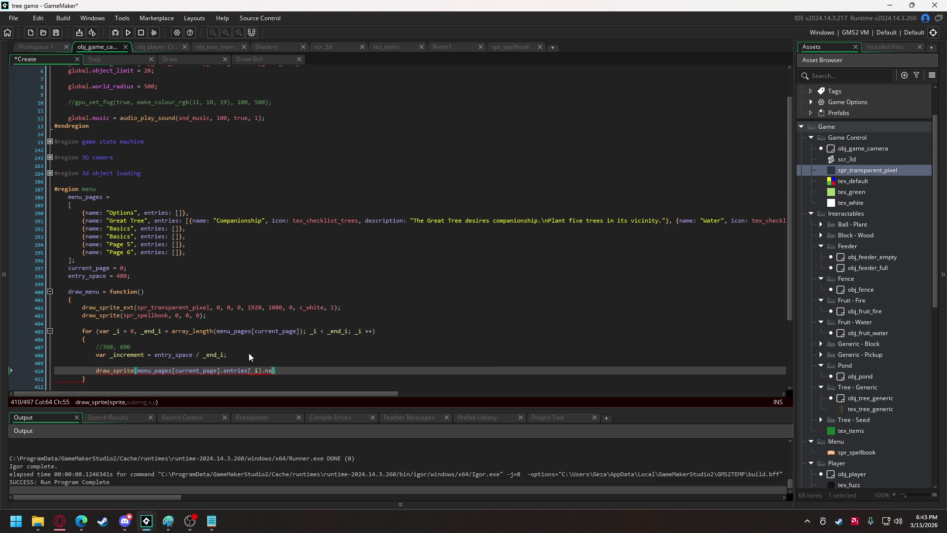
pyautogui.write('name;')
pyautogui.press('BackSpace')
pyautogui.press('BackSpace')
pyautogui.press('BackSpace')
pyautogui.write('icon')
pyautogui.write(', 0')
pyautogui.write(', 0, 0')
pyautogui.write(');')
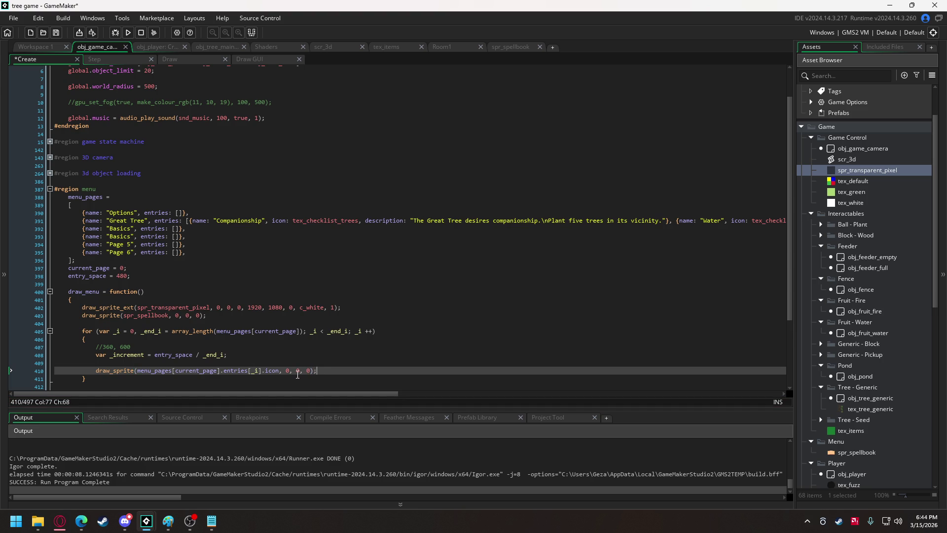
# Set the icon's x argument to 360 and begin its y argument as a (600 - …) subtraction
pyautogui.doubleClick(298, 373)
pyautogui.write('36')
pyautogui.doubleClick(316, 371)
pyautogui.write('(')
pyautogui.write('entry_spac')
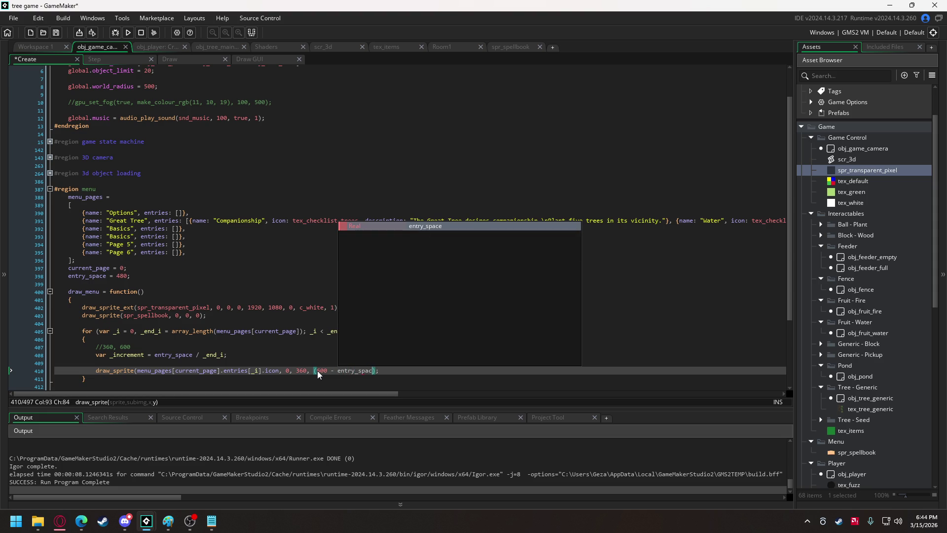
pyautogui.write('e')
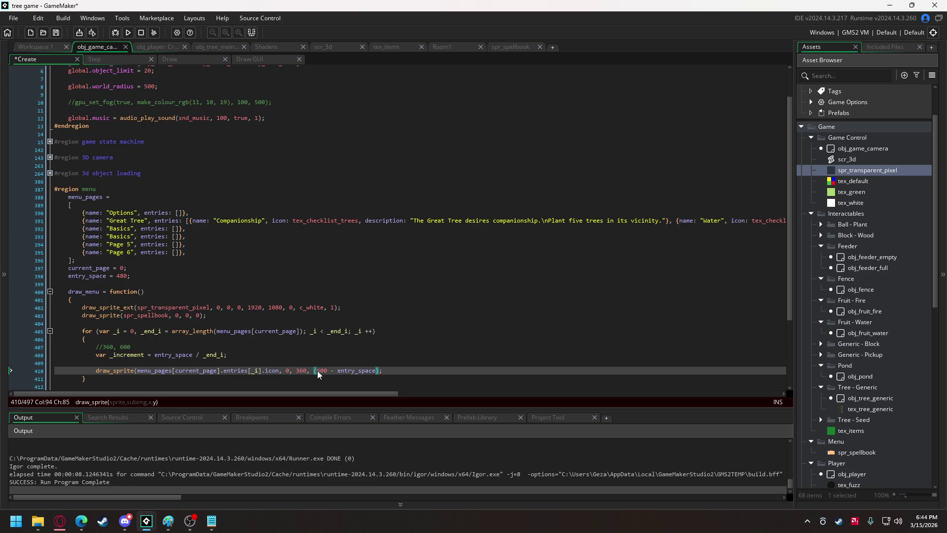
pyautogui.press('BackSpace')
pyautogui.press('BackSpace')
pyautogui.press('BackSpace')
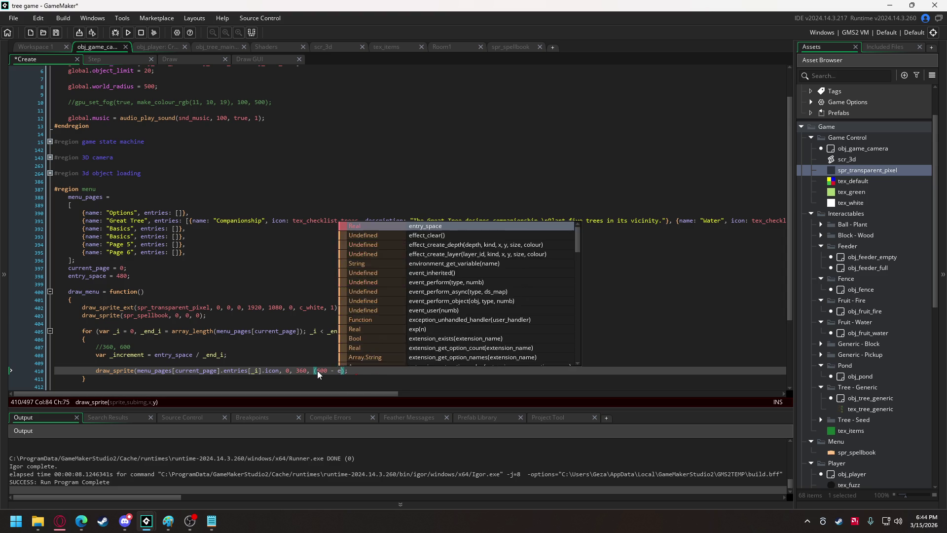
pyautogui.press('BackSpace')
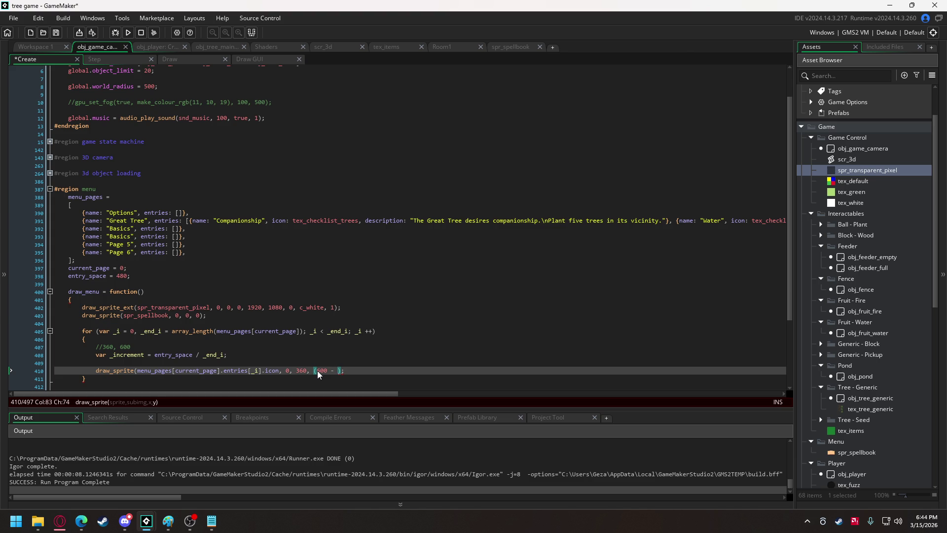
pyautogui.hotkey('alt', 'Tab')
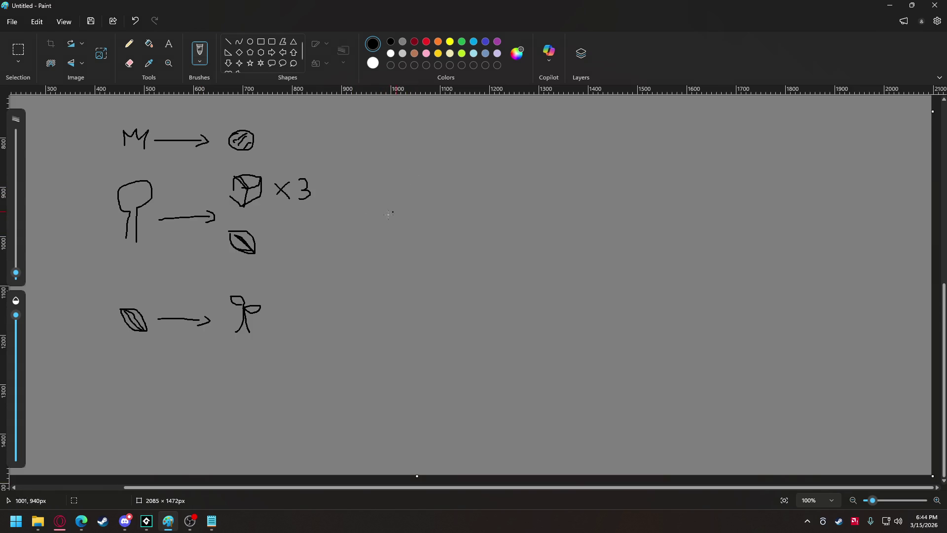
# Pencil two columns of small icon marks inside the open-book sketch, then return to GameMaker
pyautogui.moveTo(388, 215); pyautogui.dragTo(553, 200)
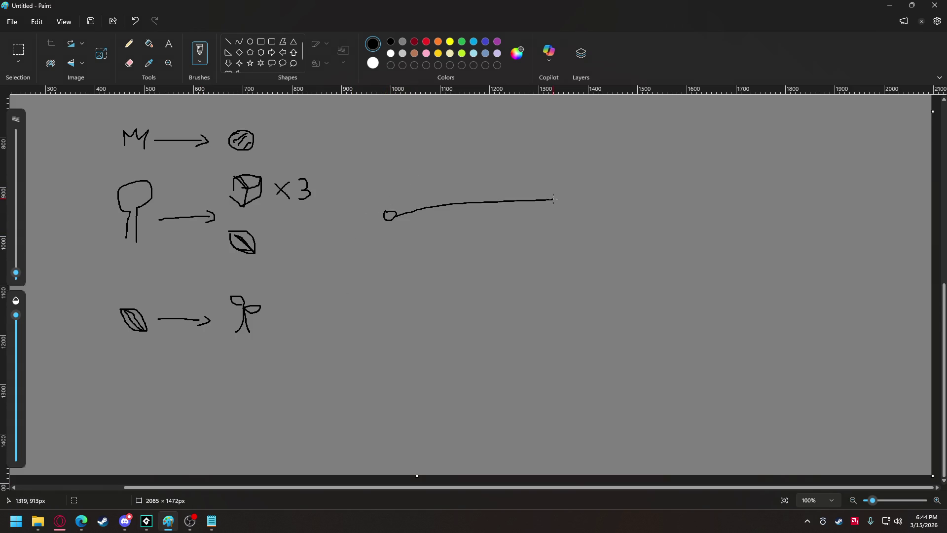
pyautogui.moveTo(494, 140)
pyautogui.mouseDown()
pyautogui.moveTo(358, 164)
pyautogui.moveTo(378, 291)
pyautogui.moveTo(601, 288)
pyautogui.mouseUp()
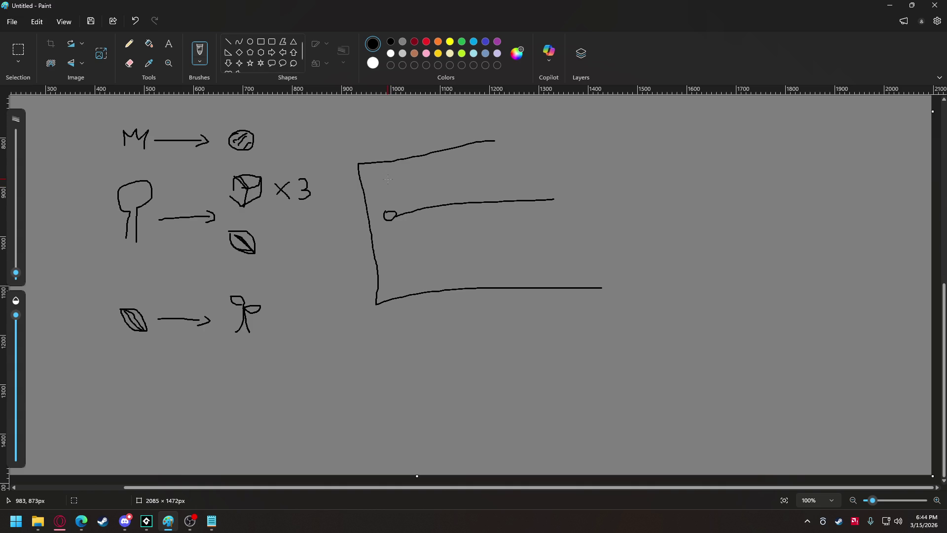
pyautogui.moveTo(387, 181)
pyautogui.mouseDown()
pyautogui.moveTo(391, 173)
pyautogui.moveTo(390, 201)
pyautogui.mouseUp()
pyautogui.moveTo(394, 241); pyautogui.dragTo(399, 265)
pyautogui.moveTo(426, 184); pyautogui.dragTo(431, 207)
pyautogui.moveTo(435, 249); pyautogui.dragTo(437, 244)
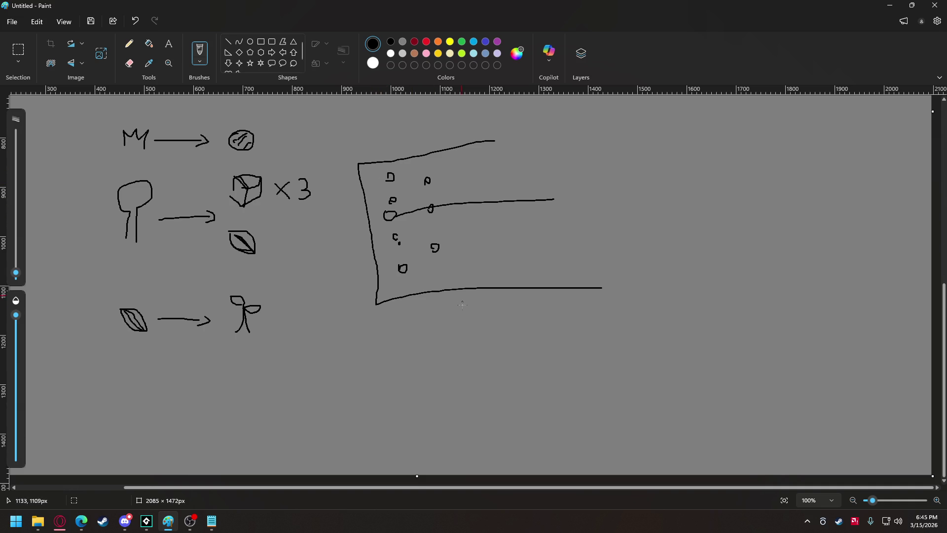
pyautogui.hotkey('alt', 'Tab')
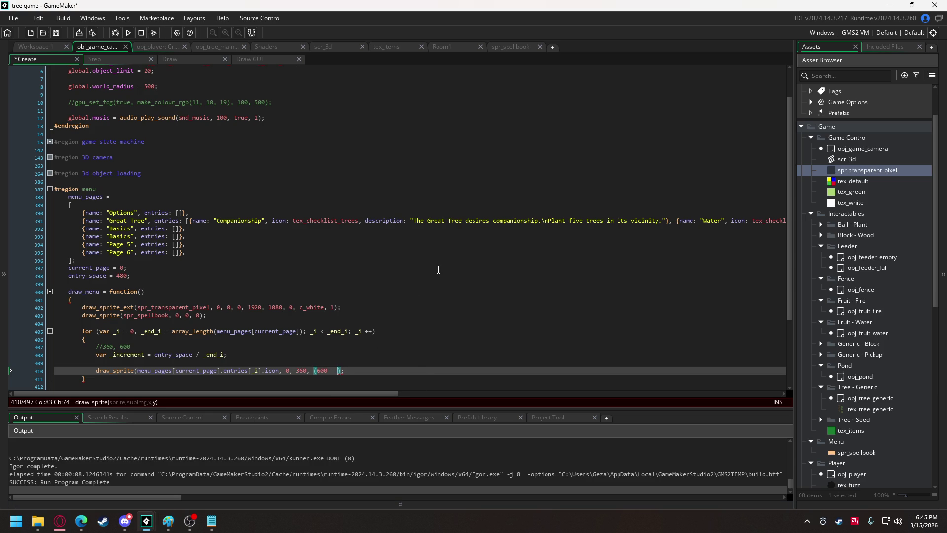
# Complete the y argument as (600 - entry_space / 2) + _i * _increment, then select the loop
pyautogui.write('entry_space')
pyautogui.write(' / 2')
pyautogui.write(')')
pyautogui.write(' )')
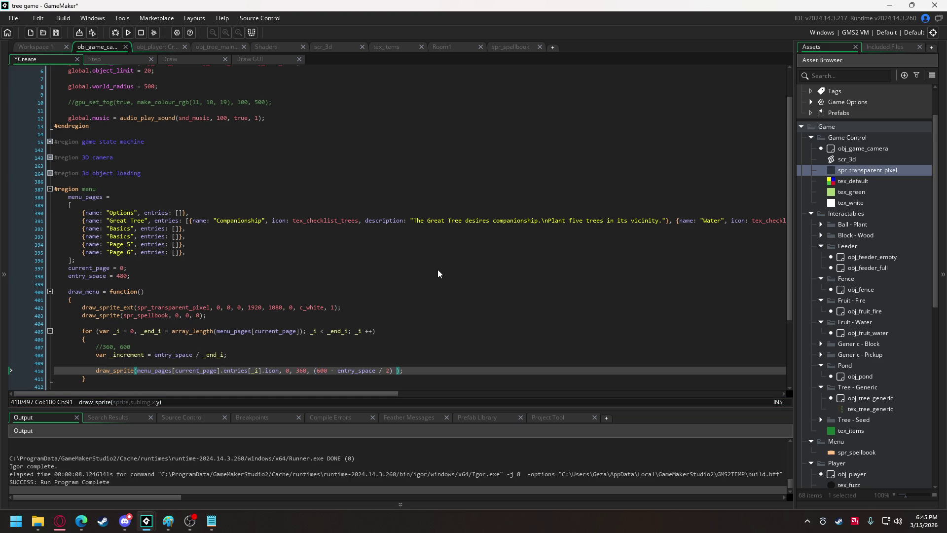
pyautogui.write('+ ')
pyautogui.write('_i * ')
pyautogui.write('_increment')
pyautogui.scroll(-4, 285, 228)
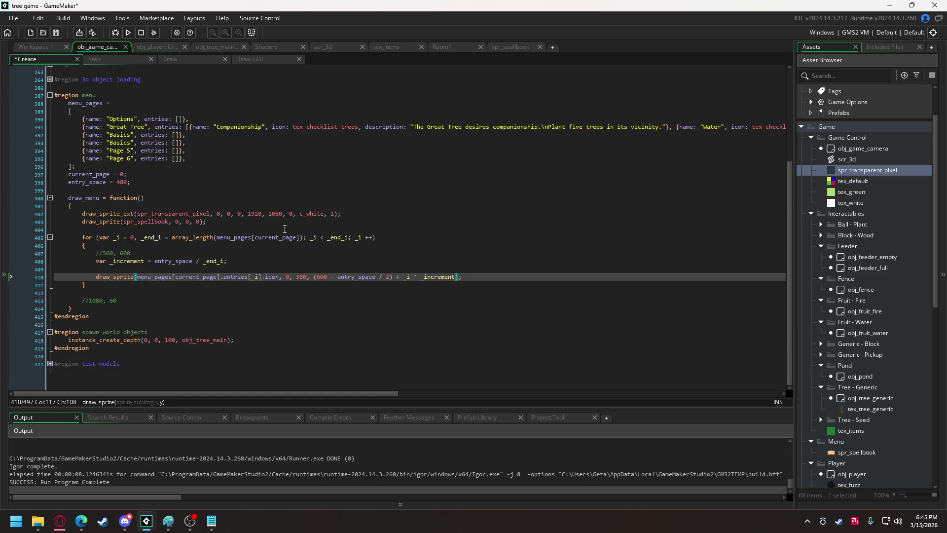
pyautogui.moveTo(93, 285); pyautogui.dragTo(82, 244)
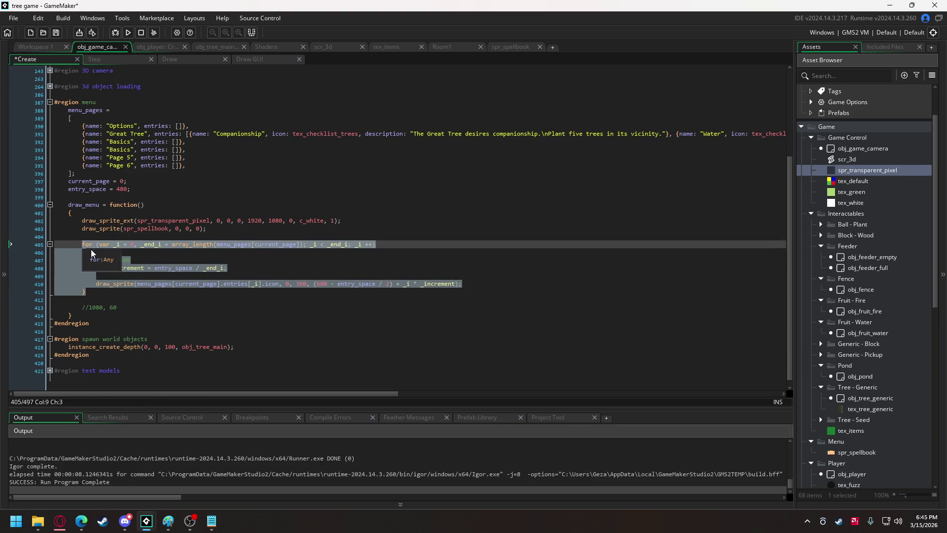
# Paste a second copy of the icon loop and label the first loop //left page
pyautogui.click(133, 308)
pyautogui.press('Return')
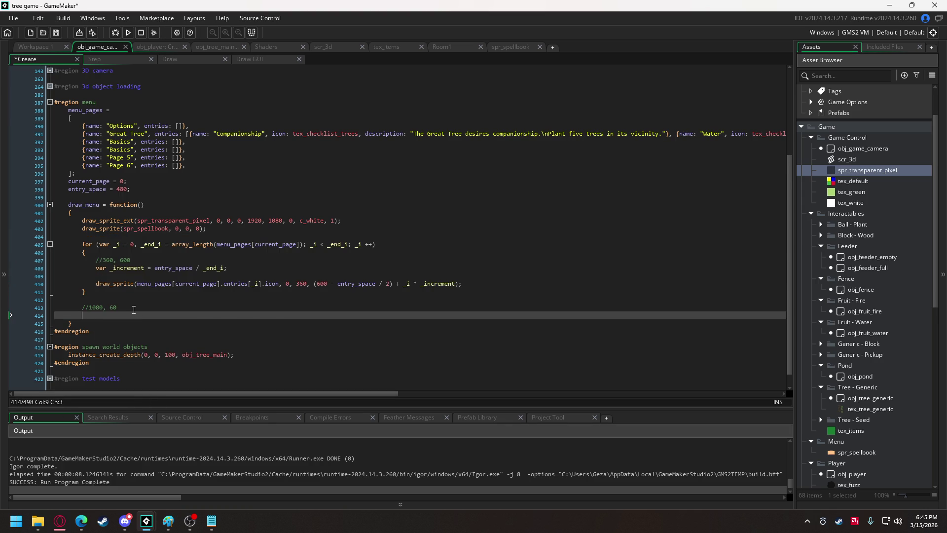
pyautogui.write('for (var _i = 0, _end_i = array_length(menu_pages[current_page]); _i < _end_i; _i ++) \t\t{ \t\t\t//360, 600 \t\t\tvar _increment = entry_space / _end_i;  \t\t\tdraw_sprite(menu_pages[current_page].entries[_i].icon, 0, 360, (600 - entry_space / 2) + _i * _increment); \t\t}')
pyautogui.click(100, 237)
pyautogui.press('Return')
pyautogui.write('//lef')
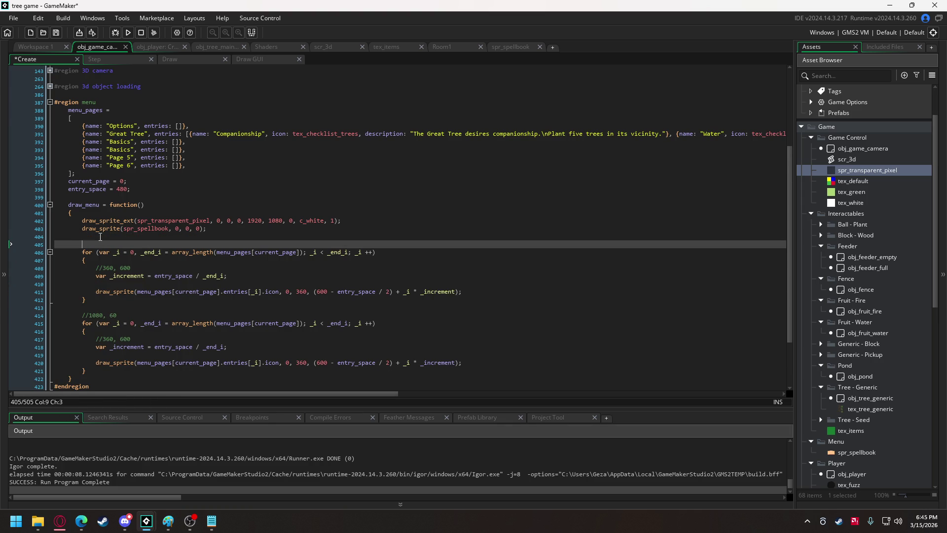
pyautogui.write('t page')
# Turn the 1080, 60 note into a //right page comment and delete the first loop's 360, 600 note
pyautogui.moveTo(117, 315); pyautogui.dragTo(90, 319)
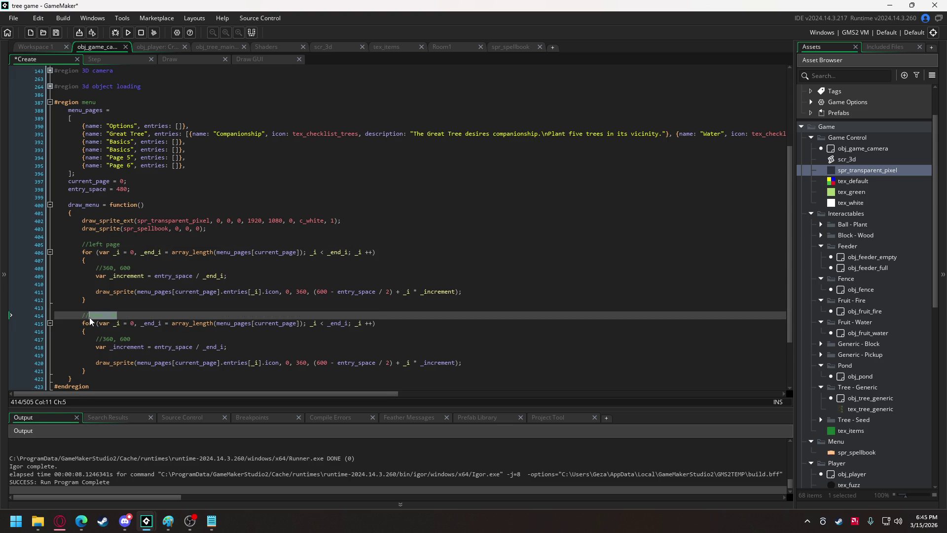
pyautogui.click(128, 311)
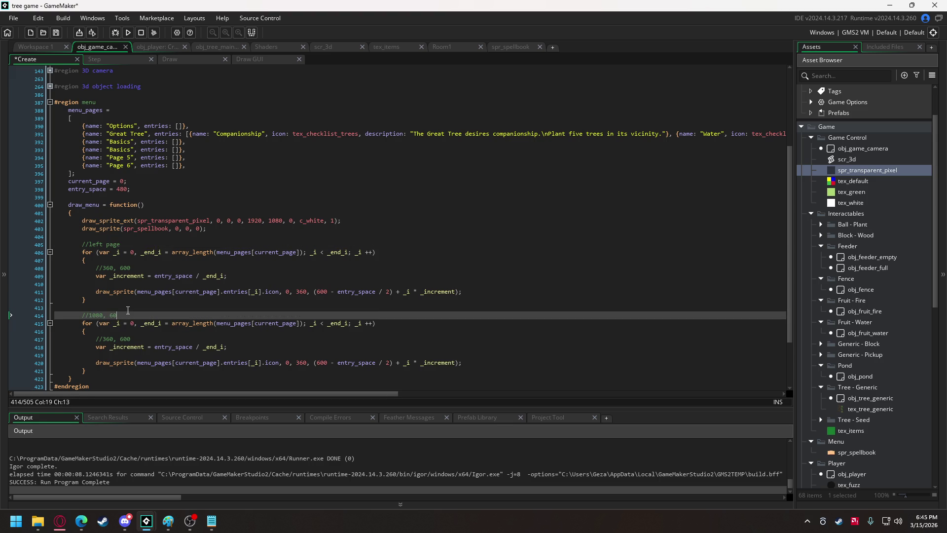
pyautogui.click(91, 316)
pyautogui.write('right page')
pyautogui.moveTo(131, 268); pyautogui.dragTo(51, 274)
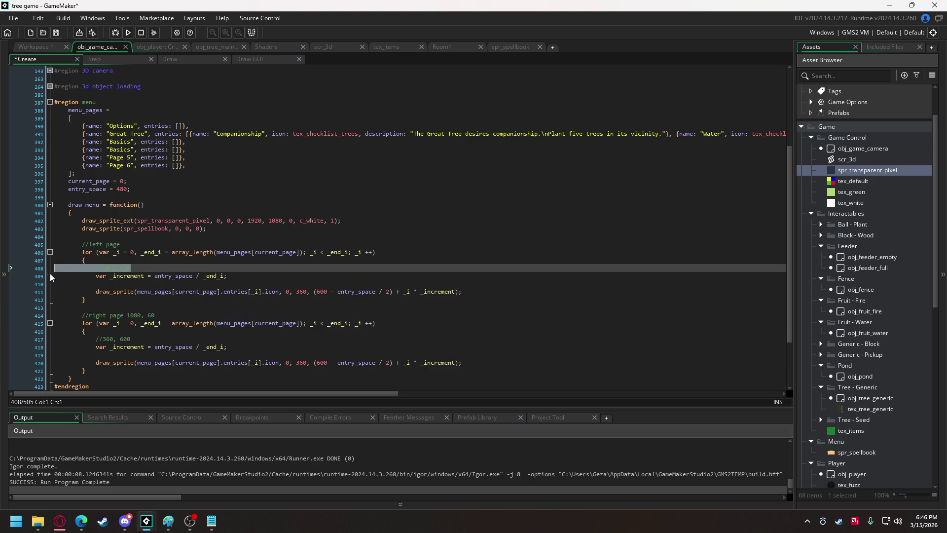
pyautogui.press('BackSpace')
pyautogui.press('BackSpace')
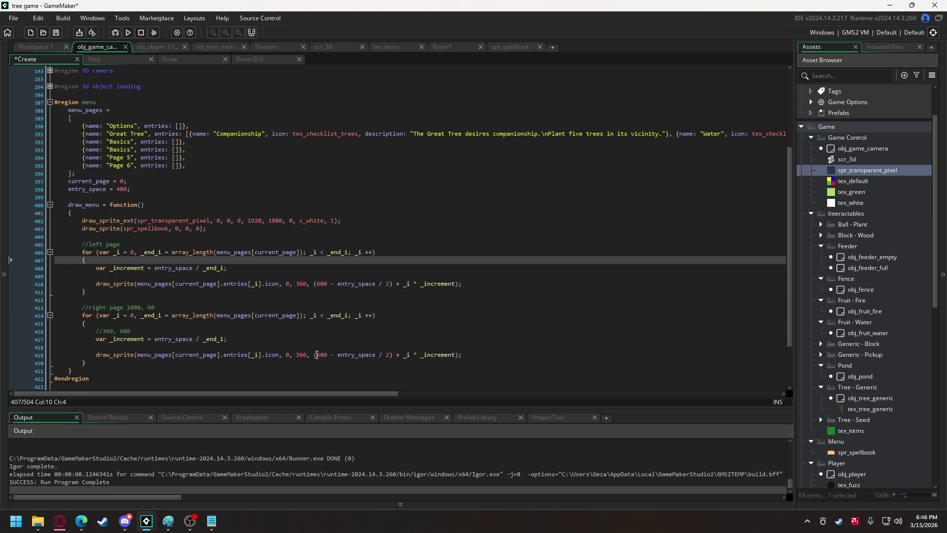
# Change the second loop's x position from 360 to 1080 and remove its 360, 600 note
pyautogui.click(132, 315)
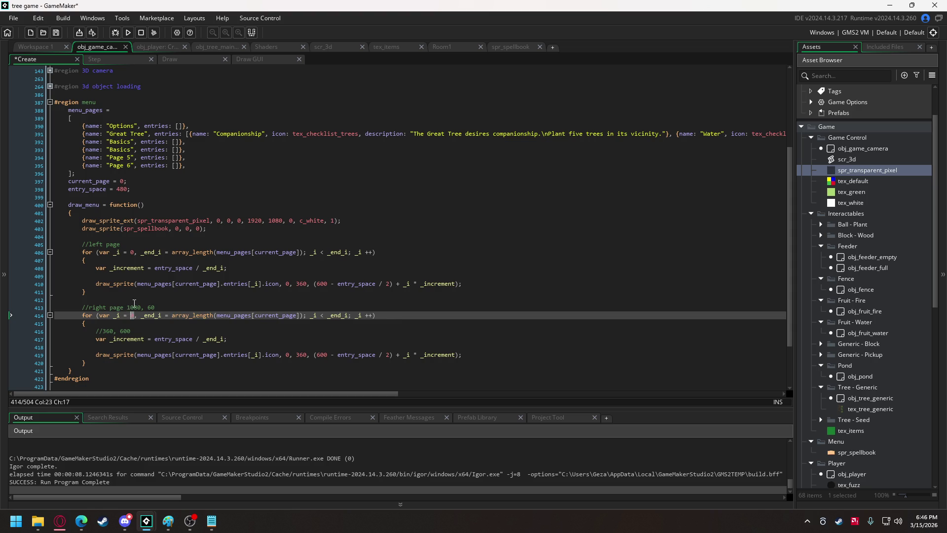
pyautogui.click(133, 300)
pyautogui.click(135, 307)
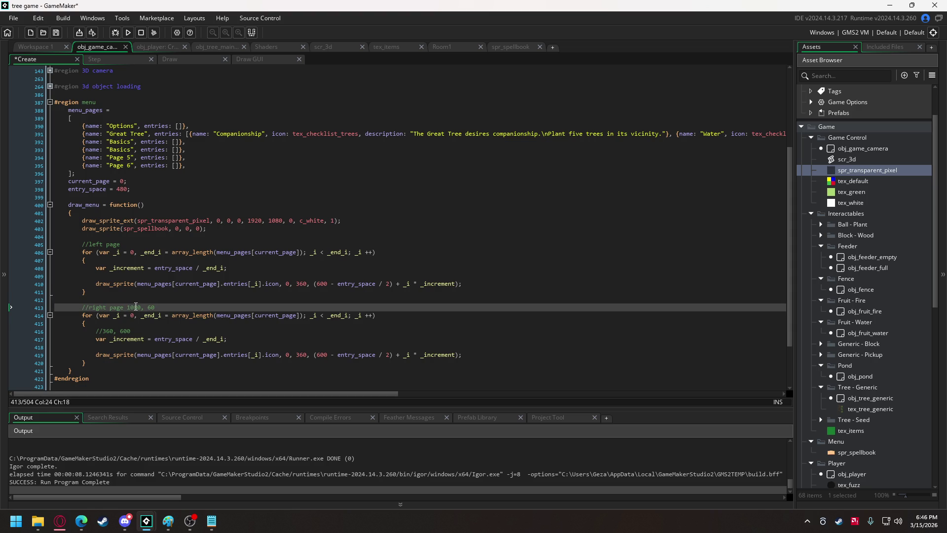
pyautogui.doubleClick(136, 307)
pyautogui.hotkey('ctrl', 'c')
pyautogui.doubleClick(302, 355)
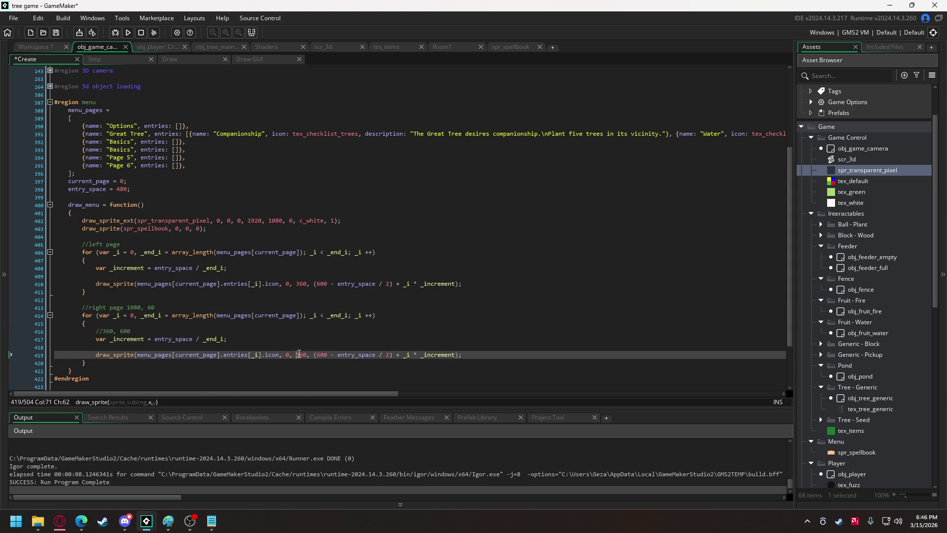
pyautogui.hotkey('ctrl', 'v')
pyautogui.moveTo(156, 307); pyautogui.dragTo(136, 308)
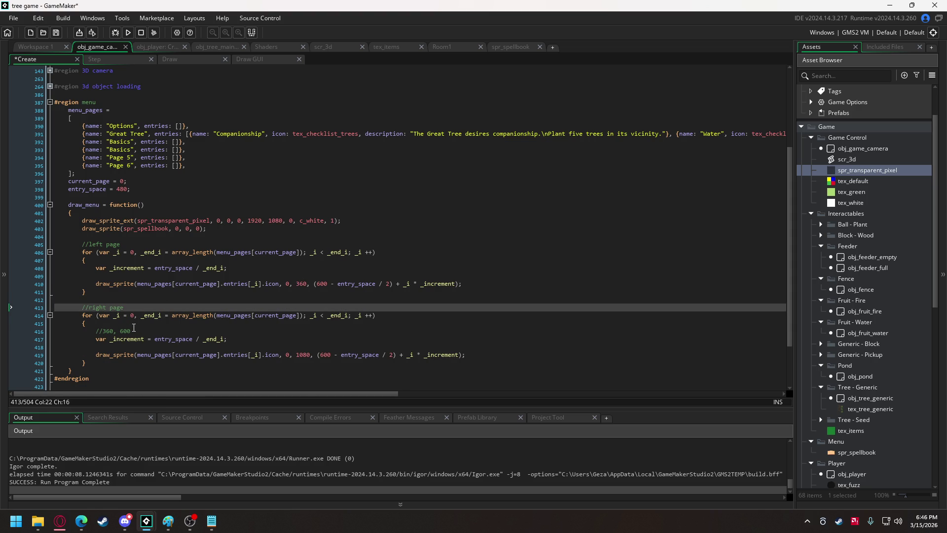
pyautogui.moveTo(133, 327); pyautogui.dragTo(87, 324)
pyautogui.press('BackSpace')
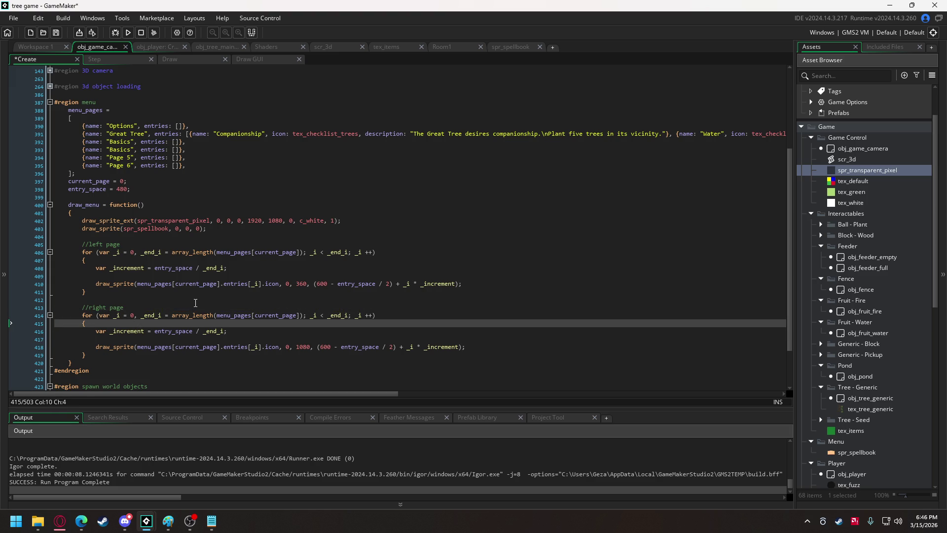
# Make the second loop use current_page + 1 in both its loop count and sprite call
pyautogui.click(295, 312)
pyautogui.write('+ 1')
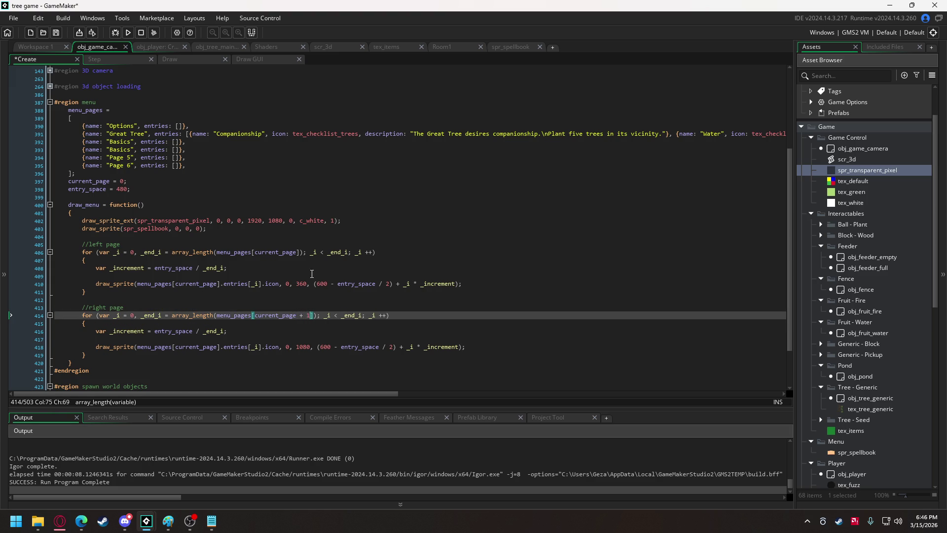
pyautogui.click(218, 347)
pyautogui.write('+ 1')
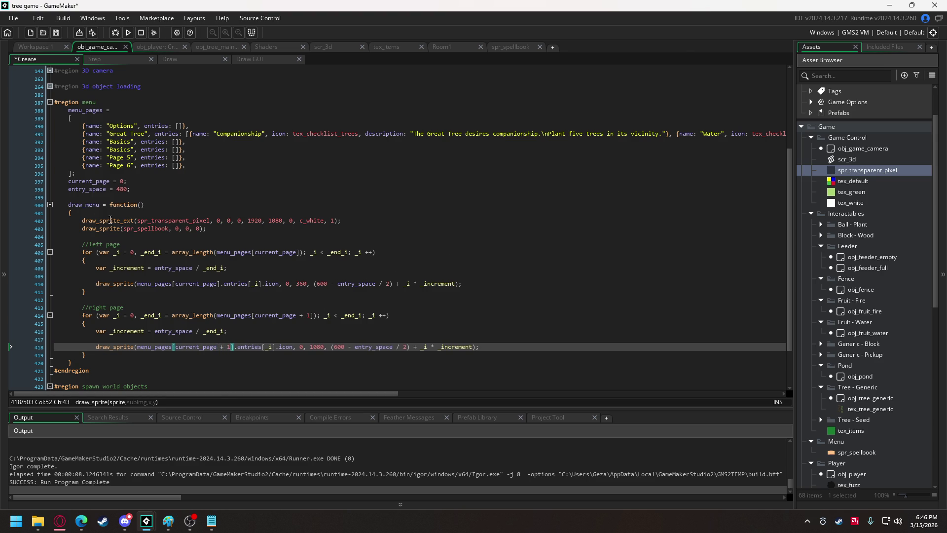
pyautogui.doubleClick(88, 205)
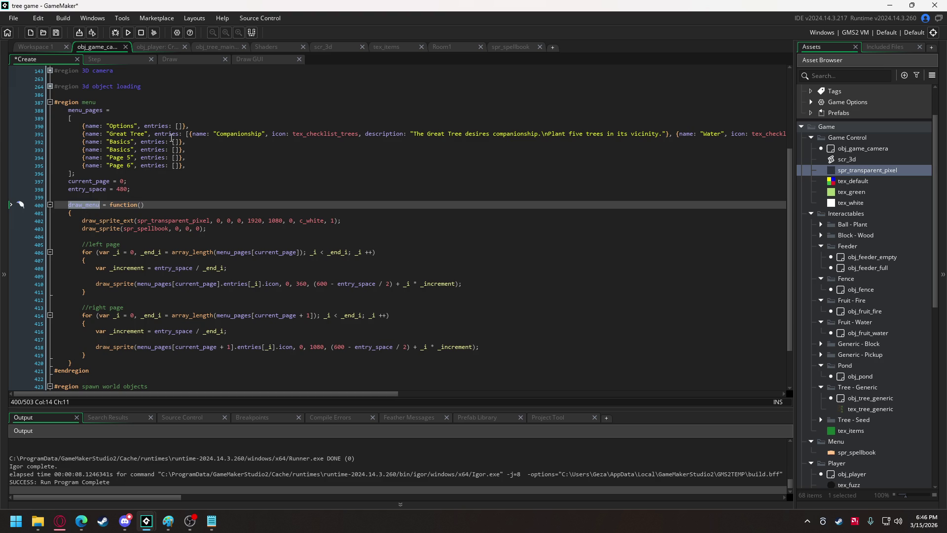
# In Draw GUI, write if (game_state == game_state_paused) { draw_menu(); } and run the game
pyautogui.click(249, 59)
pyautogui.click(111, 79)
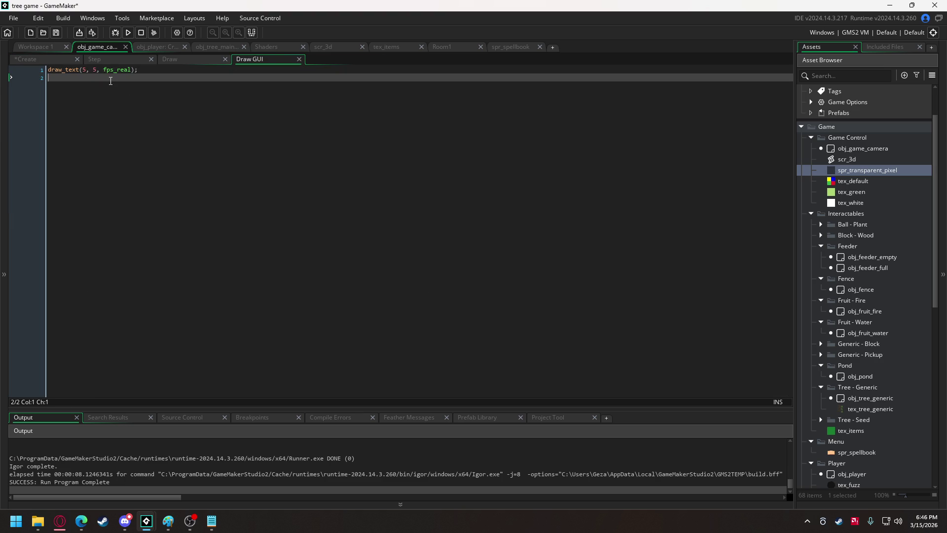
pyautogui.press('Return')
pyautogui.press('Return')
pyautogui.write('if')
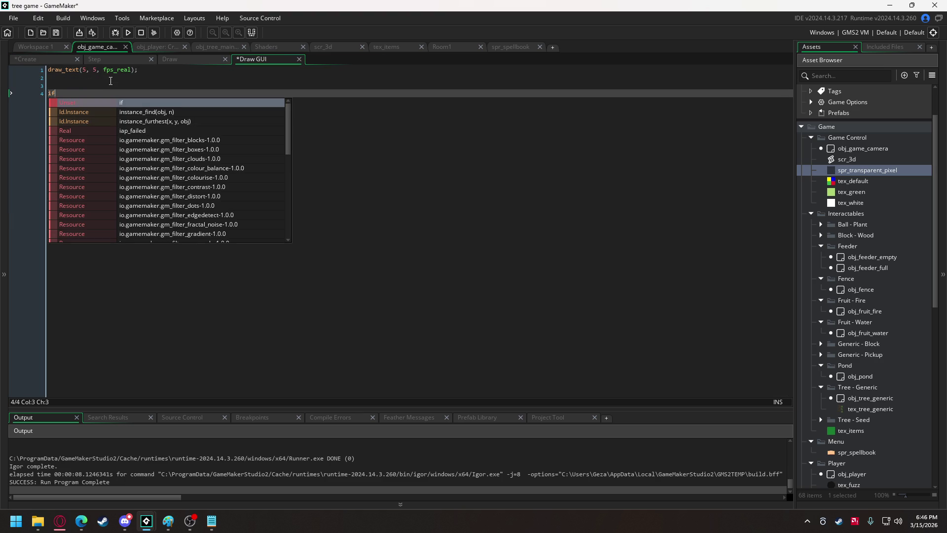
pyautogui.write(' (game')
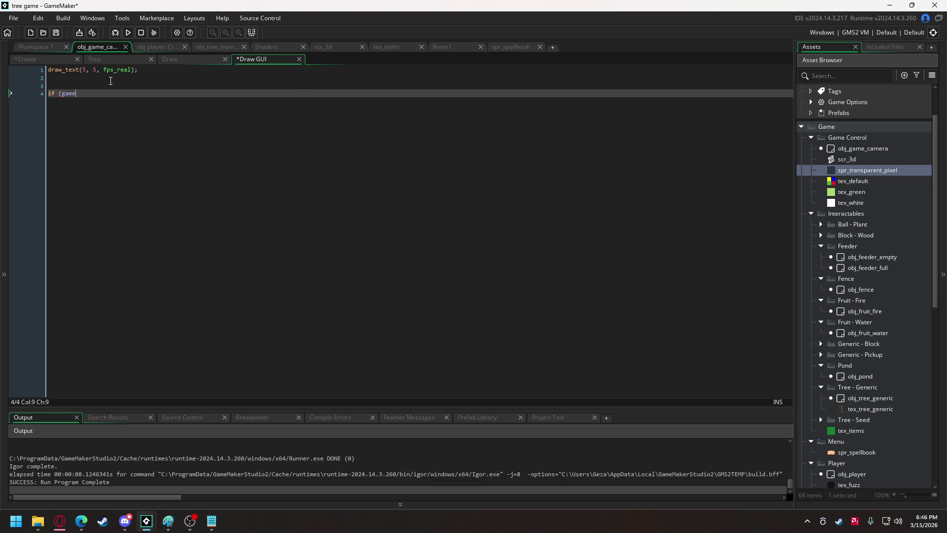
pyautogui.write('_state == ')
pyautogui.write('game_s')
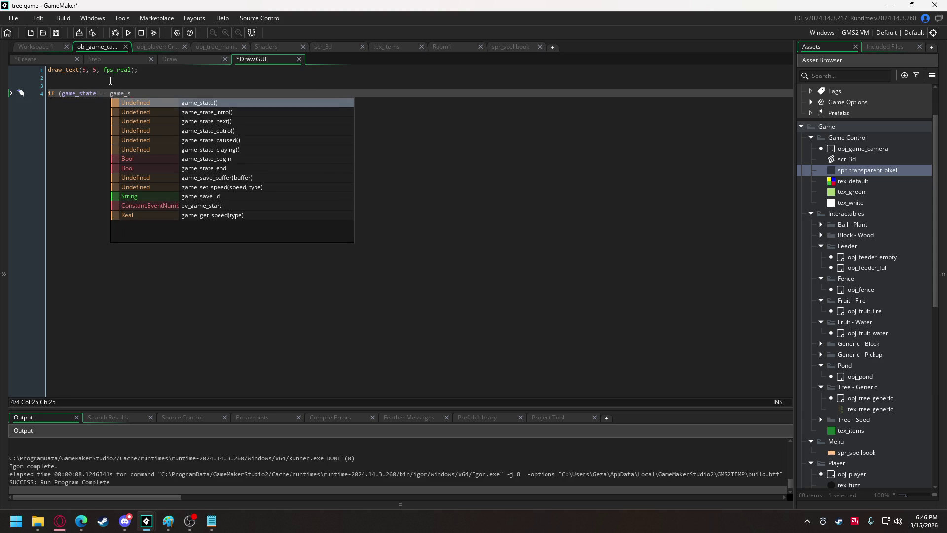
pyautogui.press('Down')
pyautogui.press('Down')
pyautogui.press('Down')
pyautogui.press('Return')
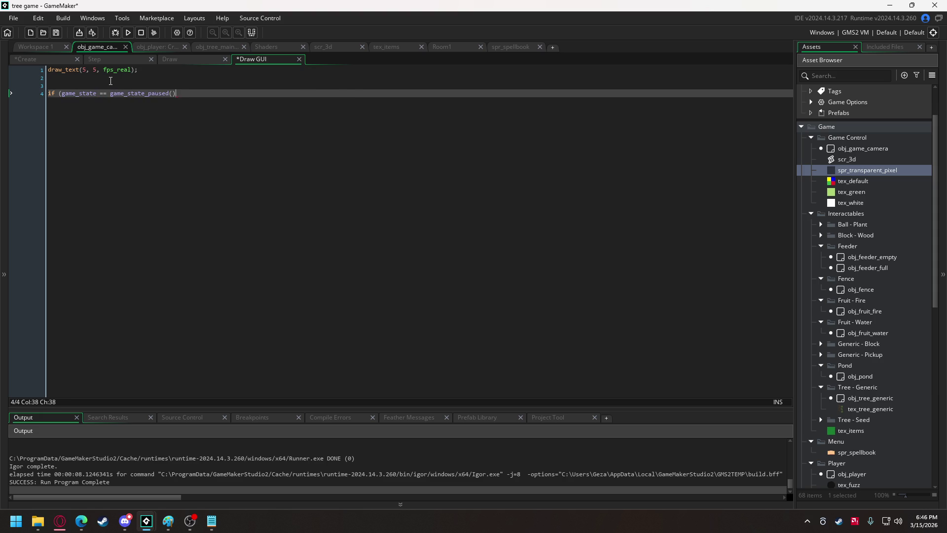
pyautogui.write(')')
pyautogui.press('Return')
pyautogui.write('{')
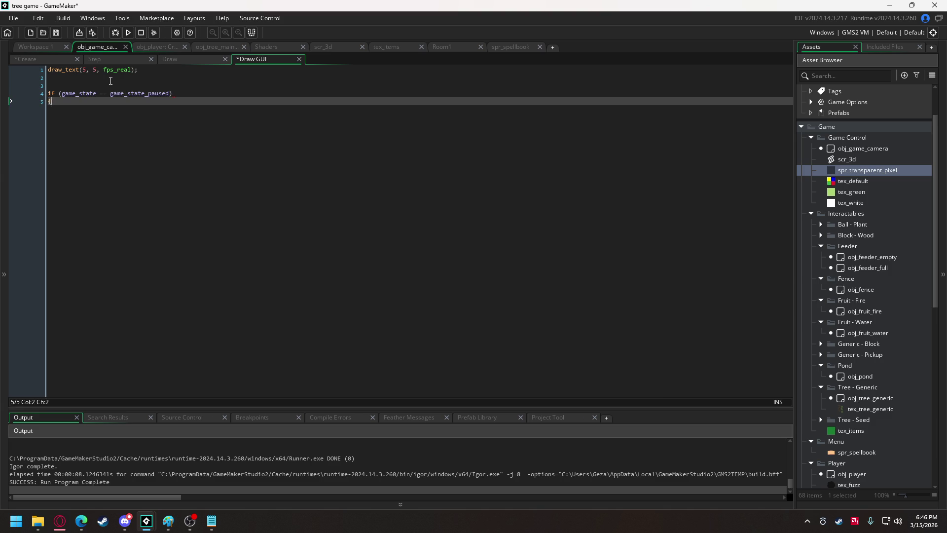
pyautogui.press('Return')
pyautogui.write('draw_menu')
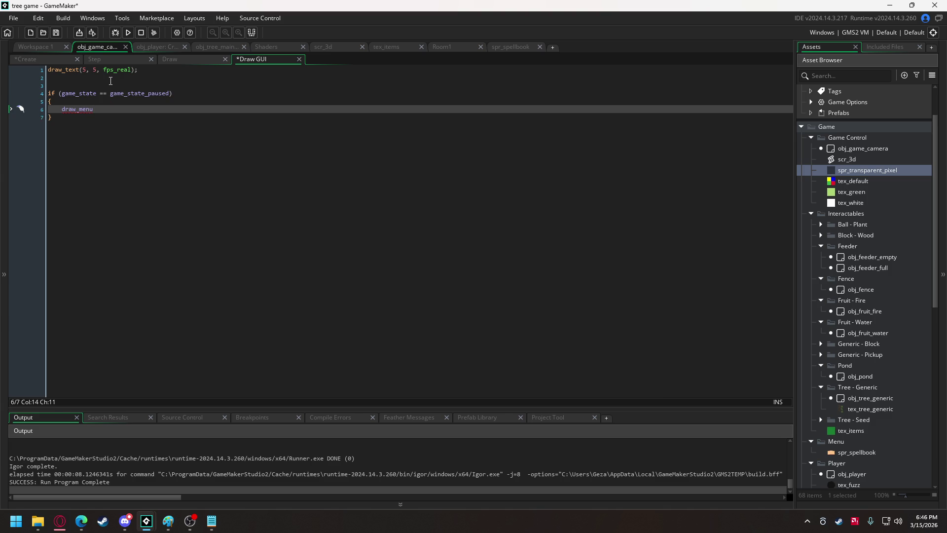
pyautogui.write('();')
pyautogui.click(126, 38)
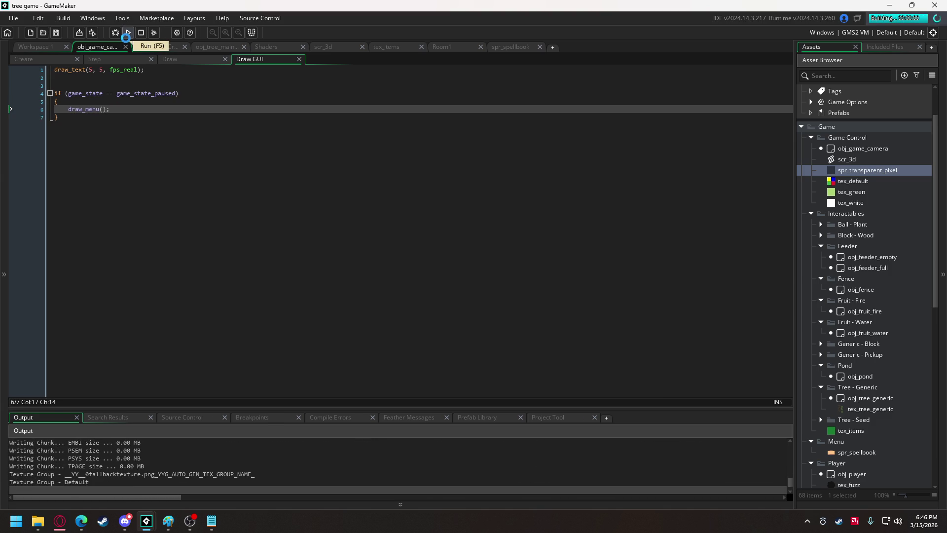
pyautogui.press('Escape')
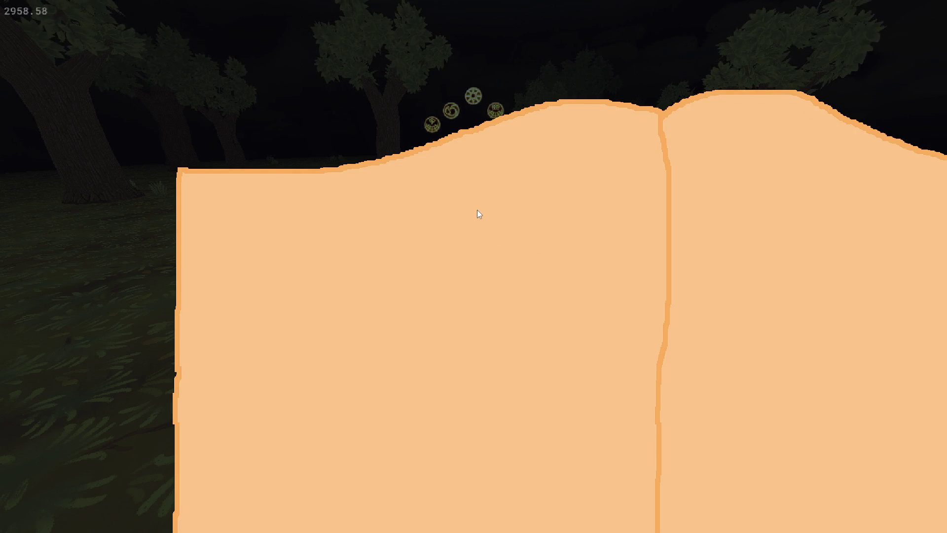
pyautogui.press('Escape')
pyautogui.hotkey('alt', 'F4')
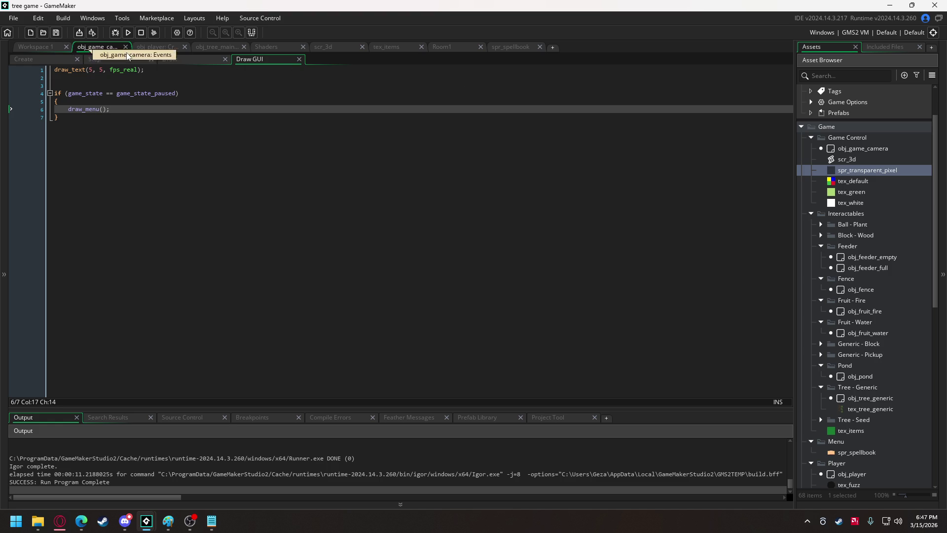
# Jump to draw_menu's definition, expand the 3D camera region, then bring up the Room1 editor
pyautogui.press('F12')
pyautogui.moveTo(787, 230); pyautogui.dragTo(782, 149)
pyautogui.click(50, 196)
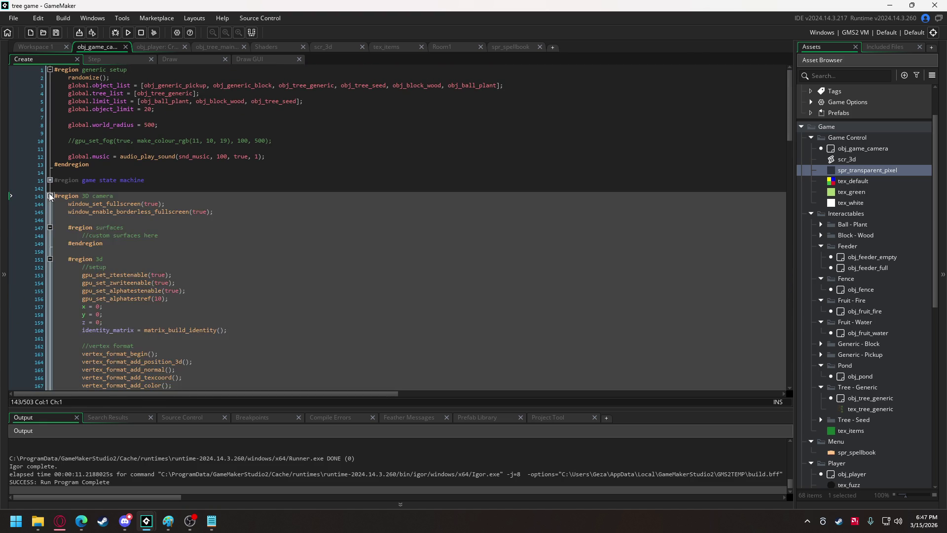
pyautogui.scroll(-5, 54, 193)
pyautogui.scroll(-5, 54, 194)
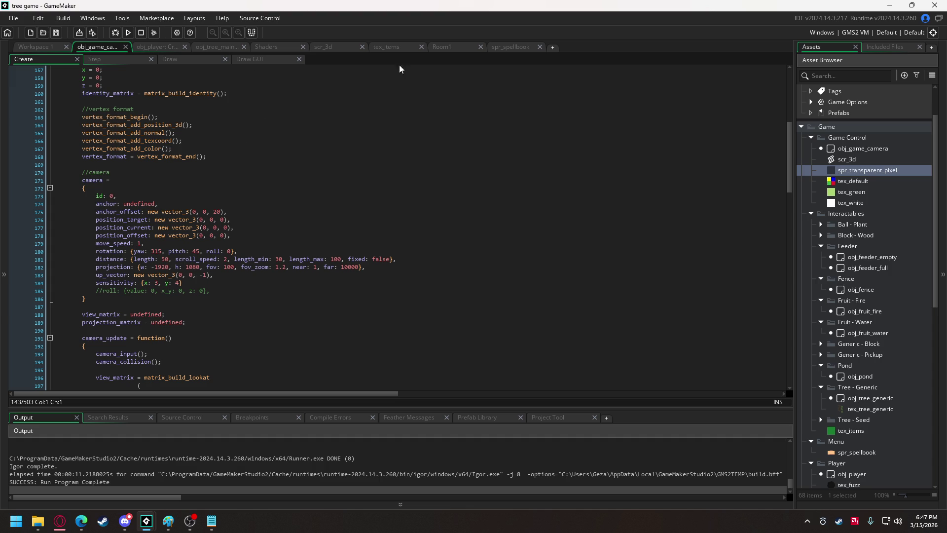
pyautogui.click(448, 48)
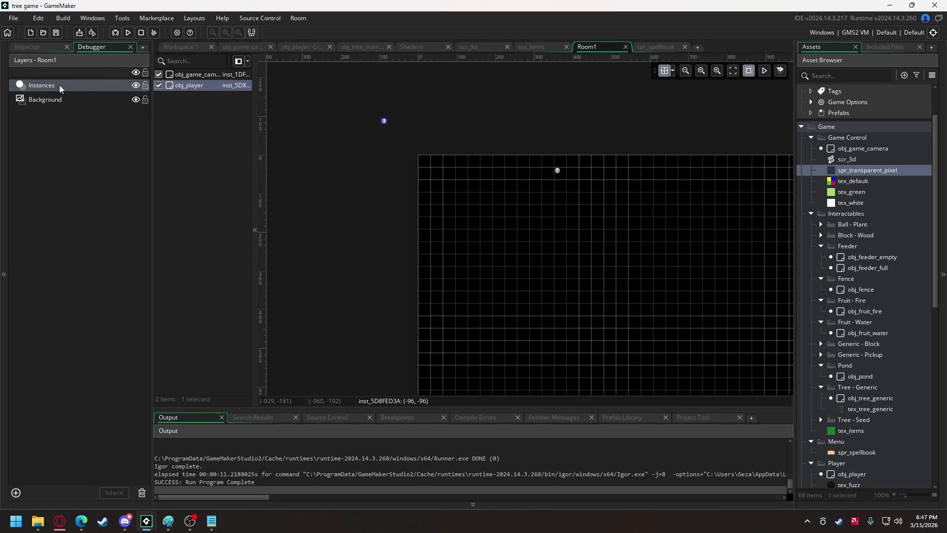
# Change Room1's width from 1366 to 1920 in its room settings
pyautogui.click(37, 46)
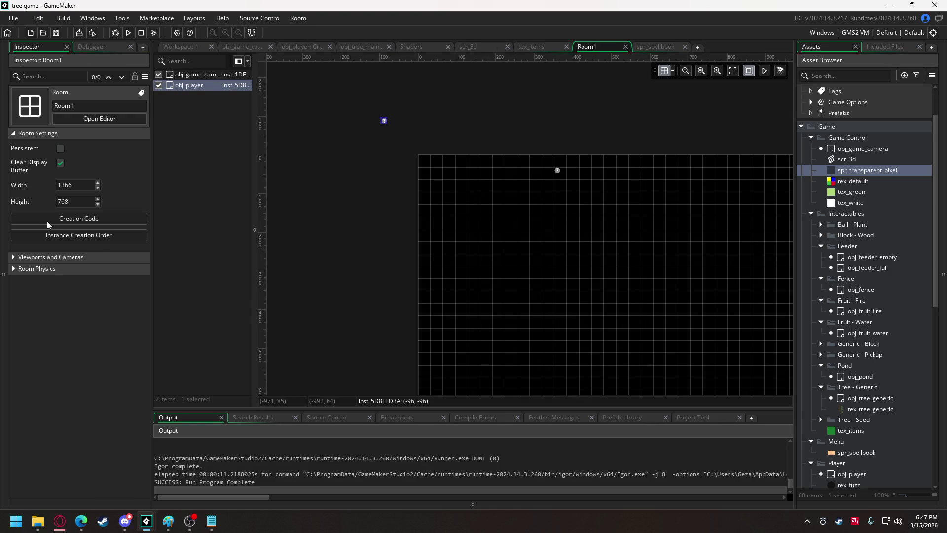
pyautogui.click(10, 257)
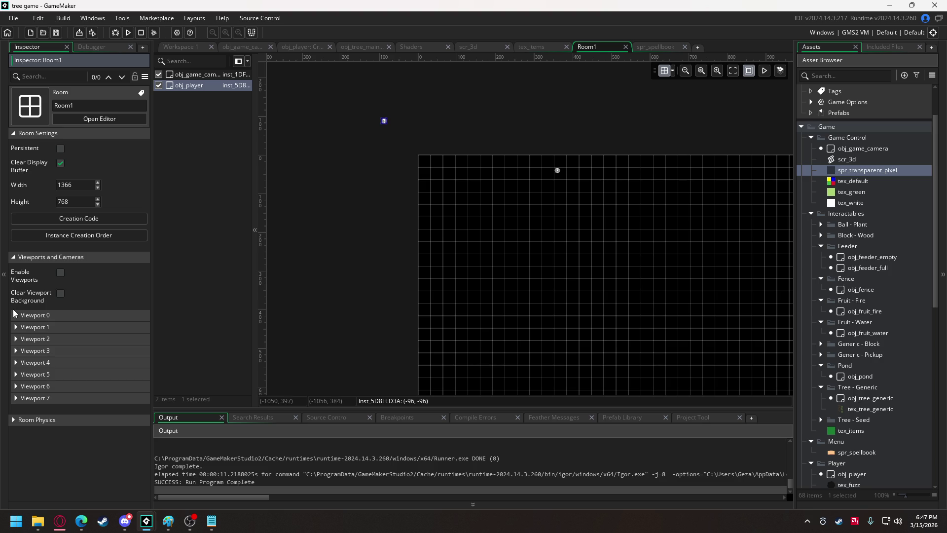
pyautogui.click(85, 186)
pyautogui.doubleClick(84, 186)
pyautogui.write('1920')
pyautogui.press('Tab')
# Test-run the game, open and close the pause spellbook, then quit
pyautogui.press('F5')
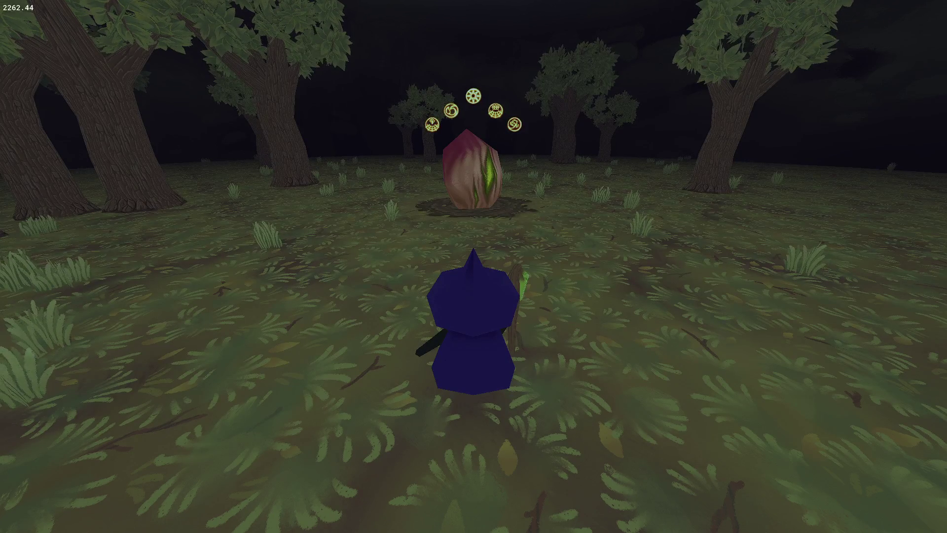
pyautogui.press('Tab')
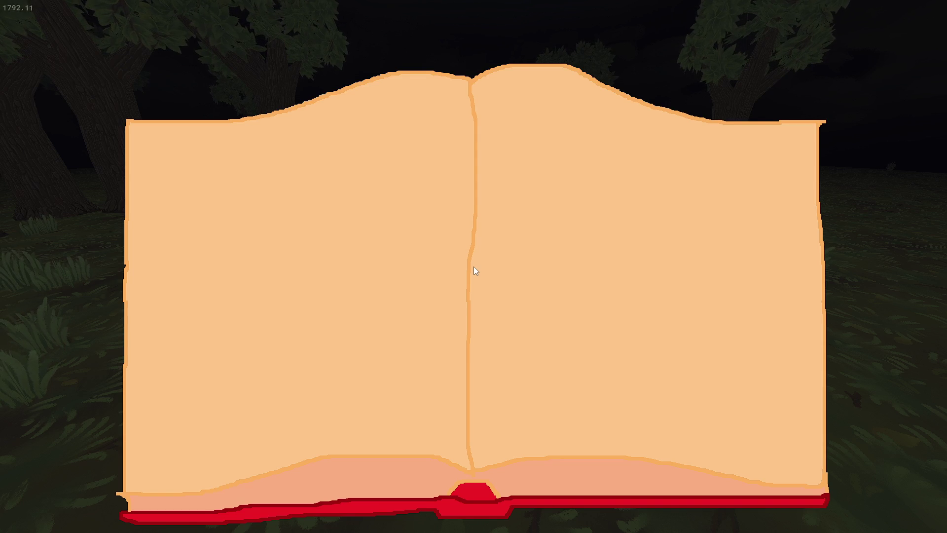
pyautogui.press('Tab')
pyautogui.press('Escape')
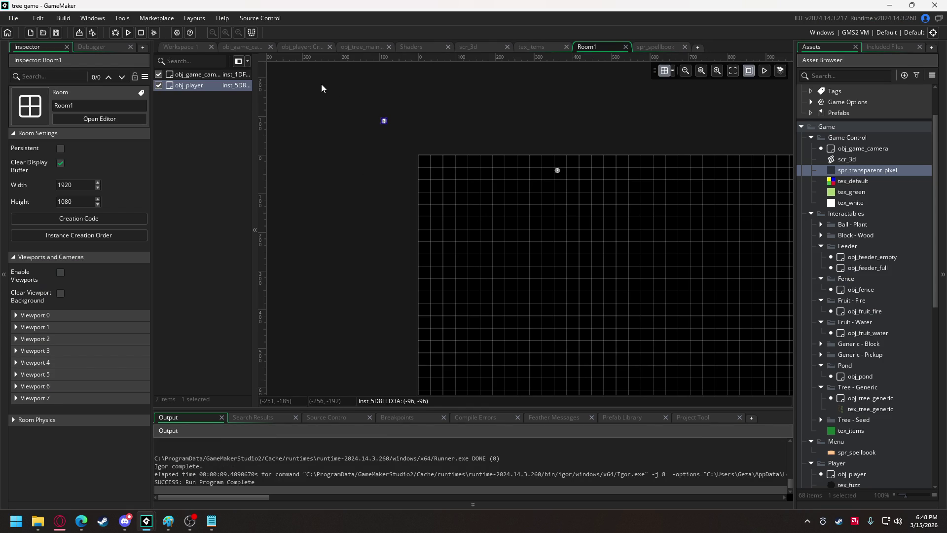
# Collapse the 3D camera region, breakpoint line 416 in the right-page loop, and debug-run the game
pyautogui.click(246, 49)
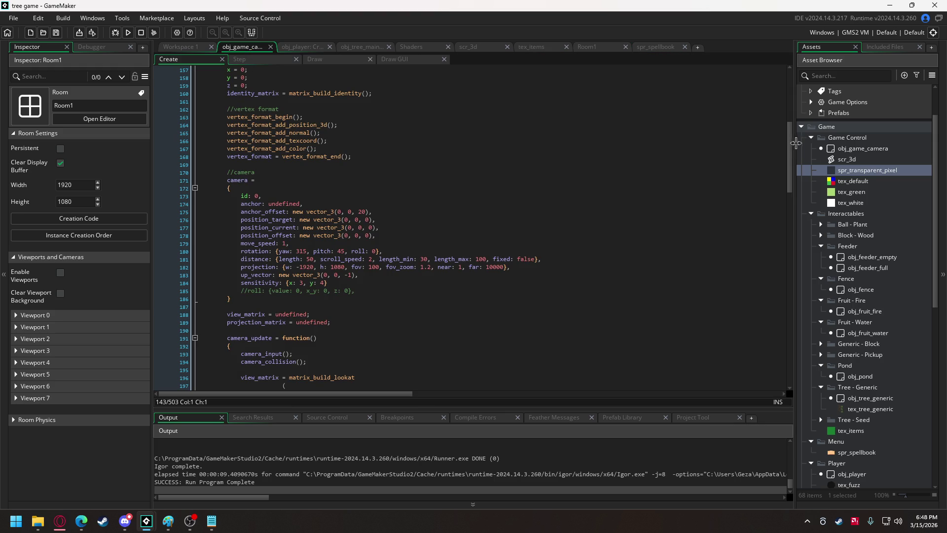
pyautogui.scroll(7, 223, 145)
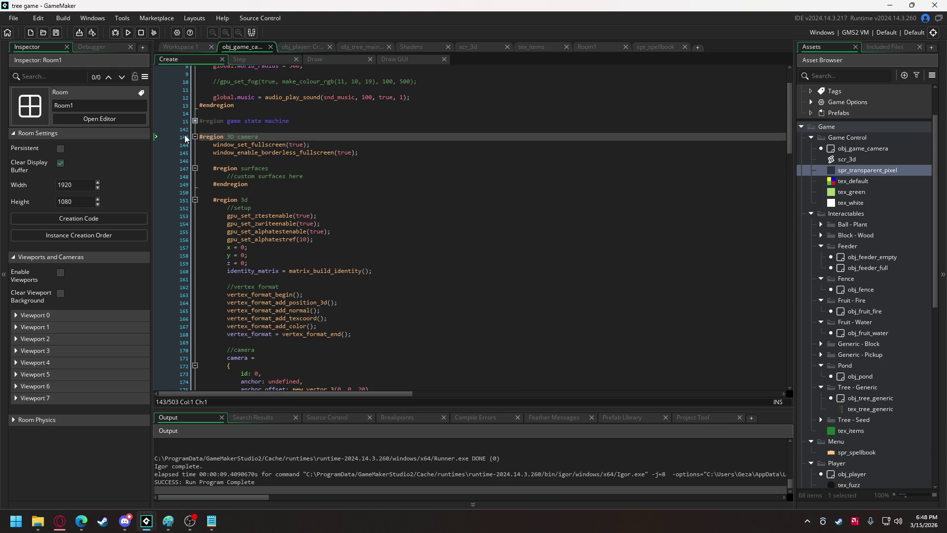
pyautogui.click(195, 137)
pyautogui.scroll(-4, 267, 164)
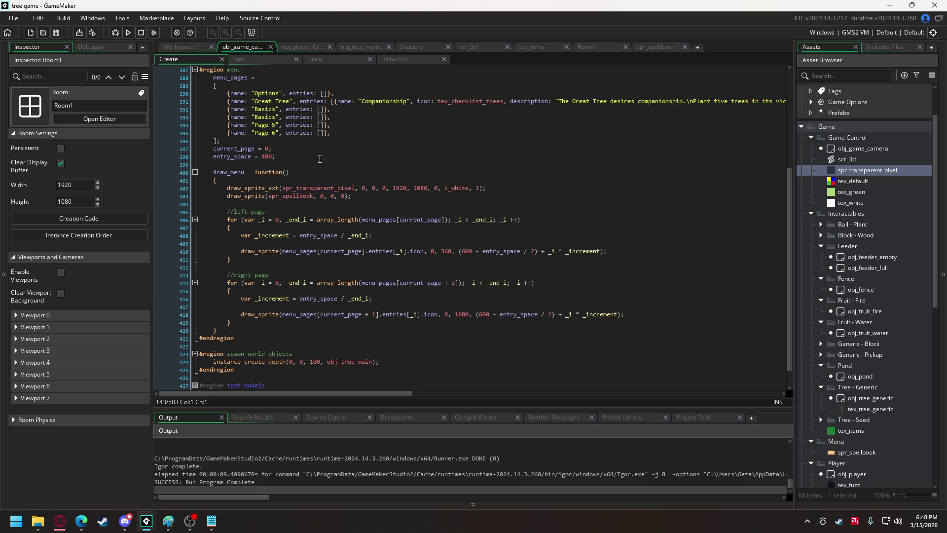
pyautogui.click(178, 298)
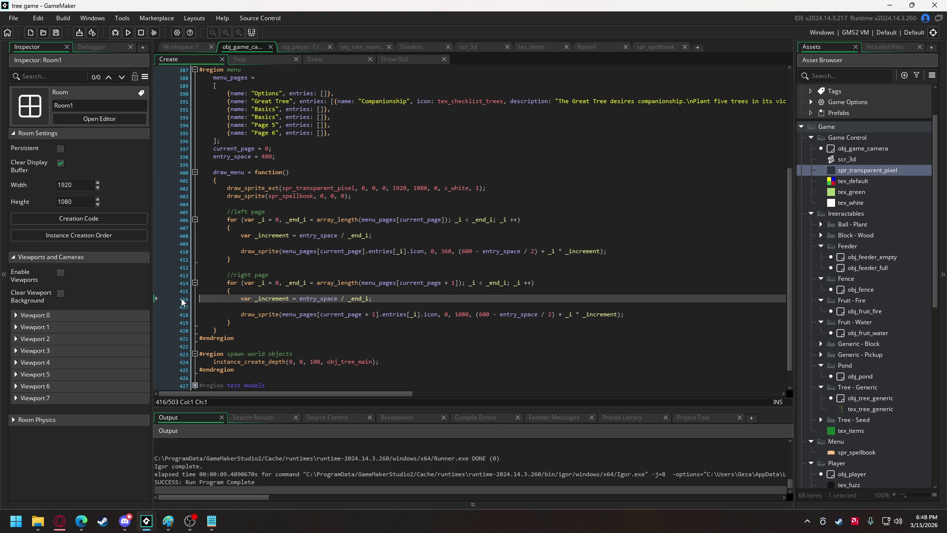
pyautogui.click(116, 35)
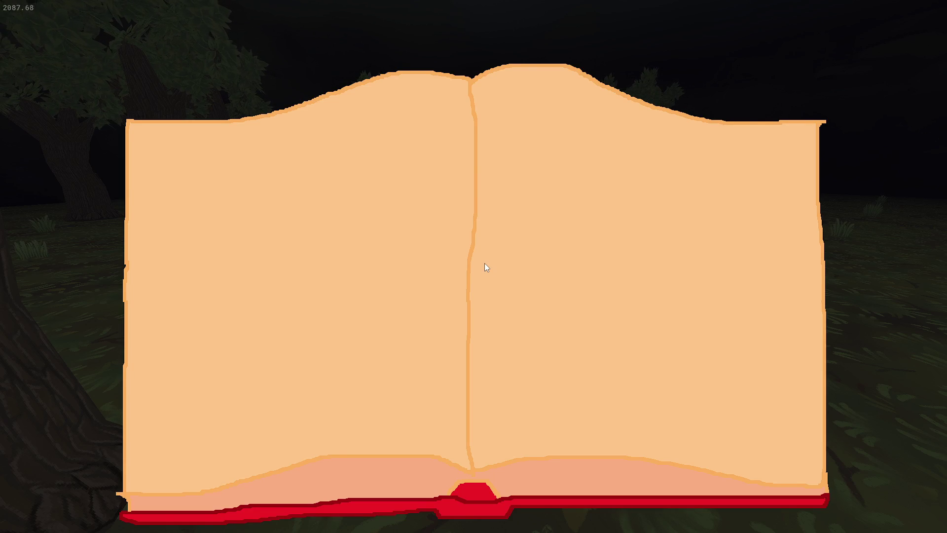
pyautogui.press('Escape')
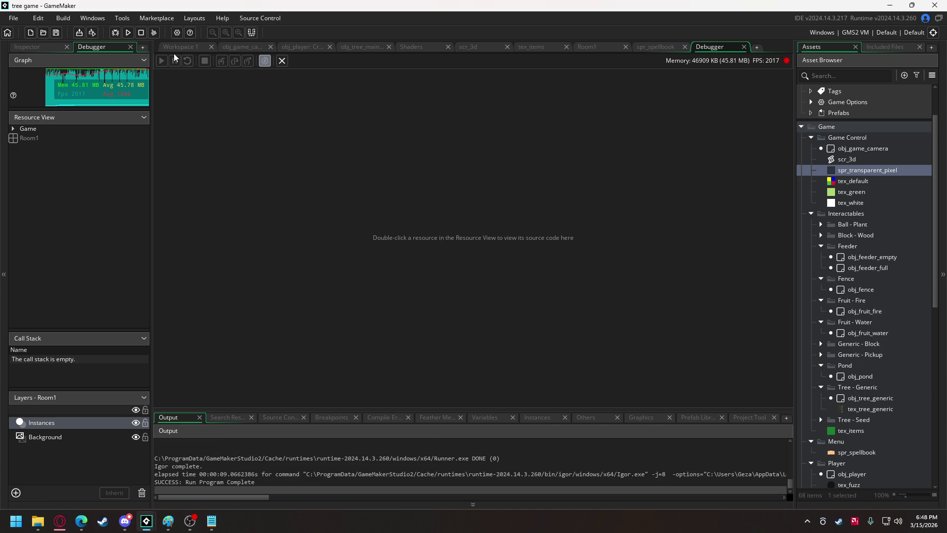
# Expand the game state machine region in obj_game_camera's Create code and breakpoint line 33
pyautogui.click(241, 46)
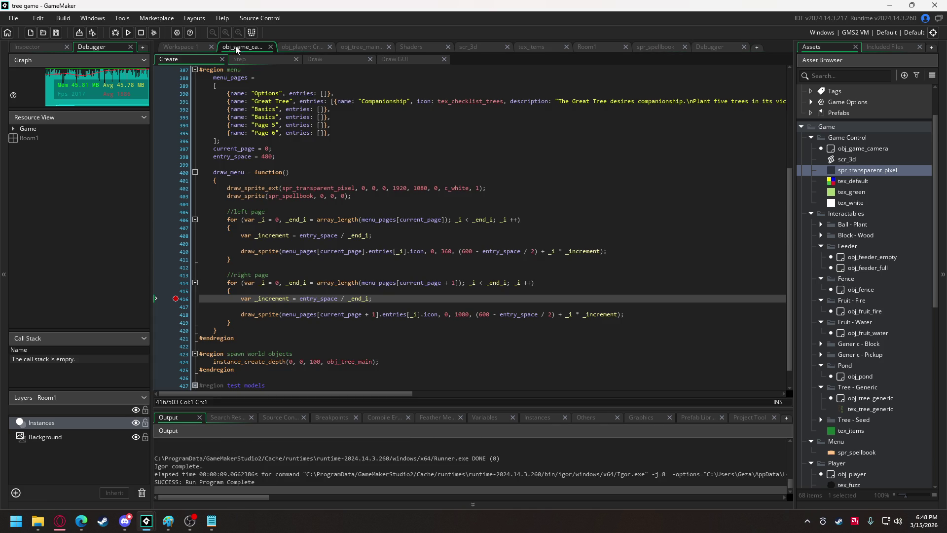
pyautogui.click(238, 295)
pyautogui.doubleClick(235, 171)
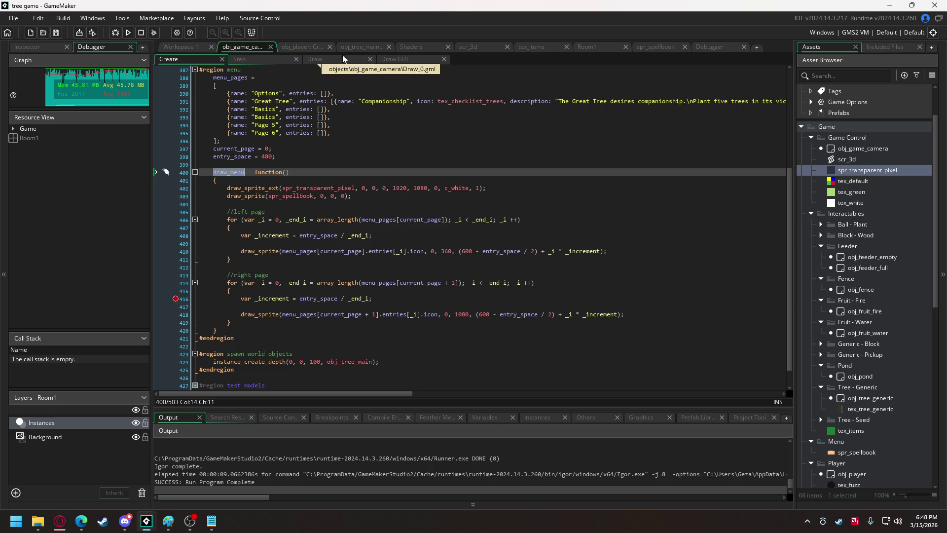
pyautogui.click(394, 59)
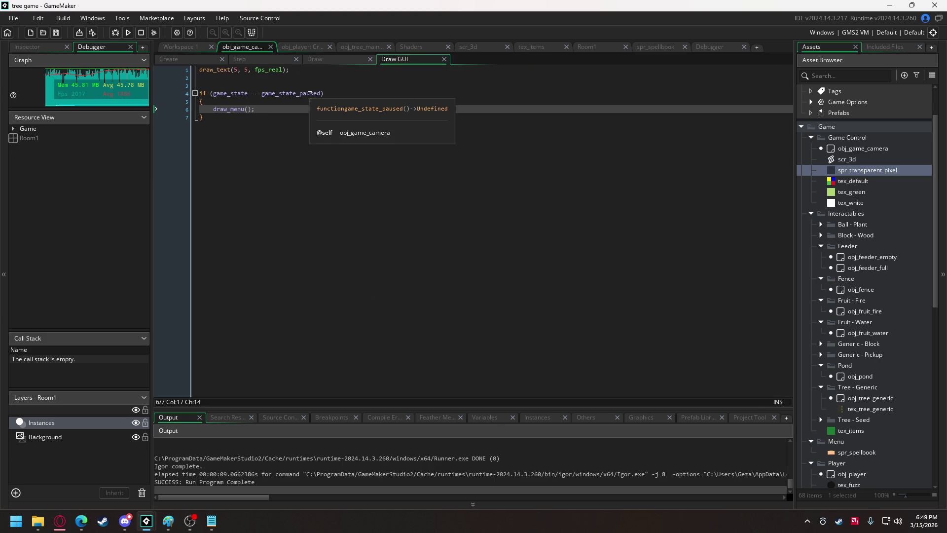
pyautogui.click(187, 57)
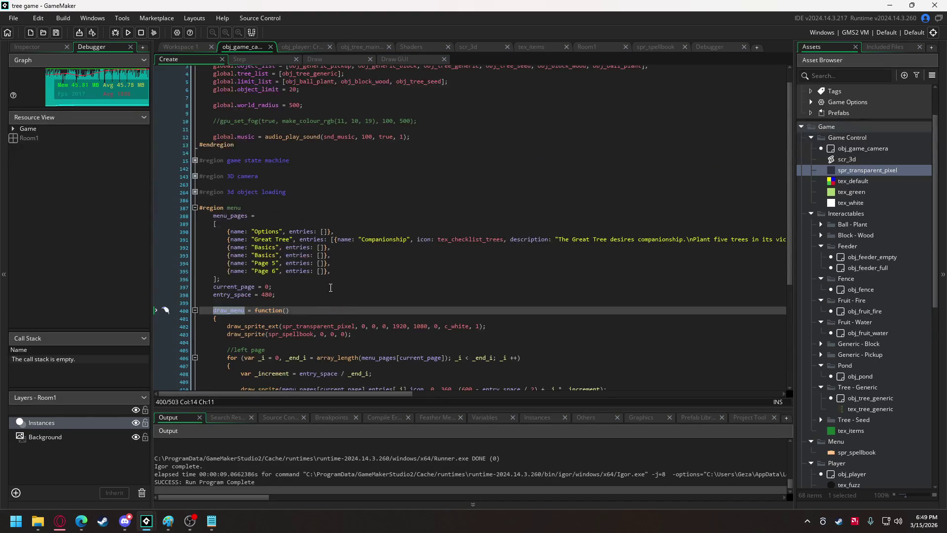
pyautogui.scroll(1, 331, 288)
pyautogui.click(195, 180)
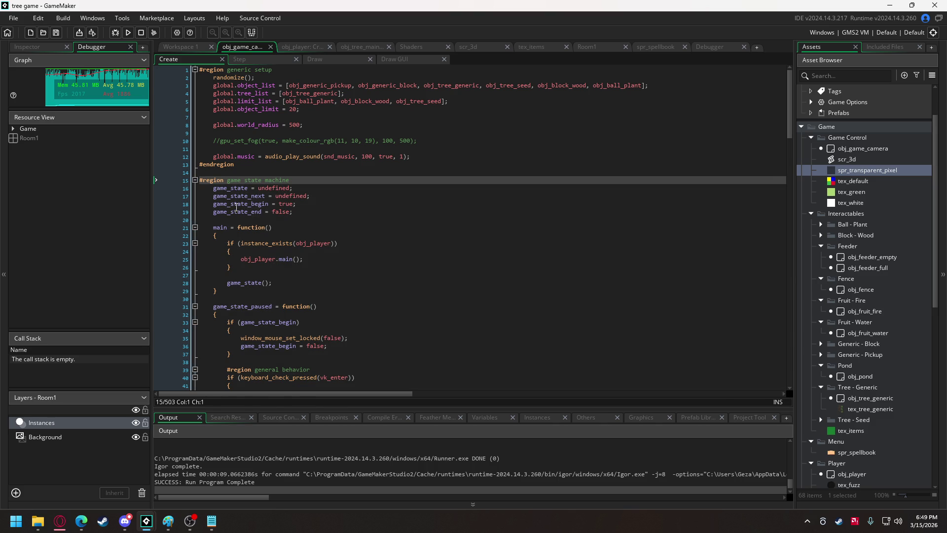
pyautogui.scroll(-4, 257, 227)
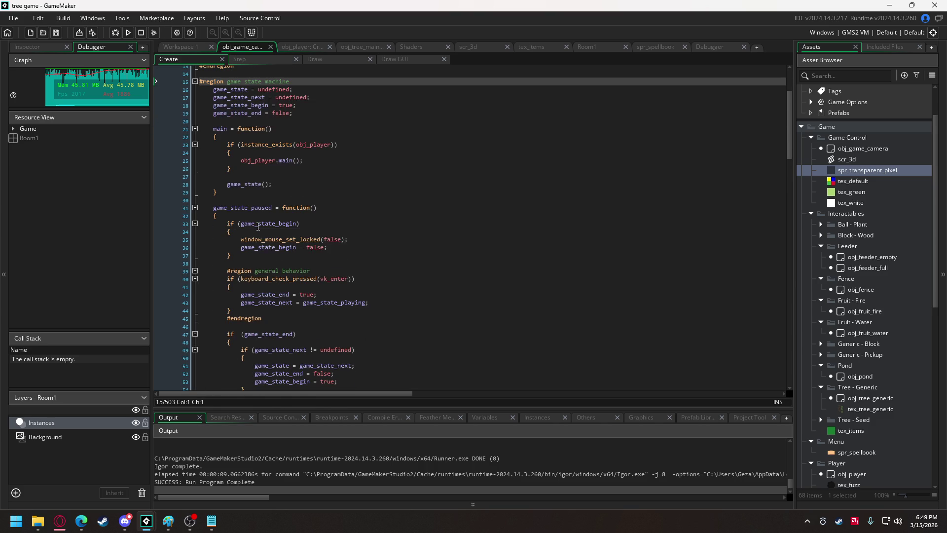
pyautogui.click(178, 222)
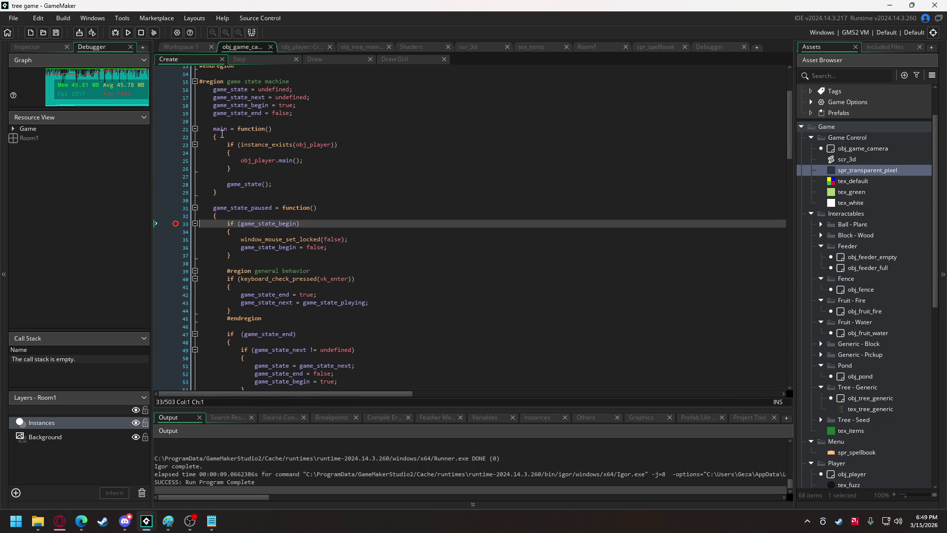
# Debug-run the game, pause it, and step over five lines from the line 33 breakpoint
pyautogui.click(115, 32)
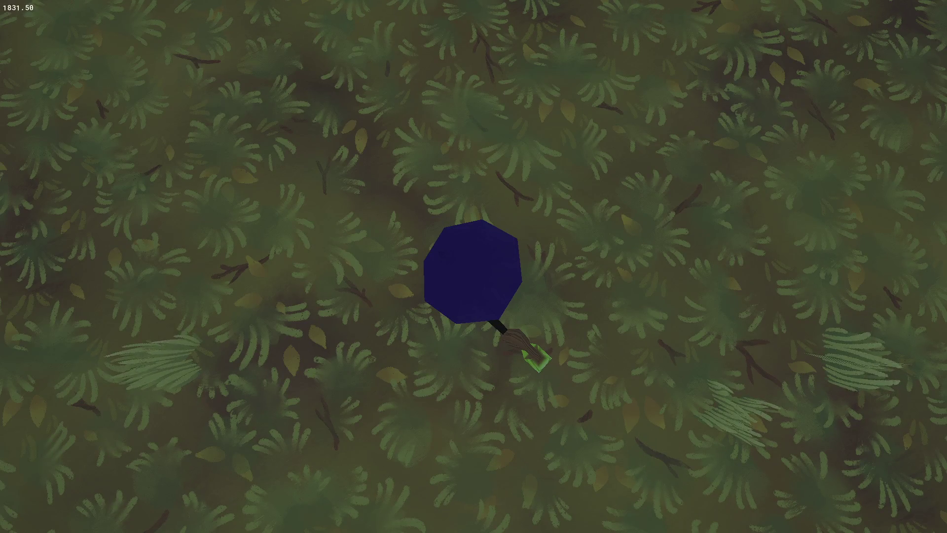
pyautogui.press('Escape')
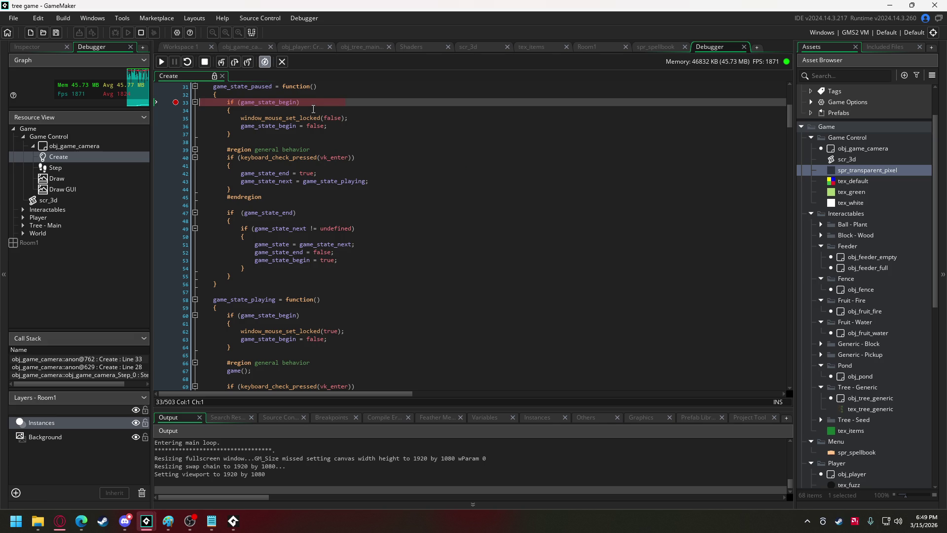
pyautogui.moveTo(275, 115)
pyautogui.click(239, 61)
pyautogui.click(239, 62)
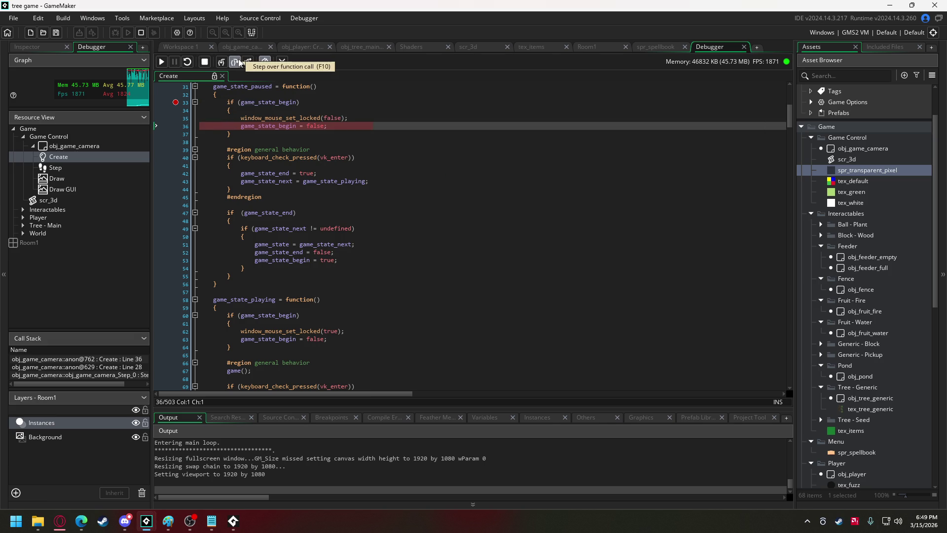
pyautogui.click(238, 62)
pyautogui.click(238, 62)
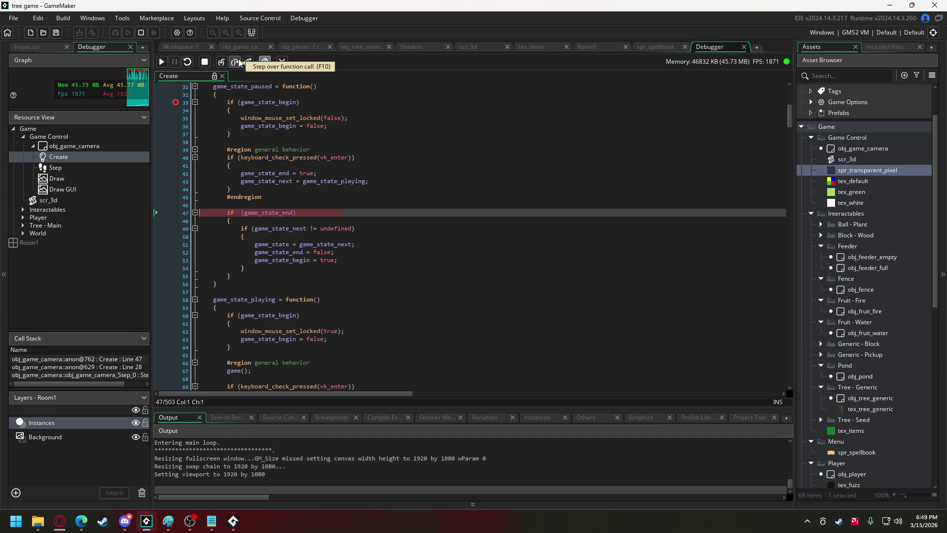
pyautogui.click(239, 62)
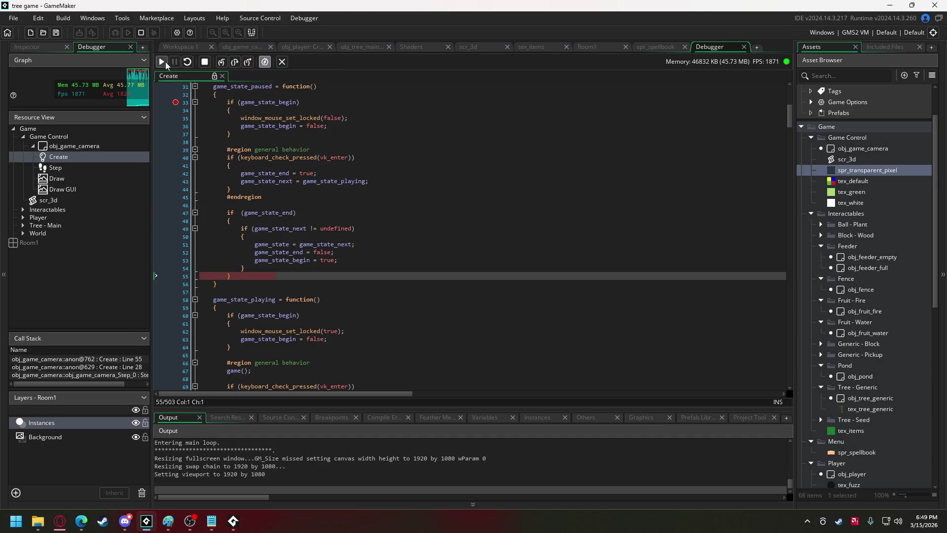
# Resume to the line 33 breakpoint, step three more lines, and inspect game_state_paused's value
pyautogui.click(165, 61)
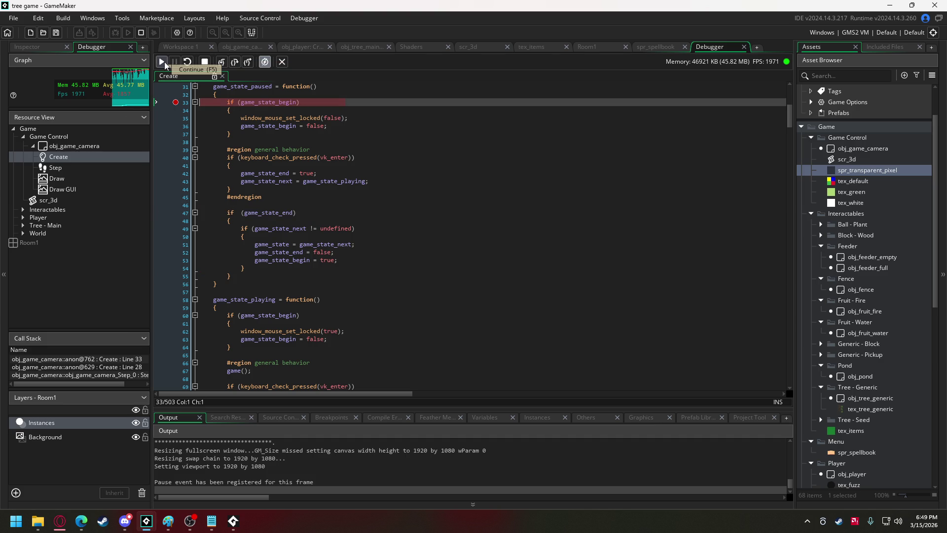
pyautogui.click(234, 62)
pyautogui.click(234, 62)
pyautogui.click(234, 62)
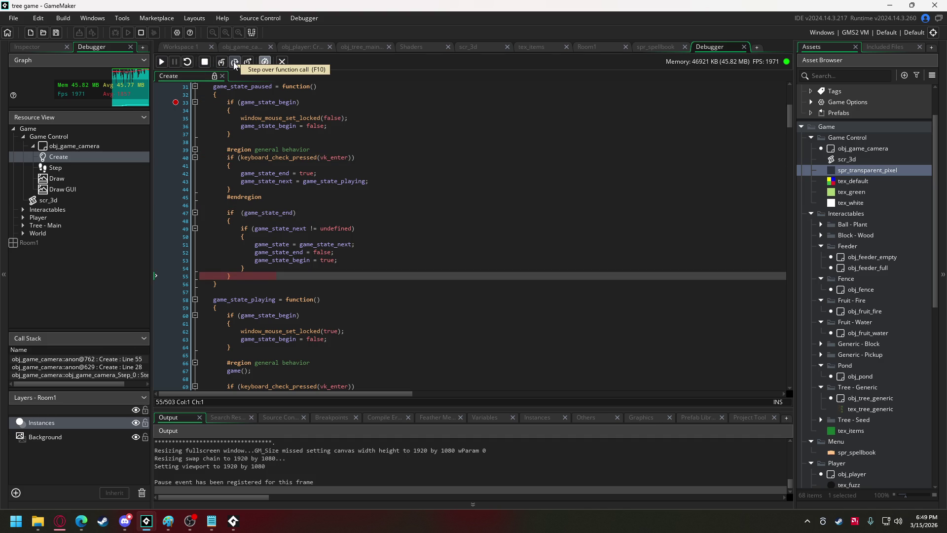
pyautogui.scroll(2, 266, 148)
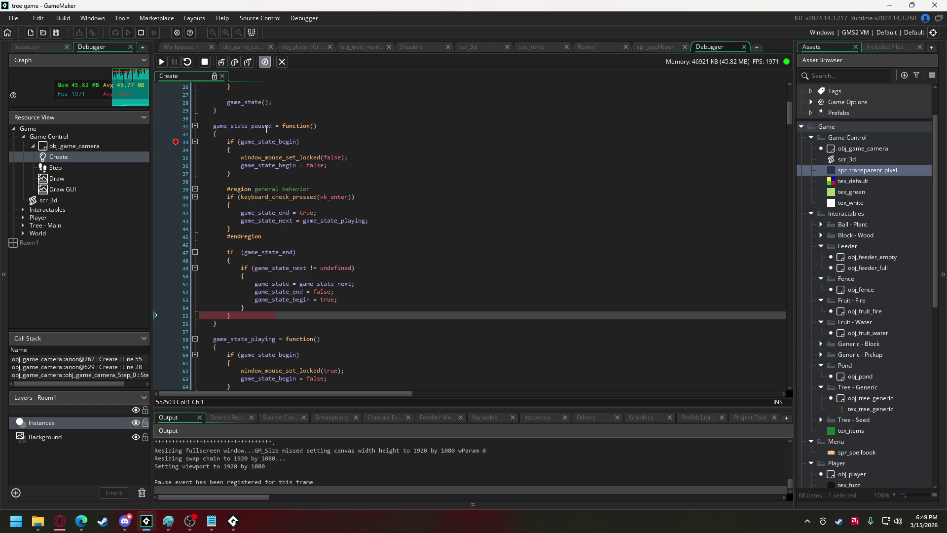
pyautogui.doubleClick(266, 127)
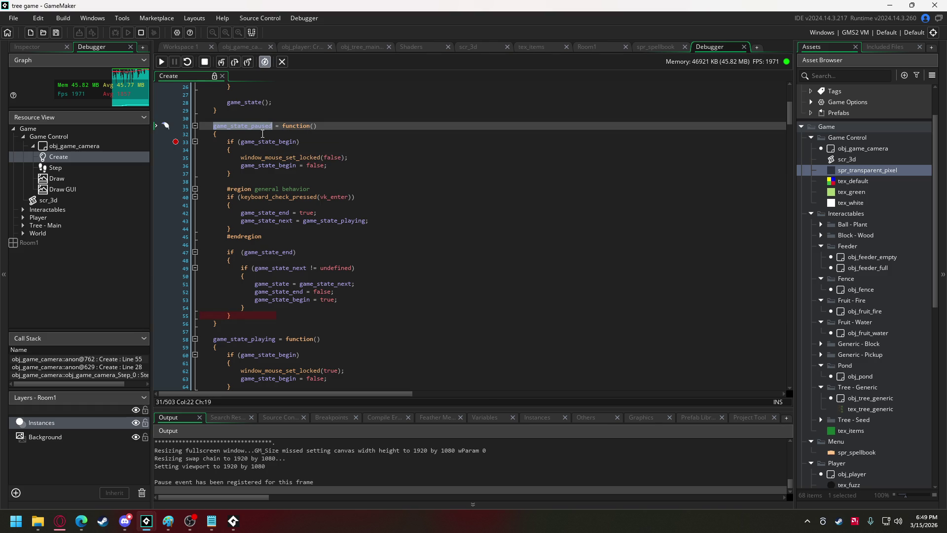
pyautogui.moveTo(280, 285)
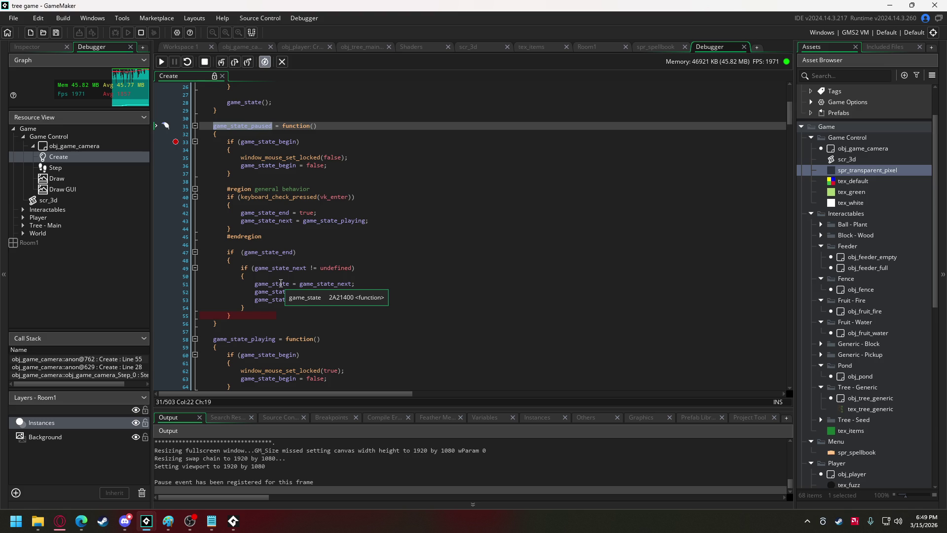
pyautogui.moveTo(257, 127)
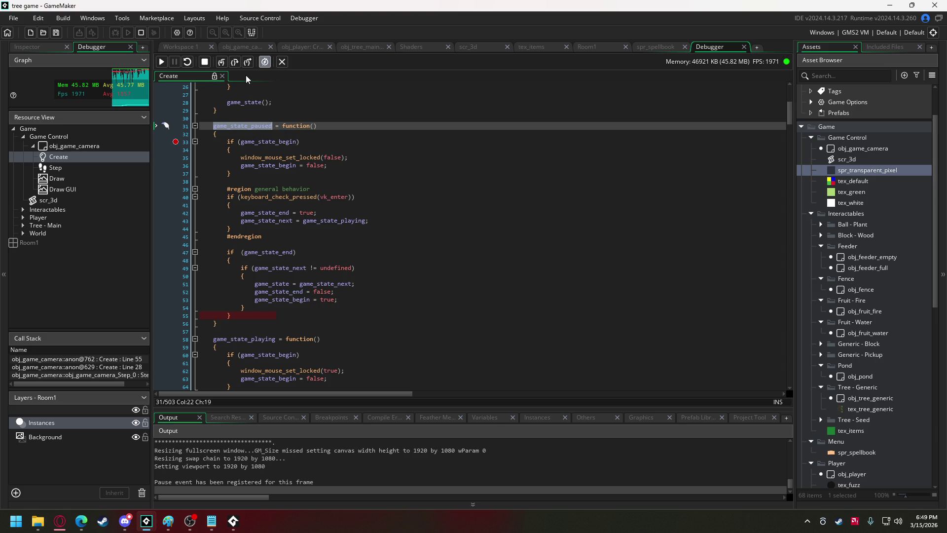
# Stop the debug session and show obj_game_camera's Draw GUI code
pyautogui.click(209, 62)
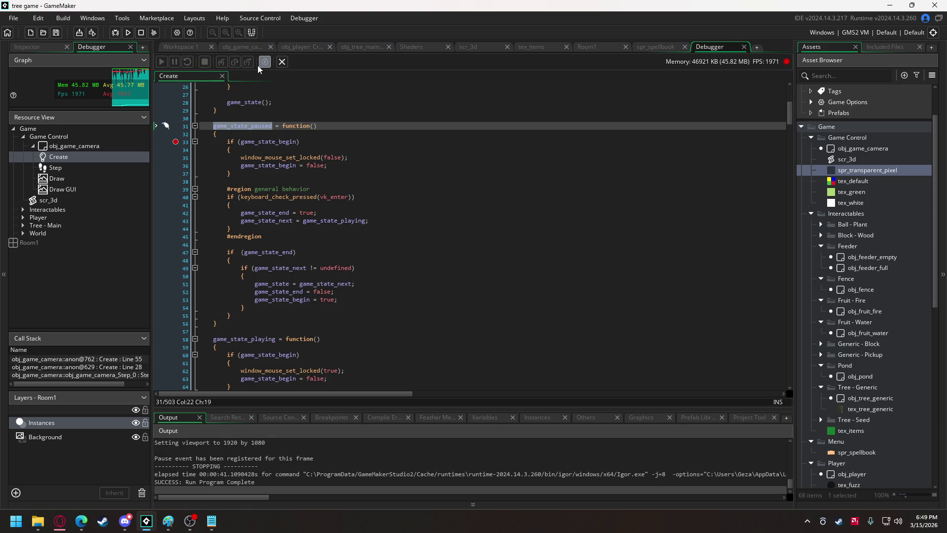
pyautogui.click(249, 47)
pyautogui.click(396, 59)
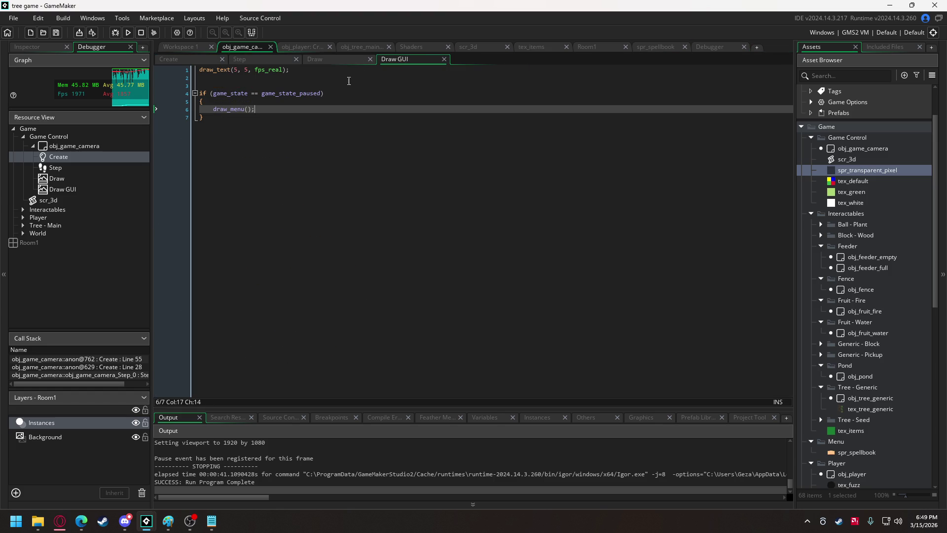
# Breakpoint the draw_menu() call on line 6, debug-run the game, and pause it
pyautogui.click(176, 109)
pyautogui.click(118, 35)
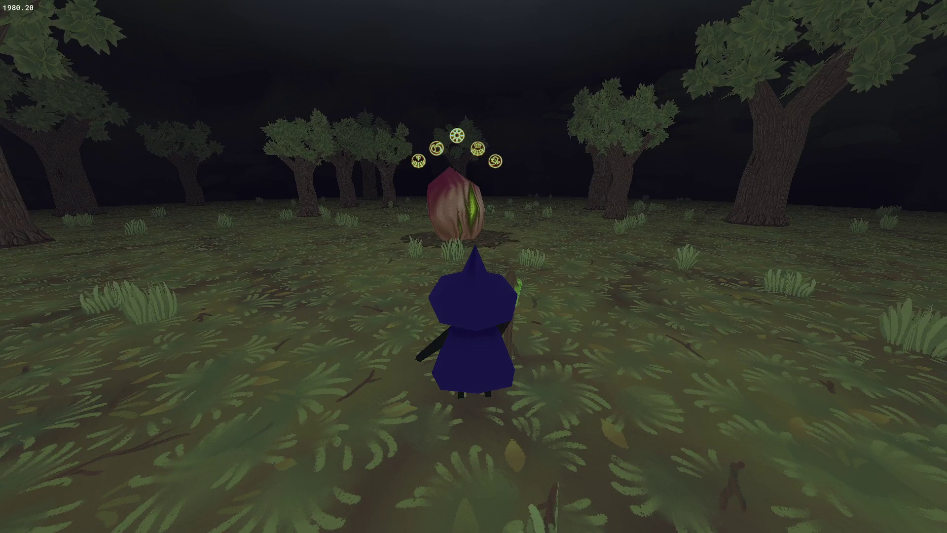
pyautogui.press('Escape')
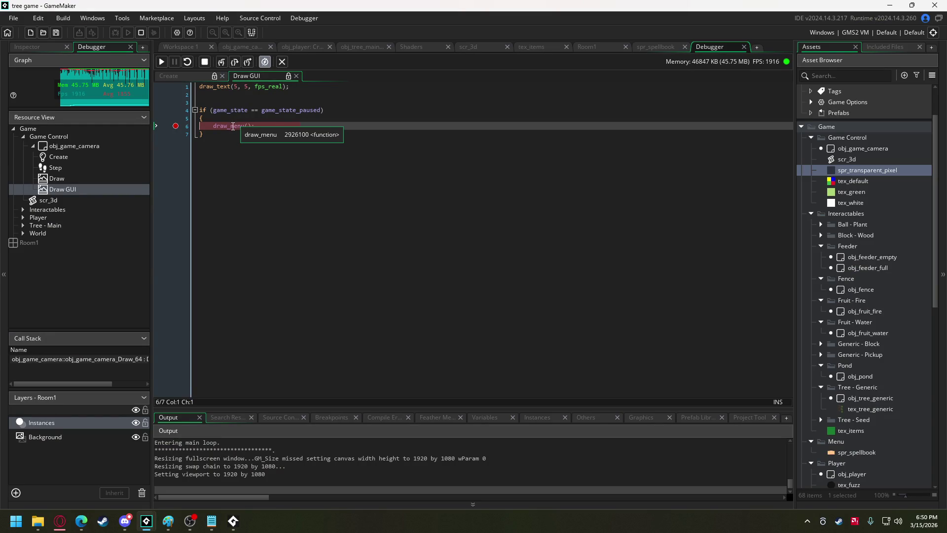
# Step into draw_menu, advance three lines through it, then stop the game
pyautogui.click(221, 64)
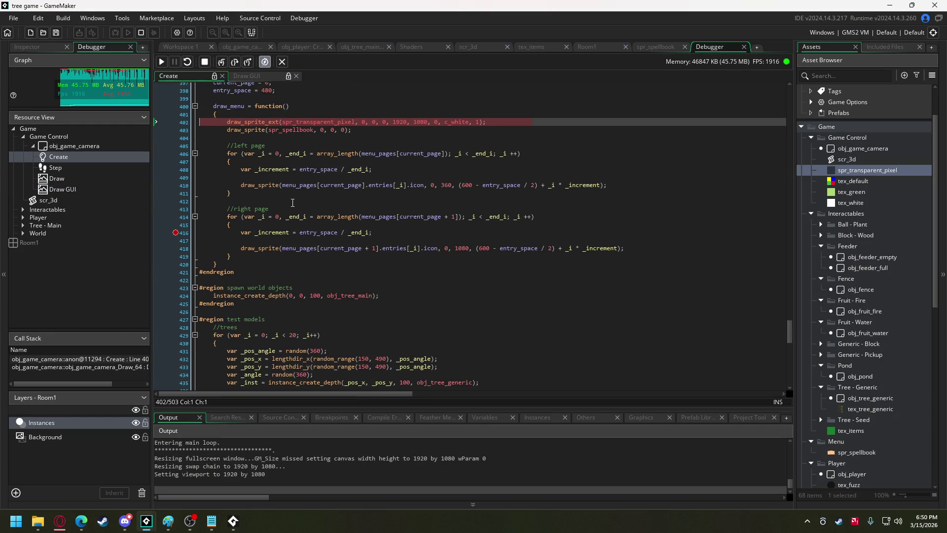
pyautogui.scroll(2, 354, 249)
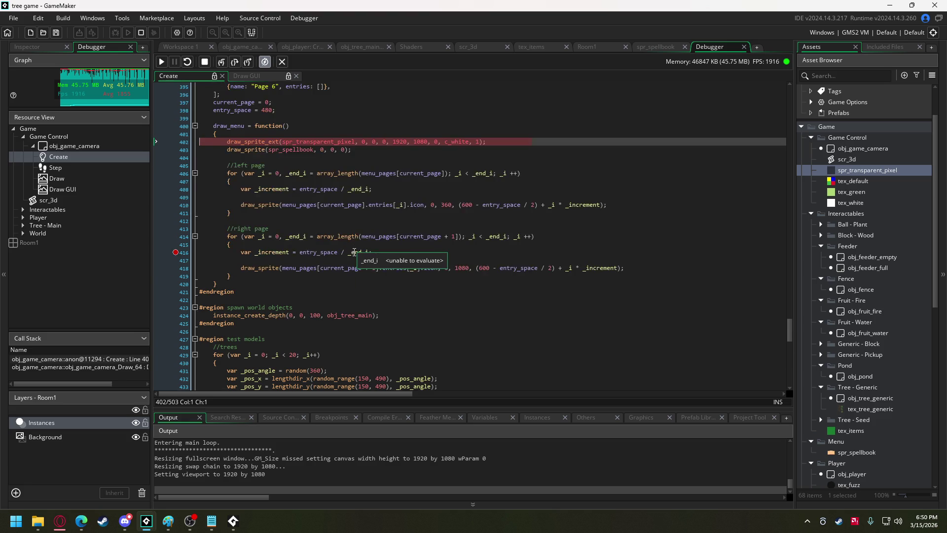
pyautogui.click(234, 62)
pyautogui.click(235, 62)
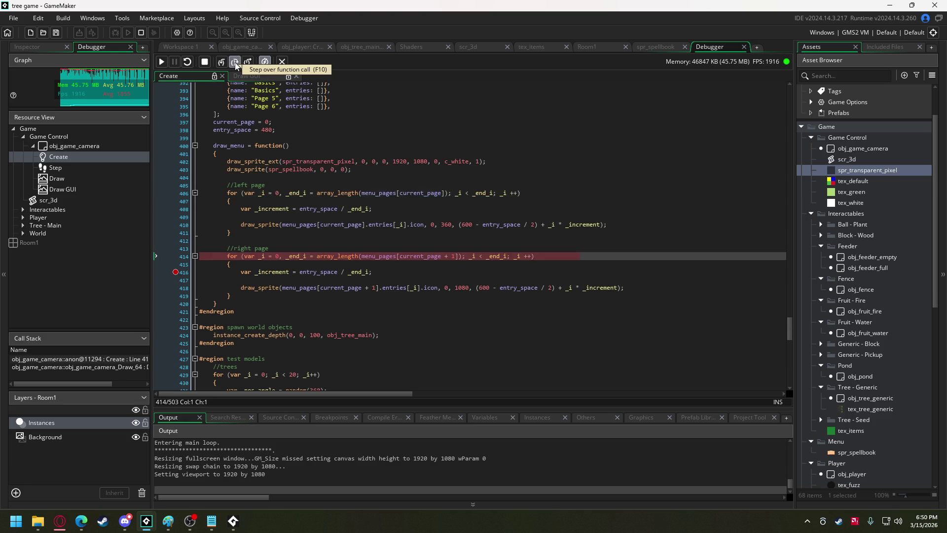
pyautogui.click(234, 62)
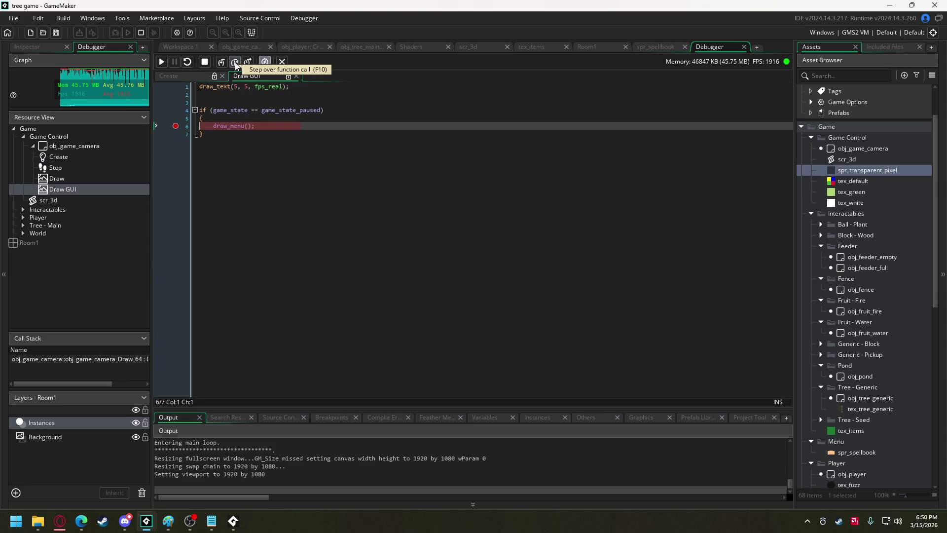
pyautogui.click(208, 65)
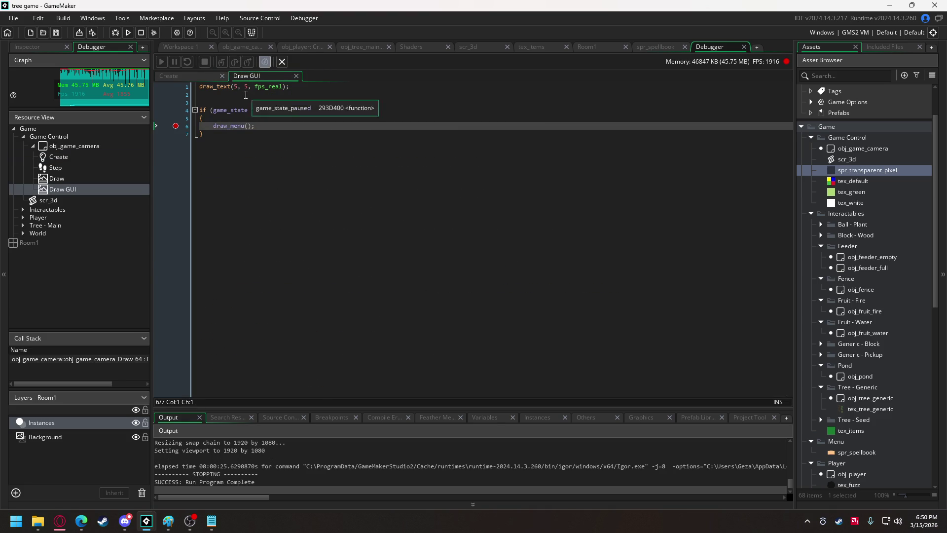
# Return to obj_game_camera's Create code and fold the game state machine region
pyautogui.click(188, 47)
pyautogui.click(288, 47)
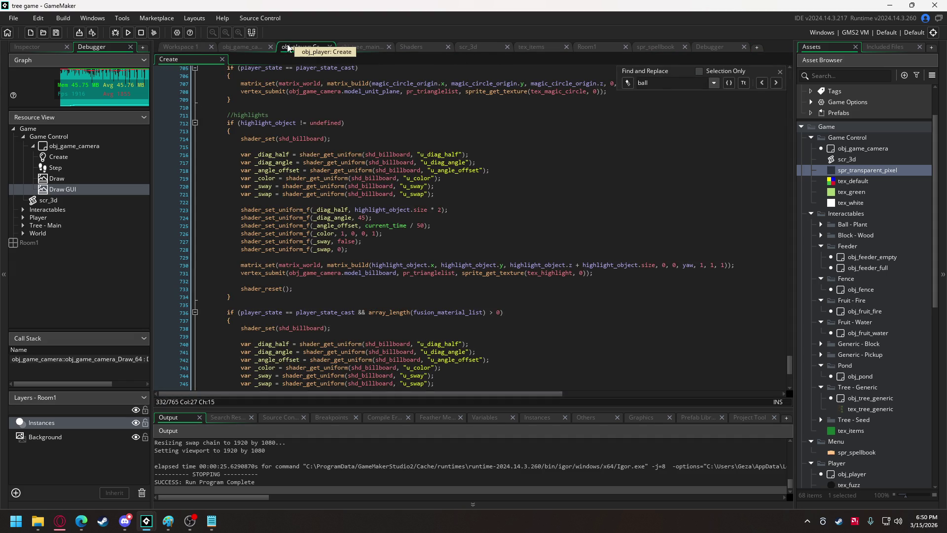
pyautogui.click(227, 48)
pyautogui.click(224, 60)
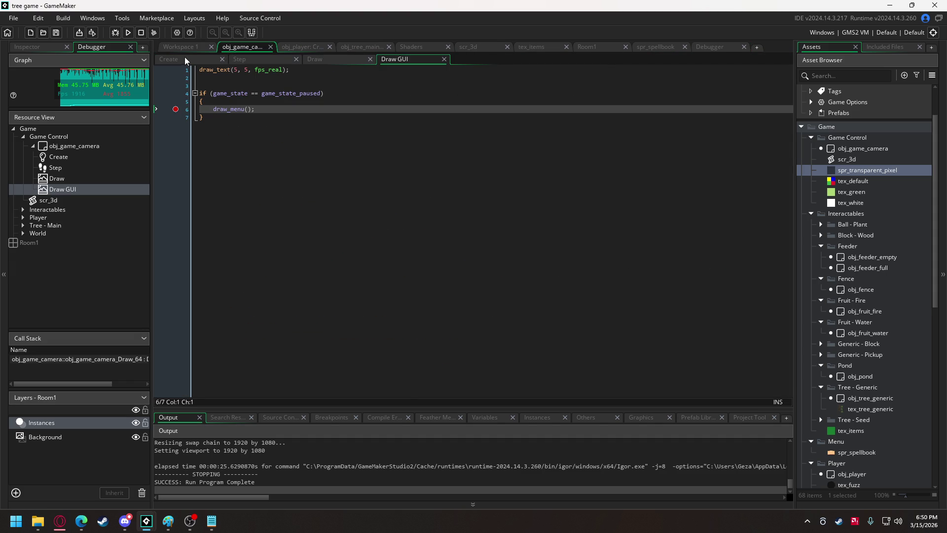
pyautogui.scroll(-3, 265, 207)
pyautogui.scroll(3, 264, 207)
pyautogui.scroll(-8, 265, 207)
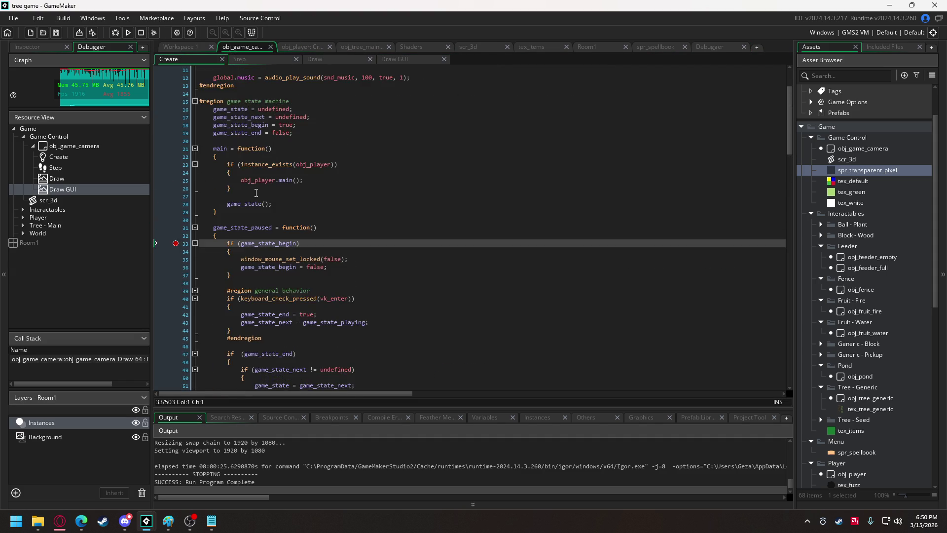
pyautogui.scroll(4, 254, 186)
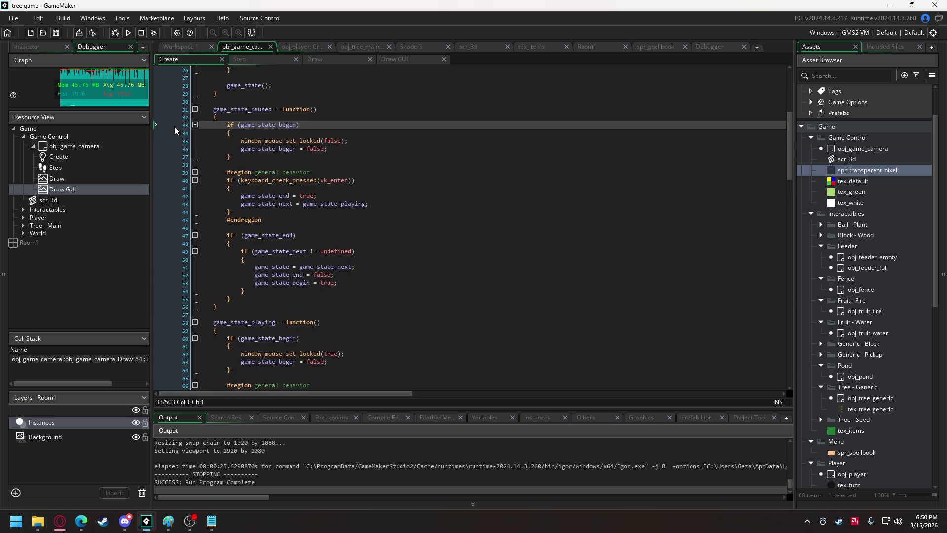
pyautogui.scroll(-2, 239, 204)
pyautogui.scroll(6, 239, 204)
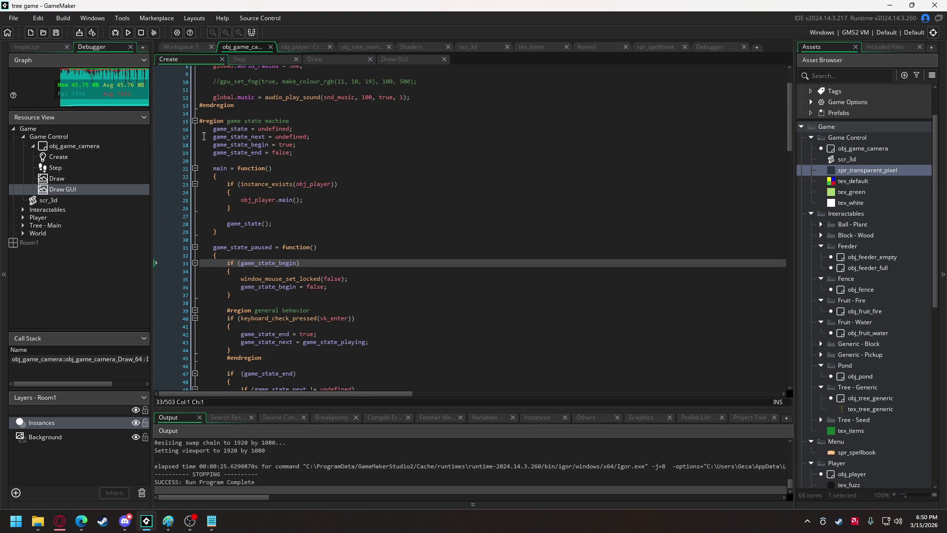
pyautogui.click(195, 127)
pyautogui.scroll(-4, 285, 214)
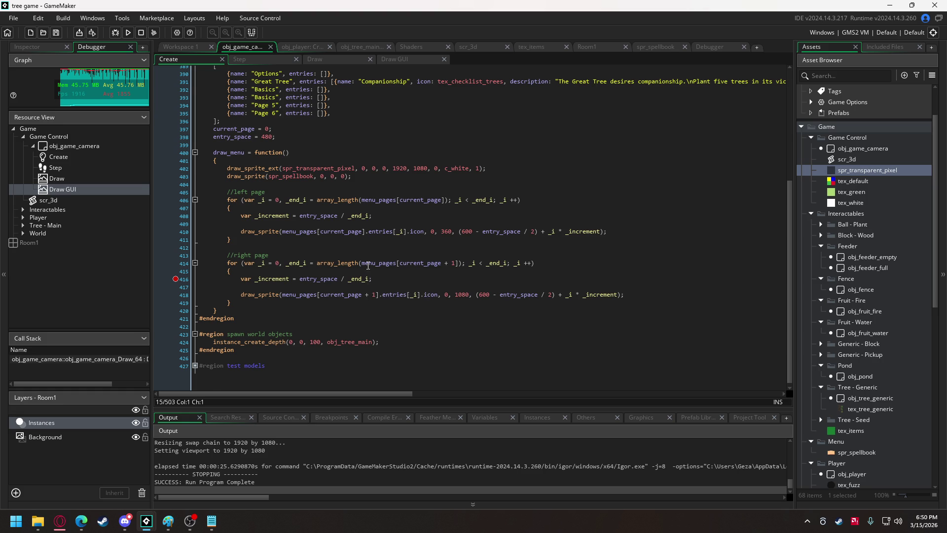
pyautogui.scroll(2, 366, 252)
# Append .entries to menu_pages in both the right-page and left-page loop lengths
pyautogui.doubleClick(238, 98)
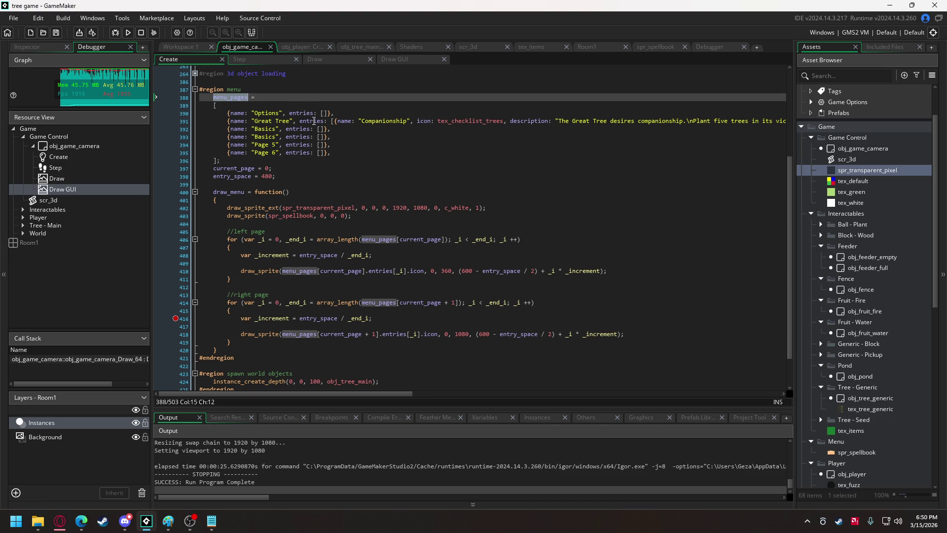
pyautogui.moveTo(314, 121)
pyautogui.click(461, 302)
pyautogui.write('.entries')
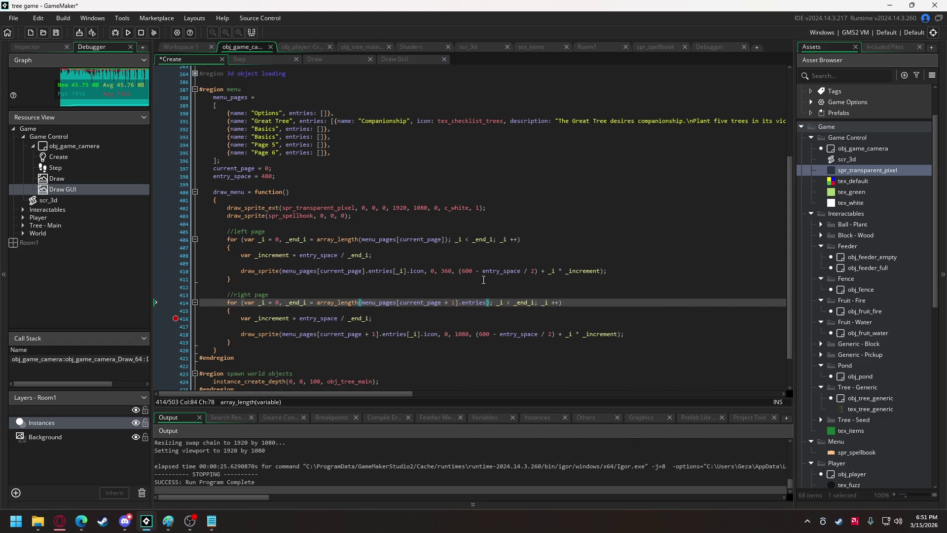
pyautogui.click(447, 240)
pyautogui.write('.entries')
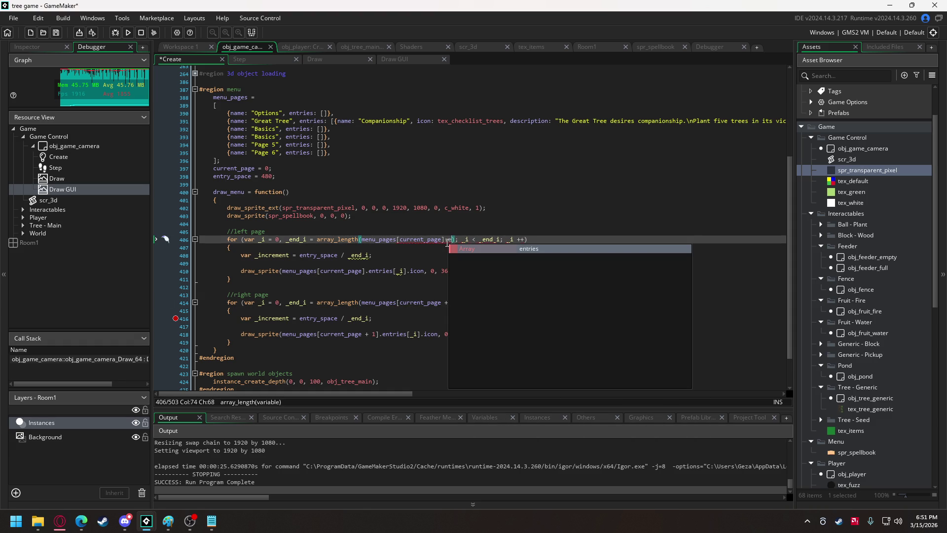
# Expand the 3D camera region and go to the camera's rotation settings line
pyautogui.scroll(5, 310, 130)
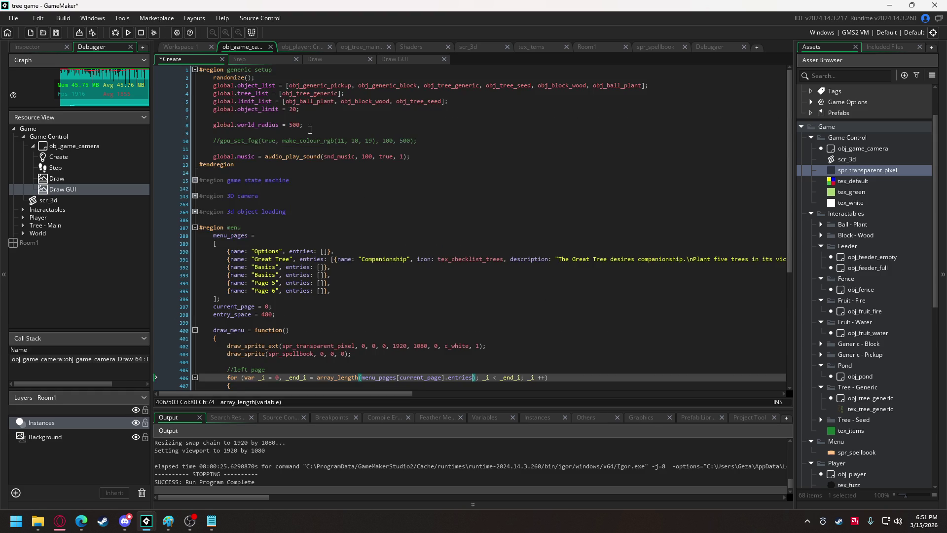
pyautogui.click(195, 196)
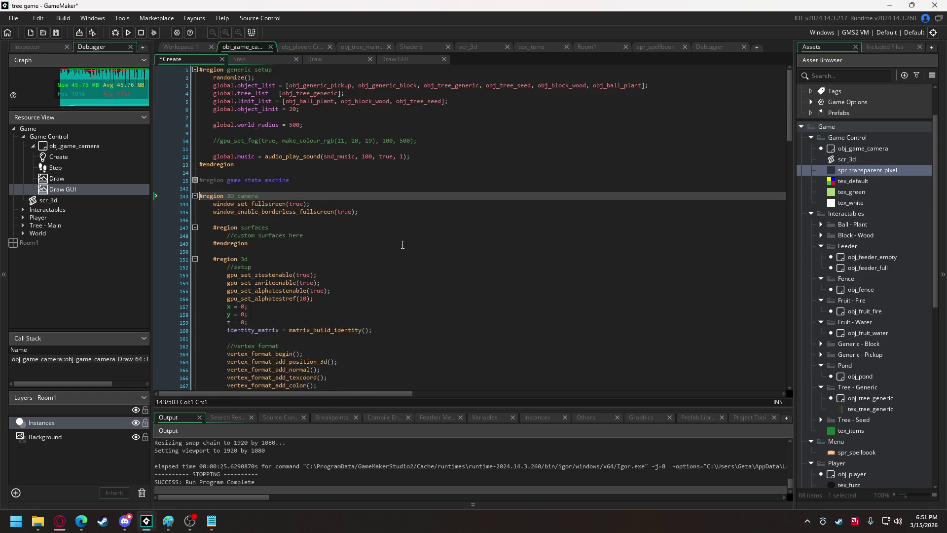
pyautogui.scroll(-7, 387, 232)
pyautogui.scroll(-3, 387, 231)
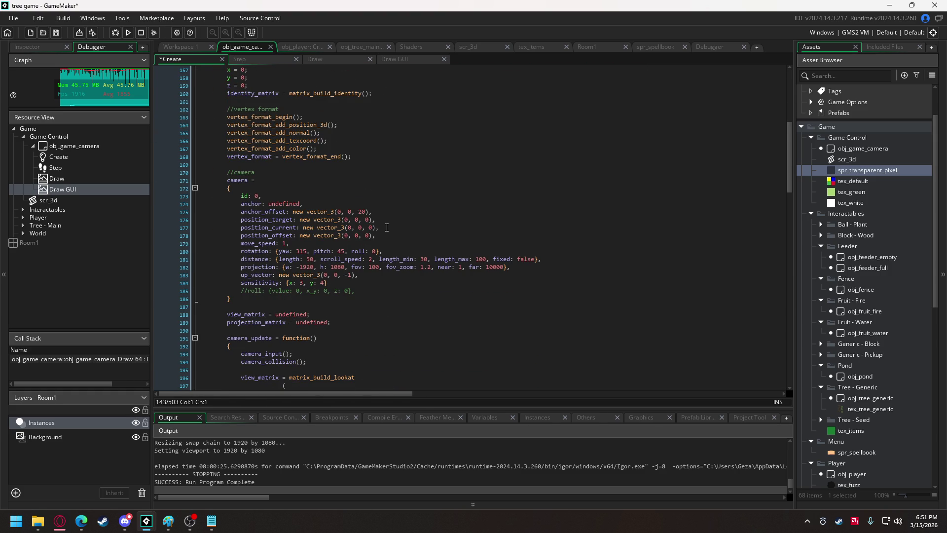
pyautogui.click(321, 252)
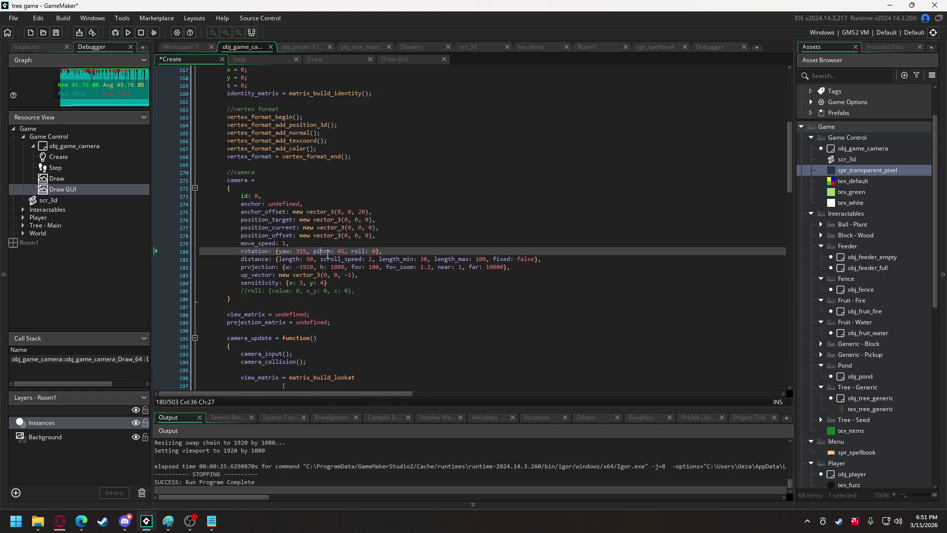
# Save and run the game, then open the spellbook pause menu with E
pyautogui.click(127, 32)
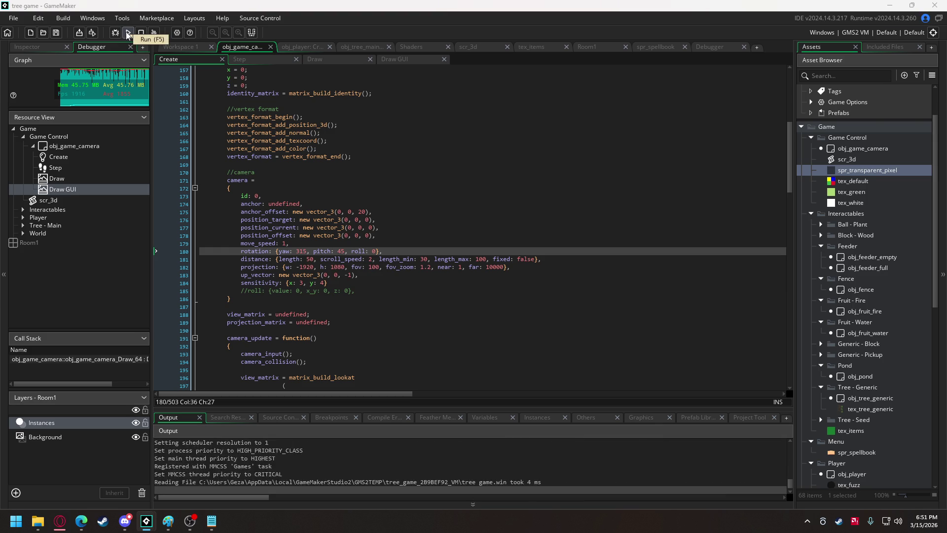
pyautogui.scroll(5, 473, 266)
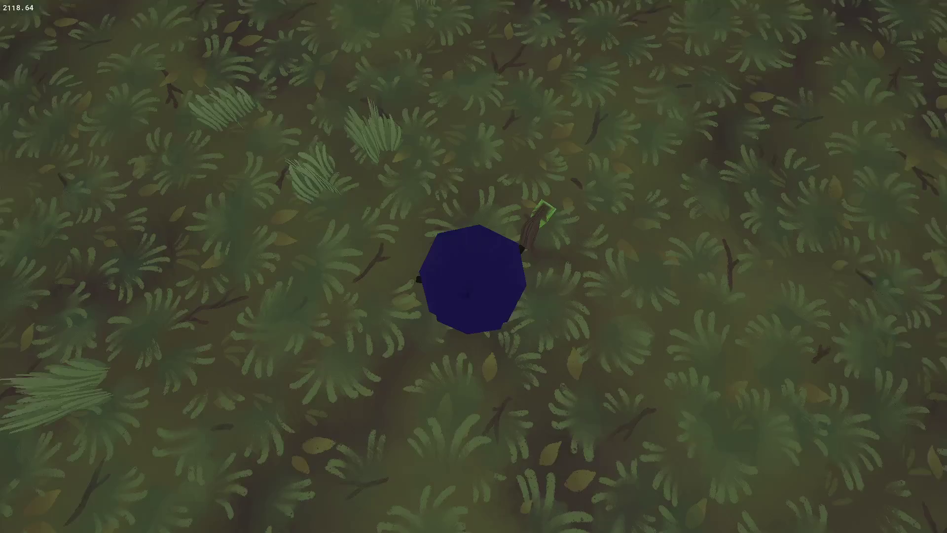
pyautogui.scroll(-5, 473, 266)
pyautogui.scroll(5, 473, 267)
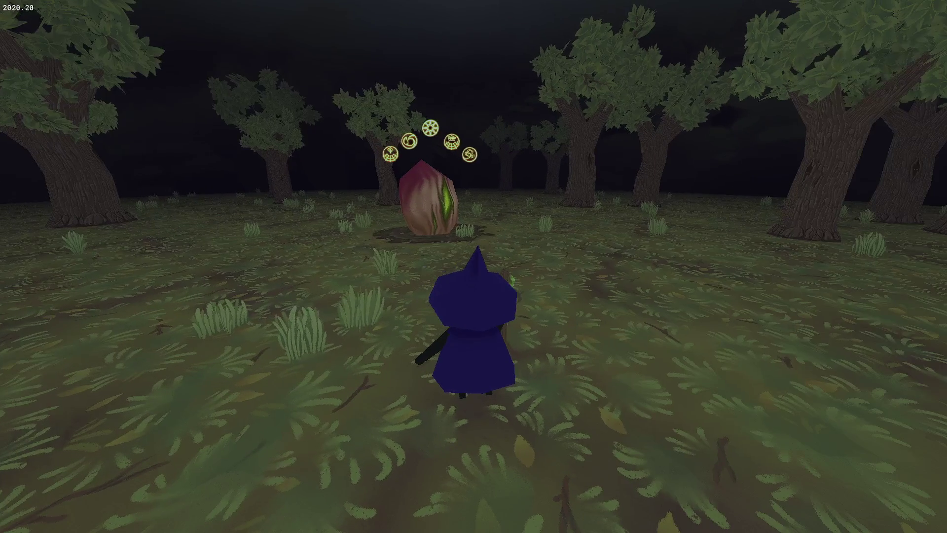
pyautogui.scroll(-5, 473, 266)
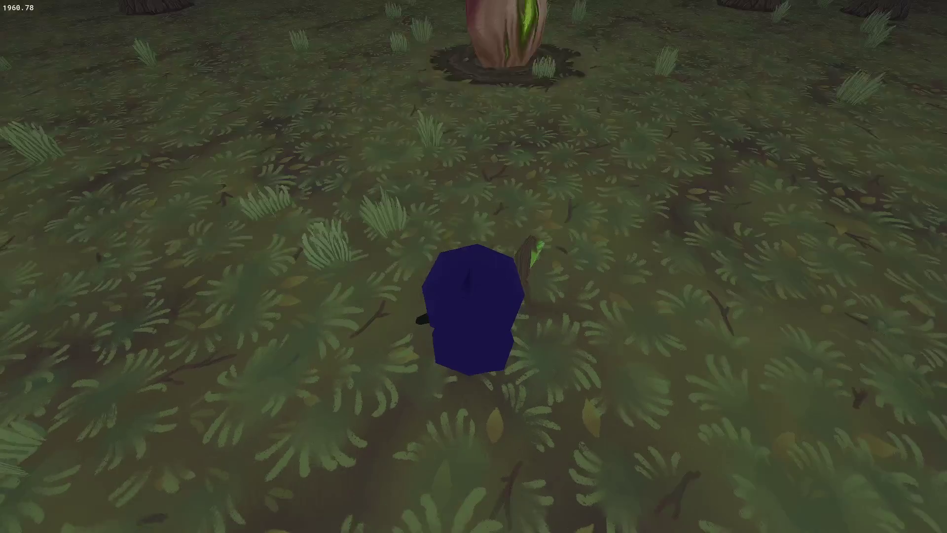
pyautogui.scroll(5, 473, 266)
pyautogui.scroll(-5, 474, 267)
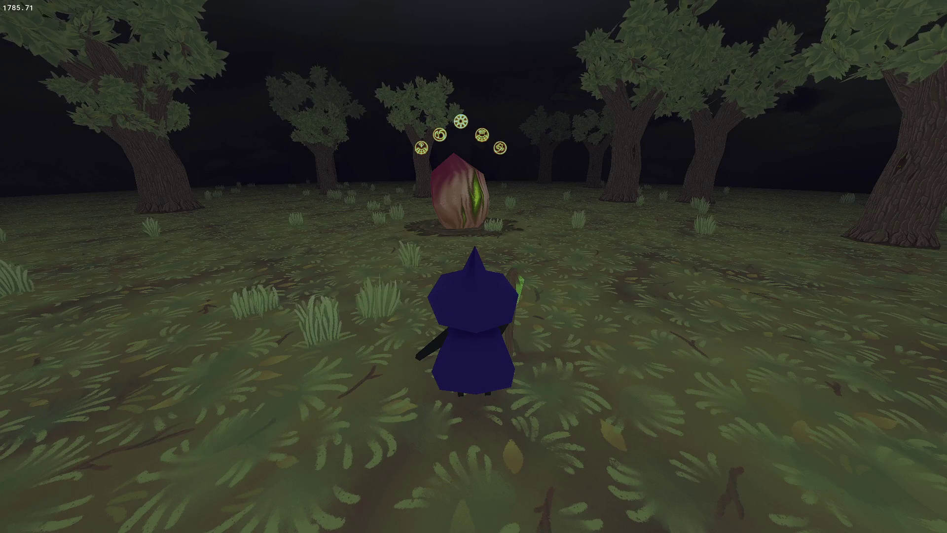
pyautogui.press('e')
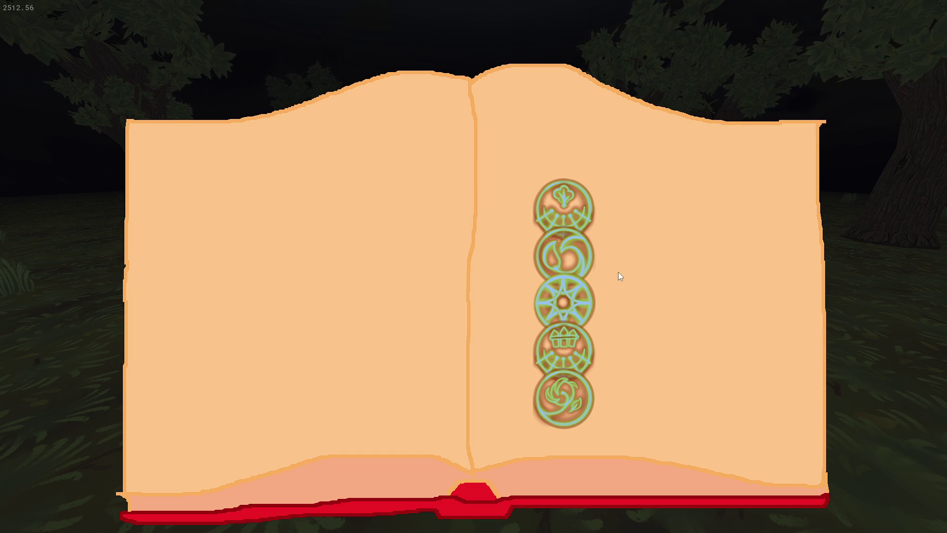
# Snip a full-screen capture of the spellbook, reopen the menu, and quit the game
pyautogui.press('super+shift+s')
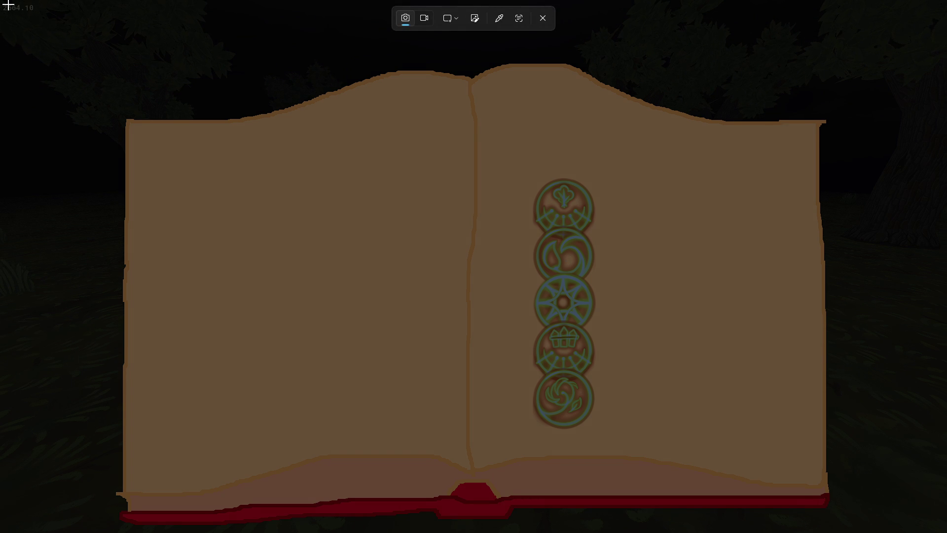
pyautogui.moveTo(5, 3)
pyautogui.mouseDown()
pyautogui.moveTo(880, 453)
pyautogui.moveTo(945, 532)
pyautogui.mouseUp()
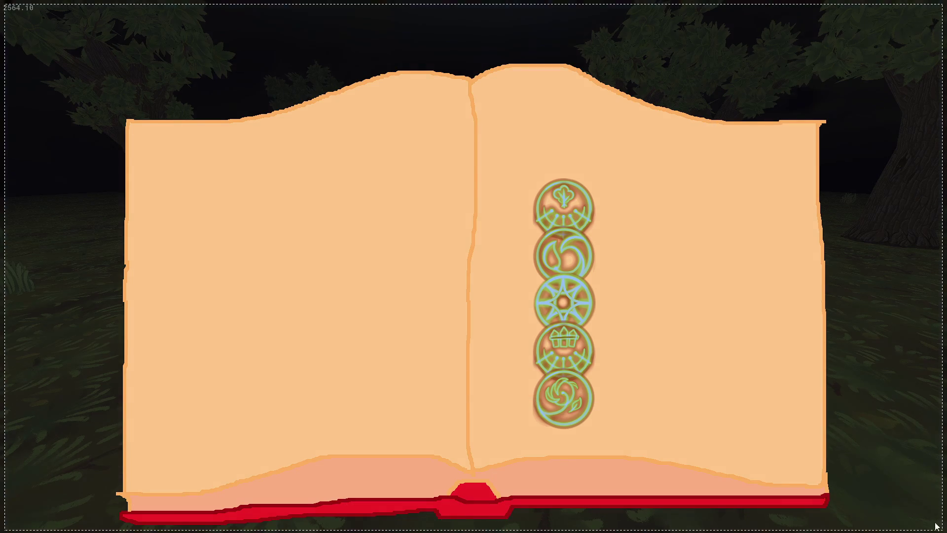
pyautogui.press('Escape')
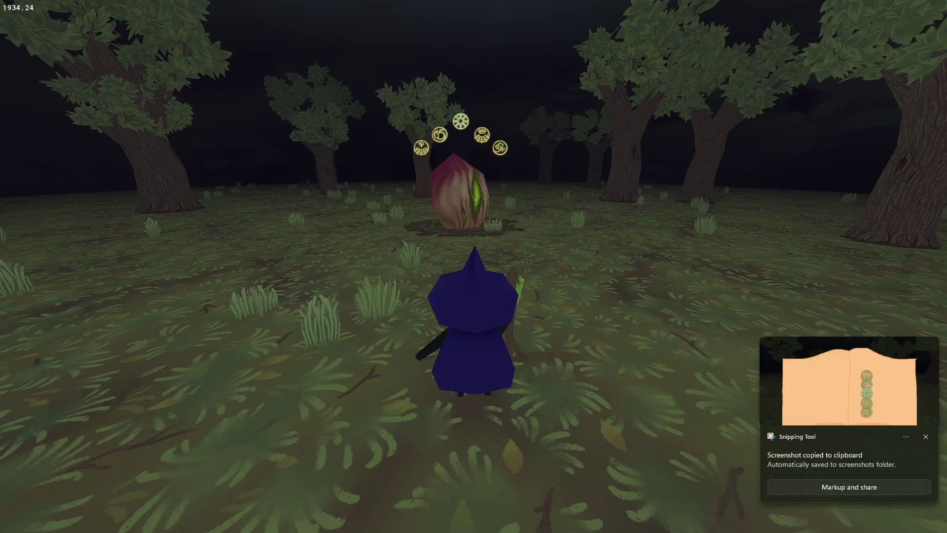
pyautogui.press('e')
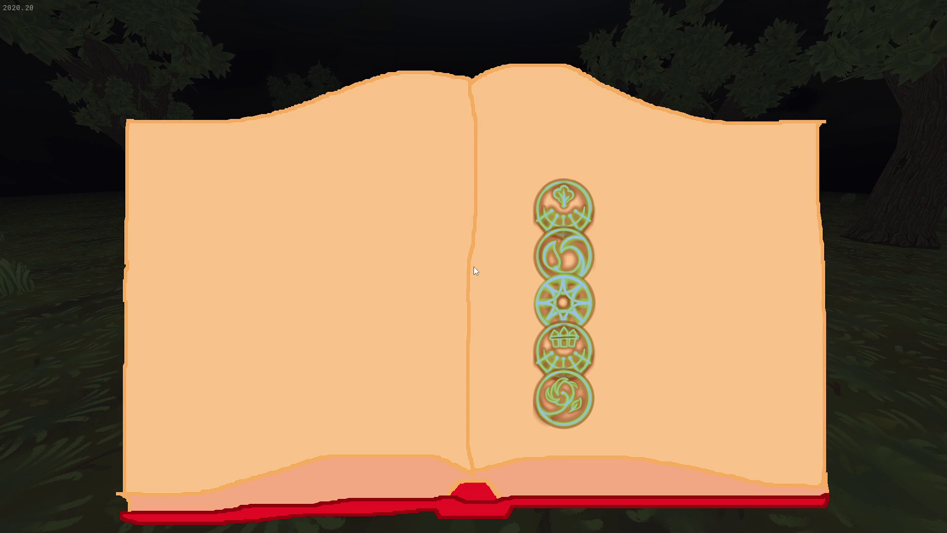
pyautogui.hotkey('alt', 'F4')
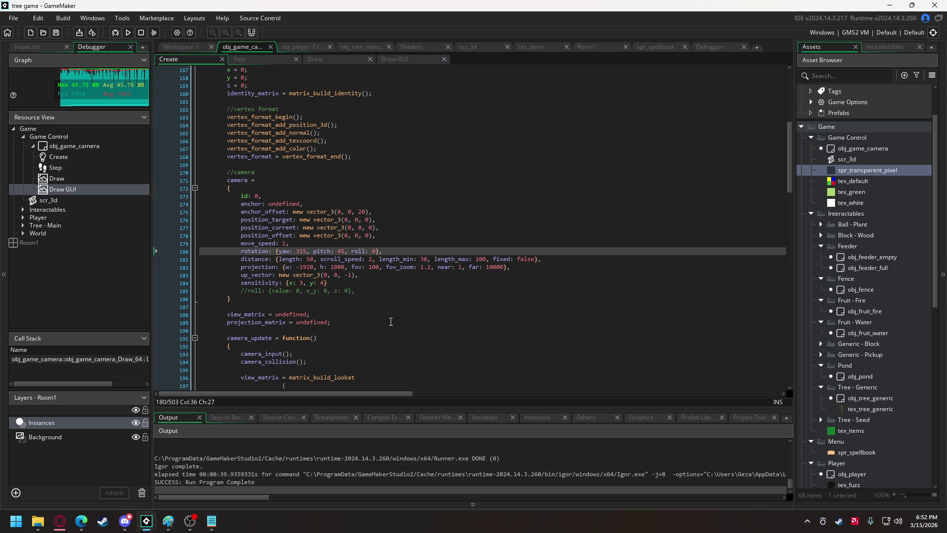
# Paste the spellbook screenshot into the Paint sketch and place it at the top of the canvas
pyautogui.click(167, 520)
pyautogui.hotkey('ctrl', 'v')
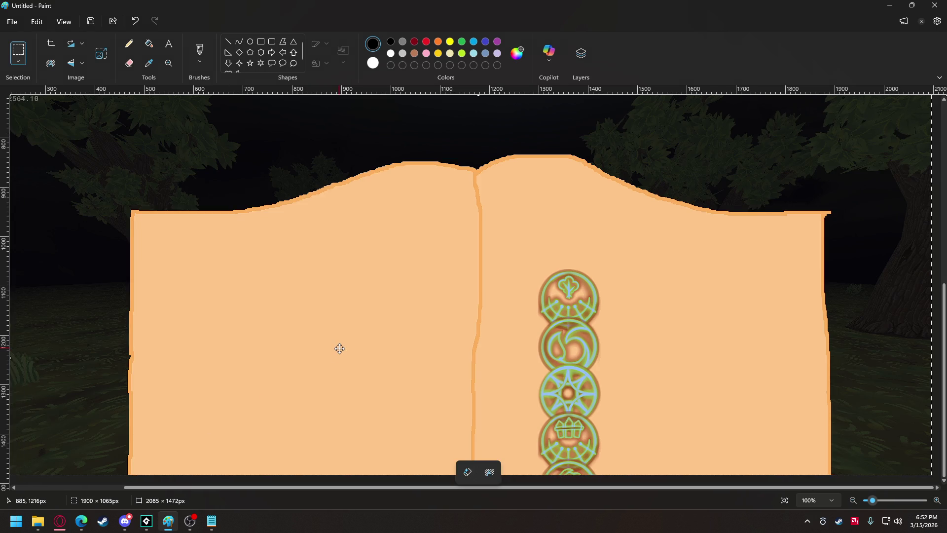
pyautogui.keyDown('ctrl'); pyautogui.scroll(-4, 338, 347); pyautogui.keyUp('ctrl')
pyautogui.moveTo(488, 388); pyautogui.dragTo(457, 258)
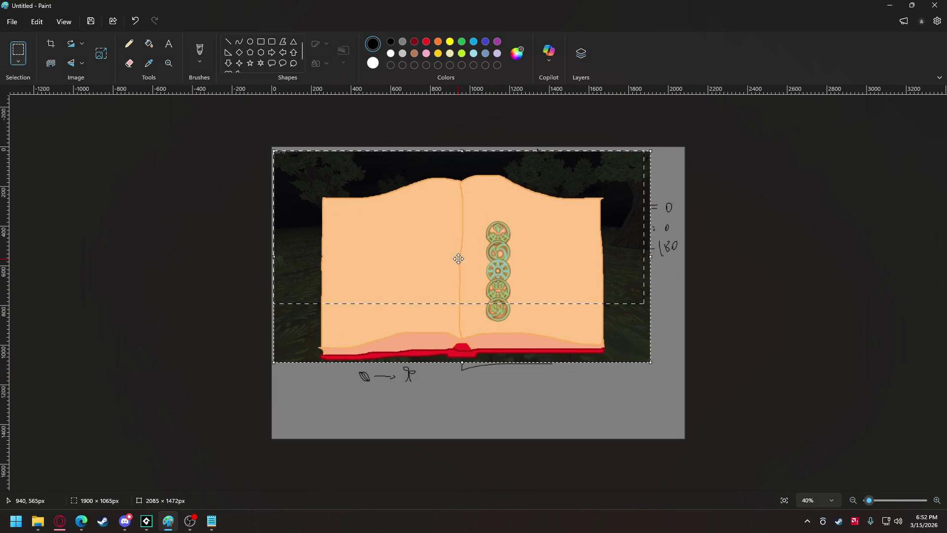
pyautogui.click(177, 293)
# Measure a strip beside the icon column with a selection, clear it, and return to GameMaker
pyautogui.keyDown('ctrl'); pyautogui.scroll(1, 565, 314); pyautogui.keyUp('ctrl')
pyautogui.keyDown('ctrl'); pyautogui.scroll(2, 564, 314); pyautogui.keyUp('ctrl')
pyautogui.keyDown('ctrl'); pyautogui.scroll(-1, 566, 285); pyautogui.keyUp('ctrl')
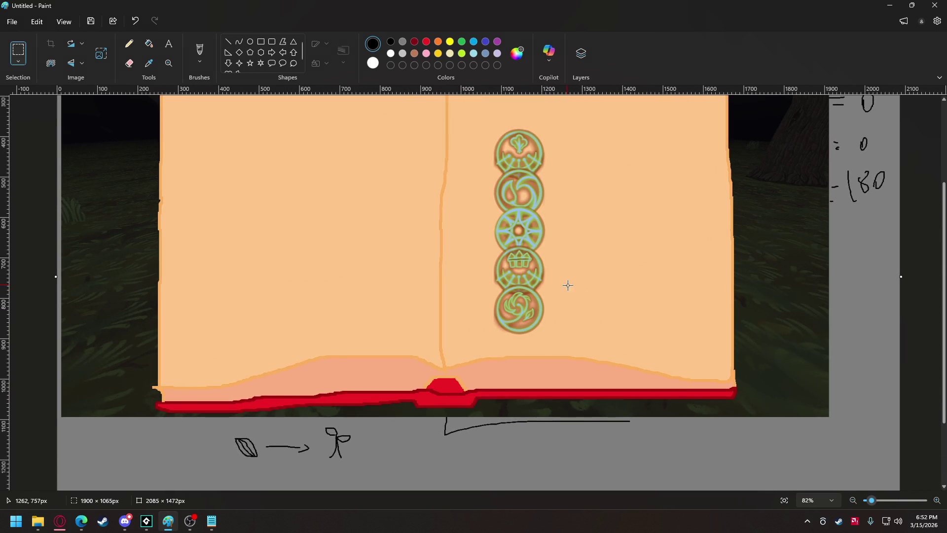
pyautogui.scroll(-1, 566, 286)
pyautogui.moveTo(602, 218)
pyautogui.mouseDown()
pyautogui.moveTo(590, 283)
pyautogui.moveTo(590, 264)
pyautogui.mouseUp()
pyautogui.scroll(3, 704, 328)
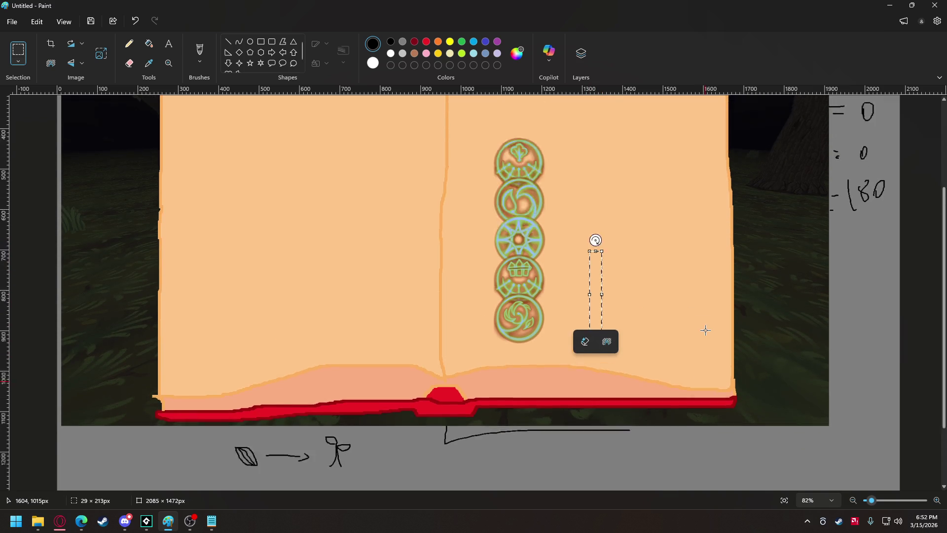
pyautogui.scroll(-2, 710, 329)
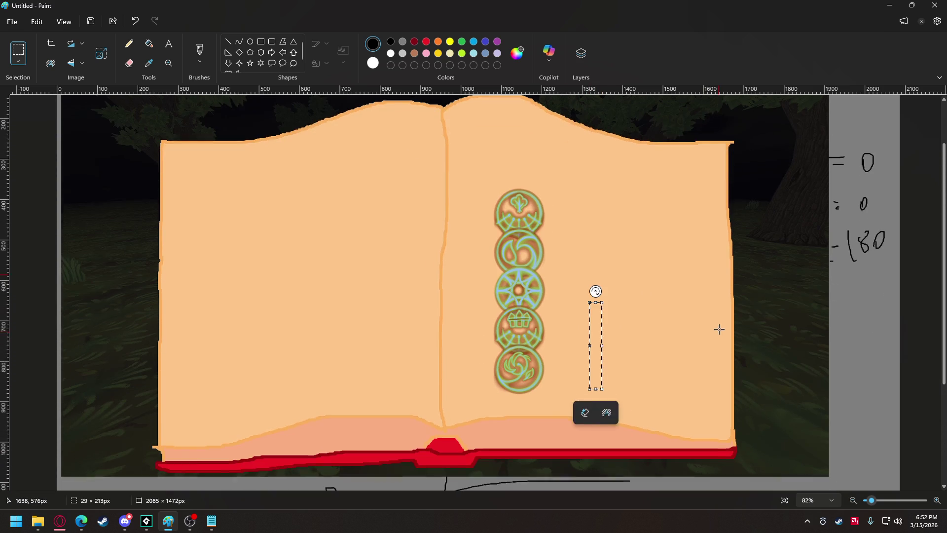
pyautogui.click(798, 297)
pyautogui.hotkey('alt', 'Tab')
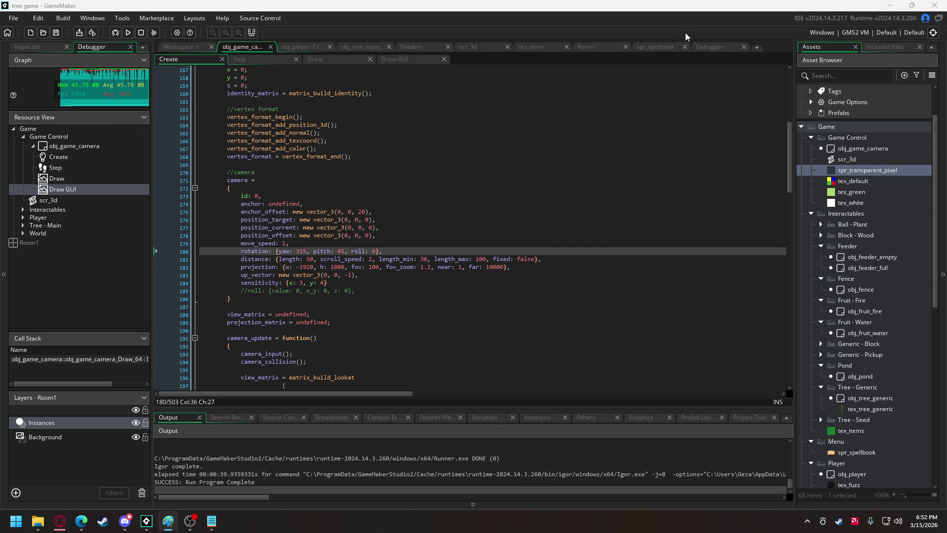
# Show the 1920 x 1080 spr_spellbook sprite in the sprite editor and scroll the Asset Browser down
pyautogui.click(658, 49)
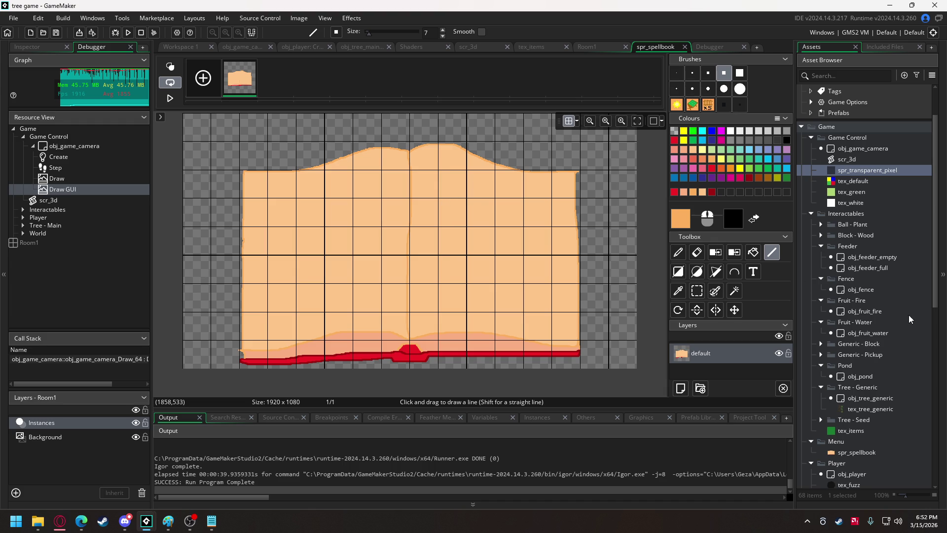
pyautogui.scroll(-5, 887, 318)
# Set the tex_checklist_fence and tex_checklist_food sprite origins to Middle Centre (64, 64)
pyautogui.scroll(-2, 886, 314)
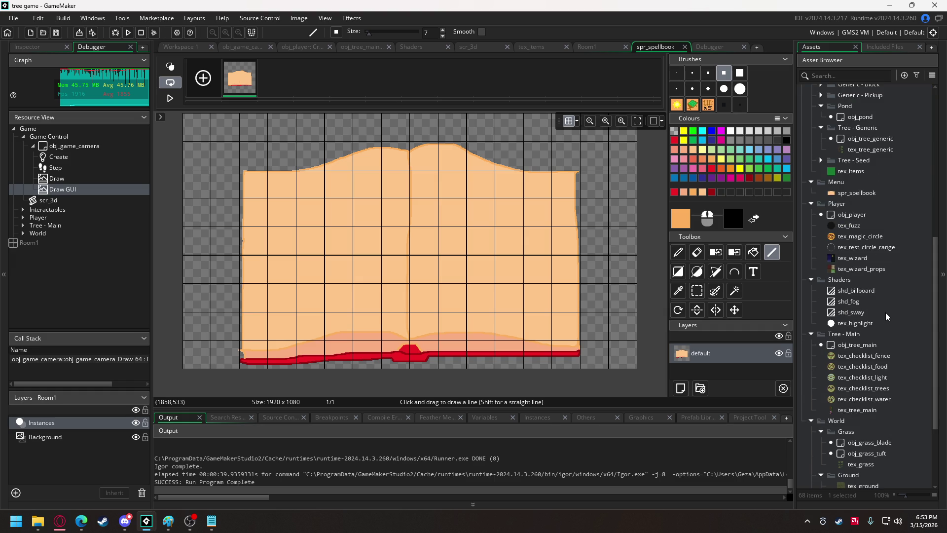
pyautogui.doubleClick(855, 355)
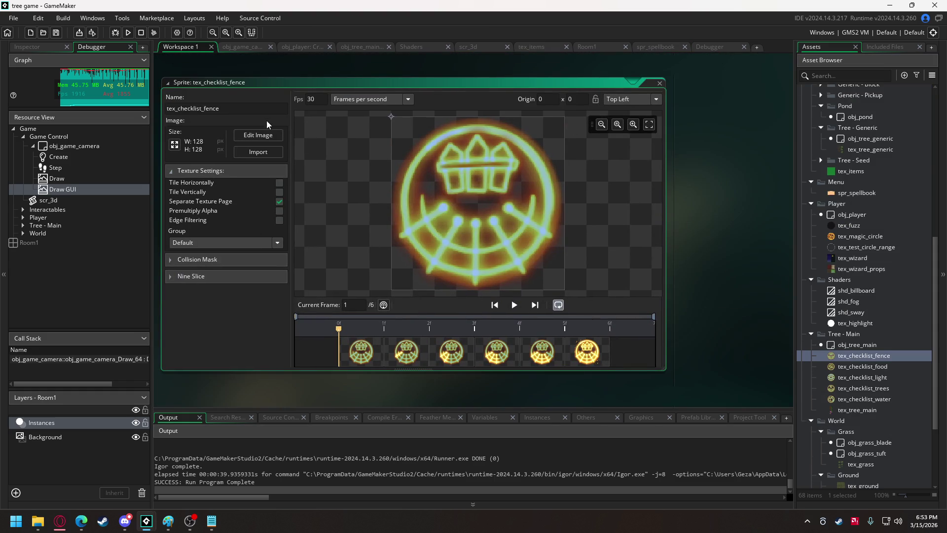
pyautogui.click(616, 100)
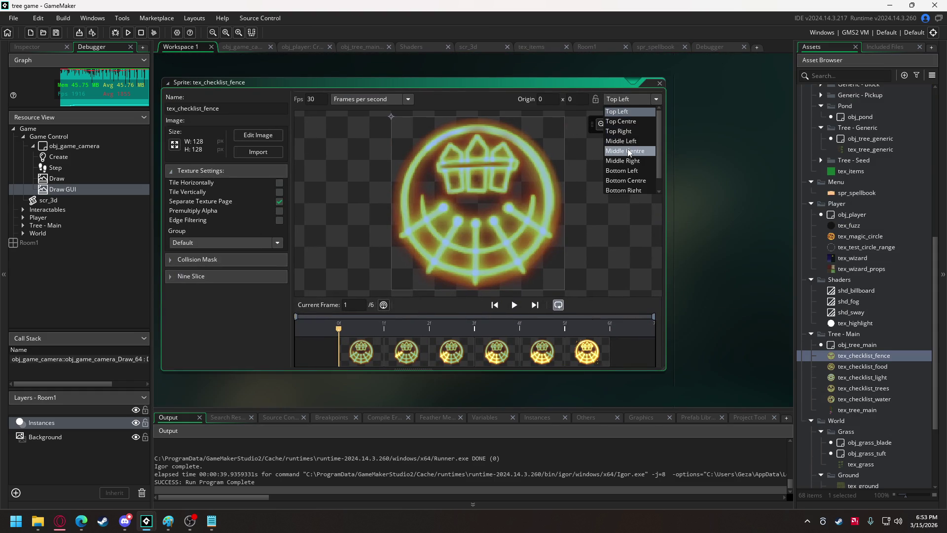
pyautogui.click(625, 151)
pyautogui.doubleClick(863, 366)
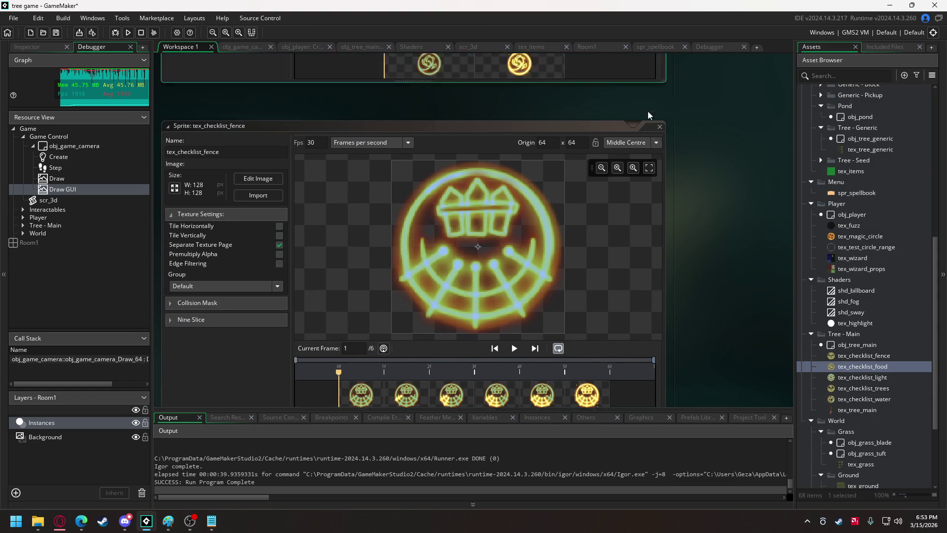
pyautogui.click(626, 100)
pyautogui.click(622, 141)
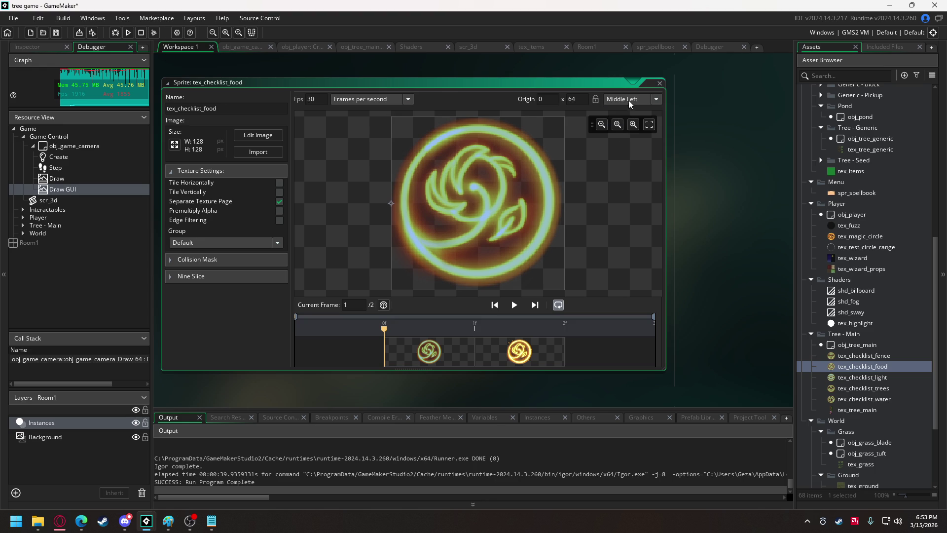
pyautogui.click(628, 100)
pyautogui.click(624, 151)
# Set the light, trees and water checklist sprite origins to Middle Centre (64, 64)
pyautogui.doubleClick(863, 378)
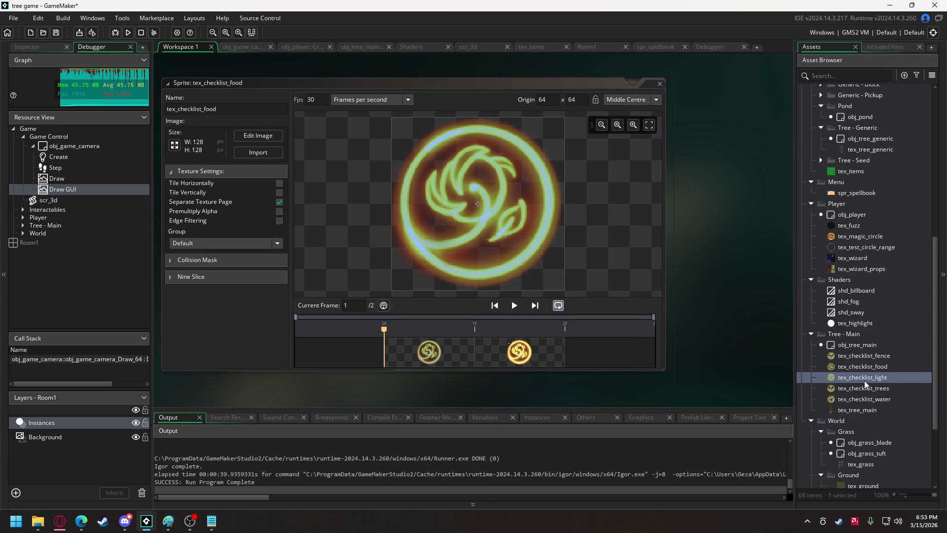
pyautogui.click(628, 100)
pyautogui.click(624, 151)
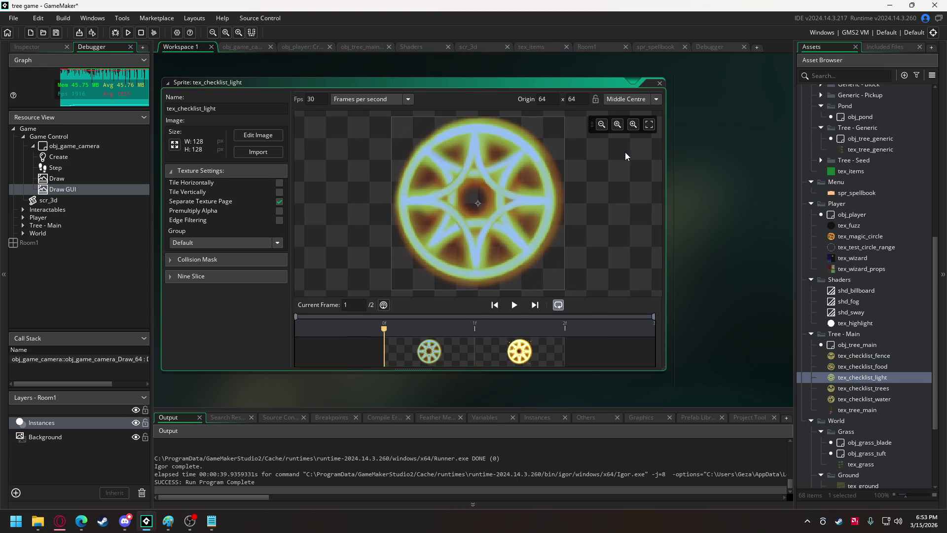
pyautogui.doubleClick(886, 388)
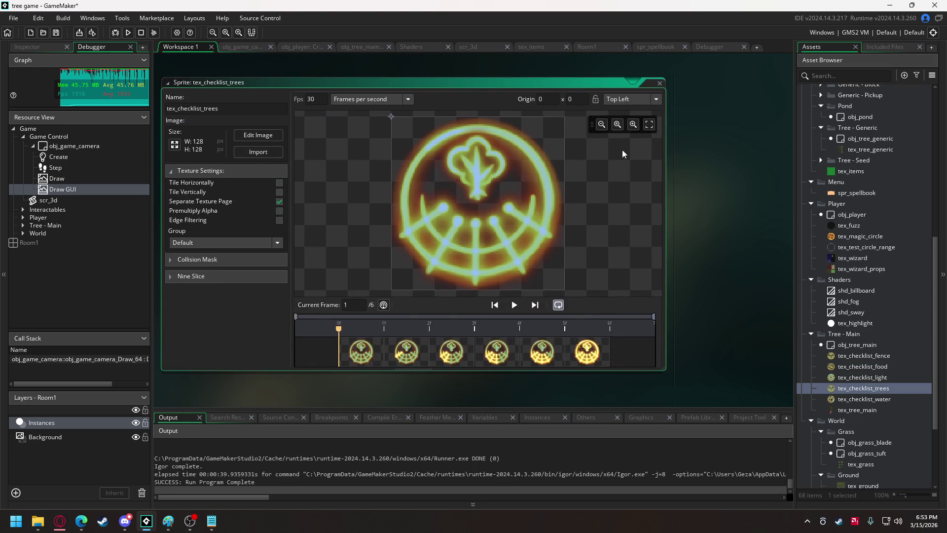
pyautogui.click(621, 103)
pyautogui.click(633, 153)
pyautogui.doubleClick(886, 399)
pyautogui.click(632, 98)
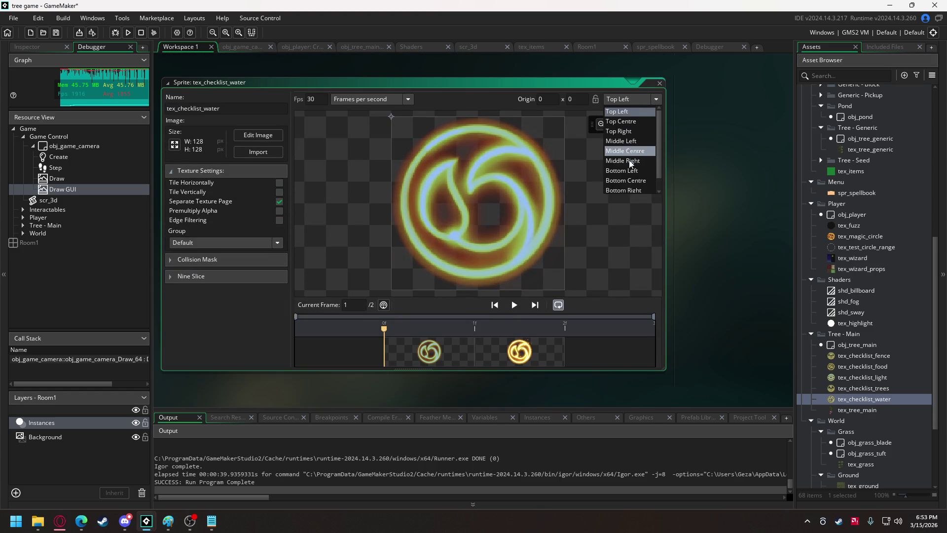
pyautogui.click(632, 152)
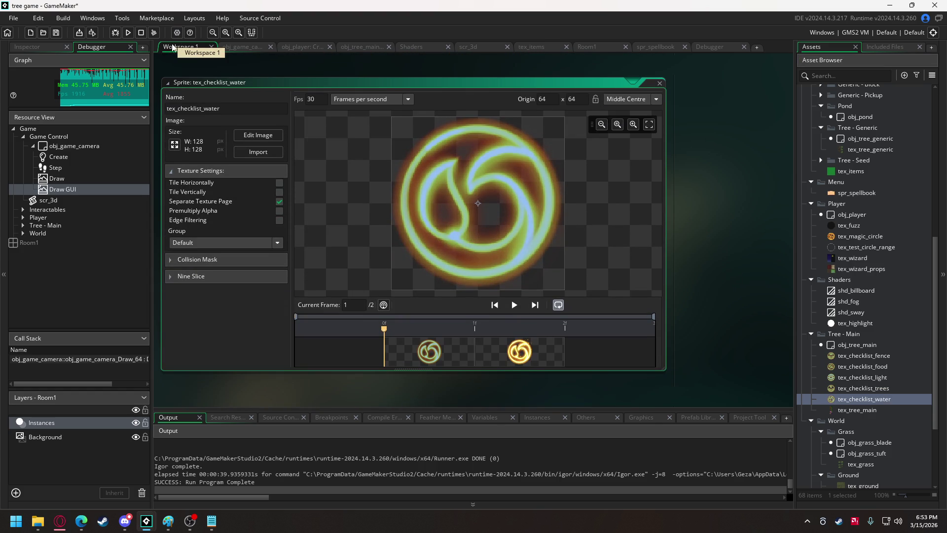
# In the obj_game_camera Create code, change entry_space to 720 and run a test build
pyautogui.click(243, 51)
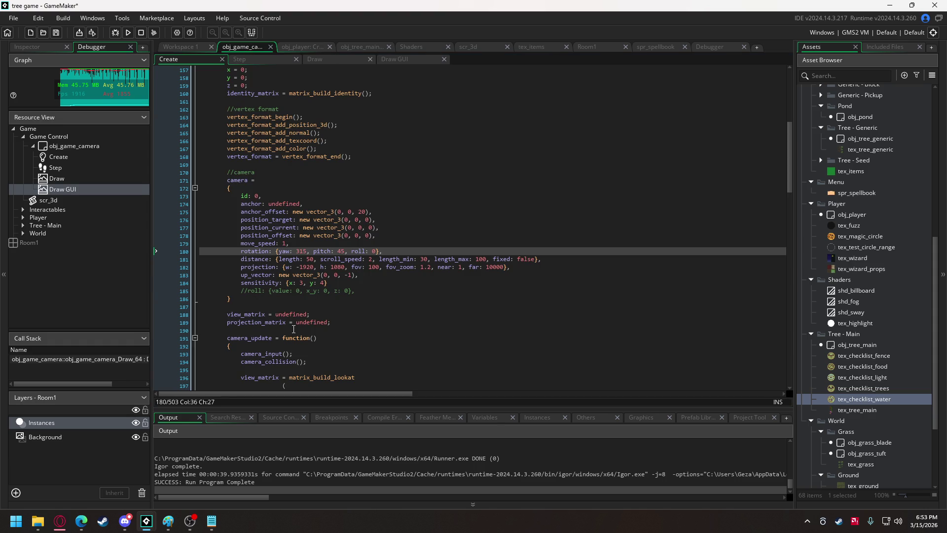
pyautogui.scroll(-2, 329, 249)
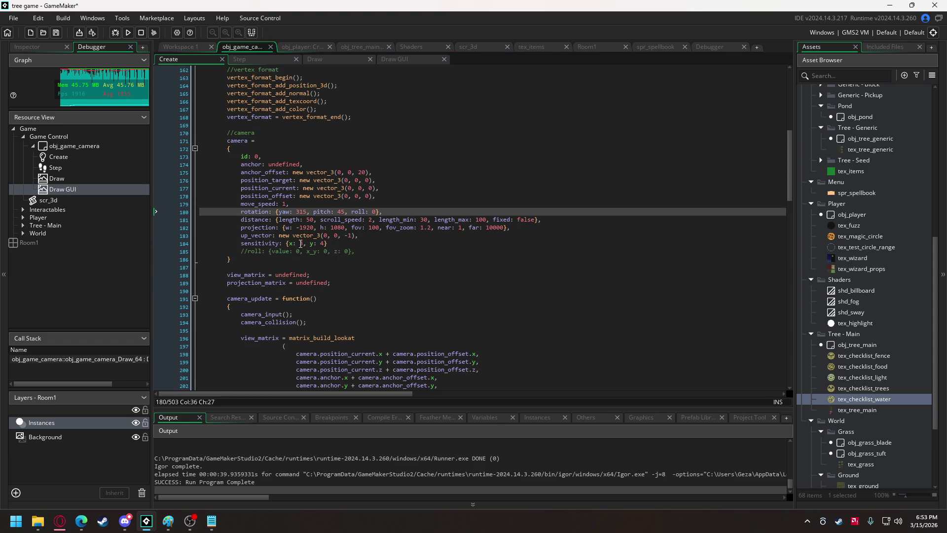
pyautogui.scroll(7, 299, 241)
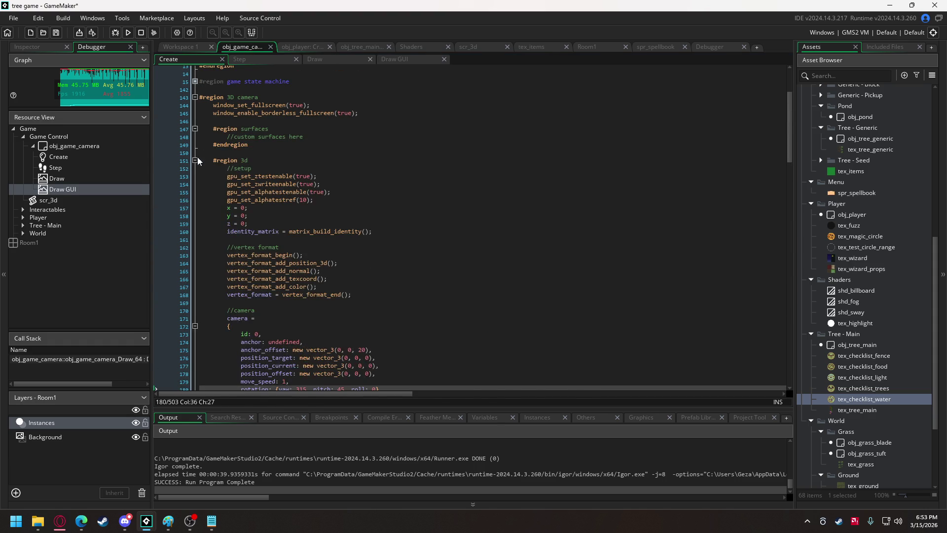
pyautogui.click(196, 157)
pyautogui.scroll(-5, 277, 217)
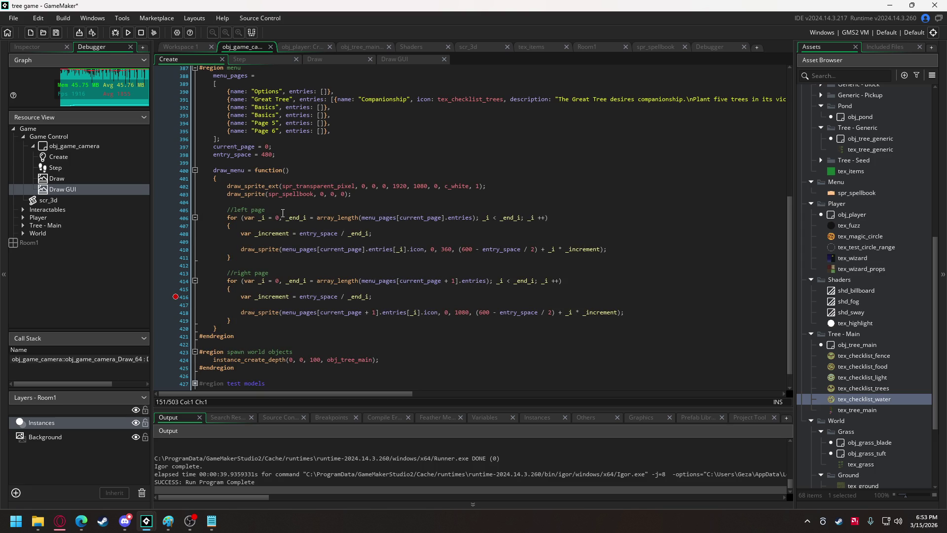
pyautogui.moveTo(261, 156); pyautogui.dragTo(271, 157)
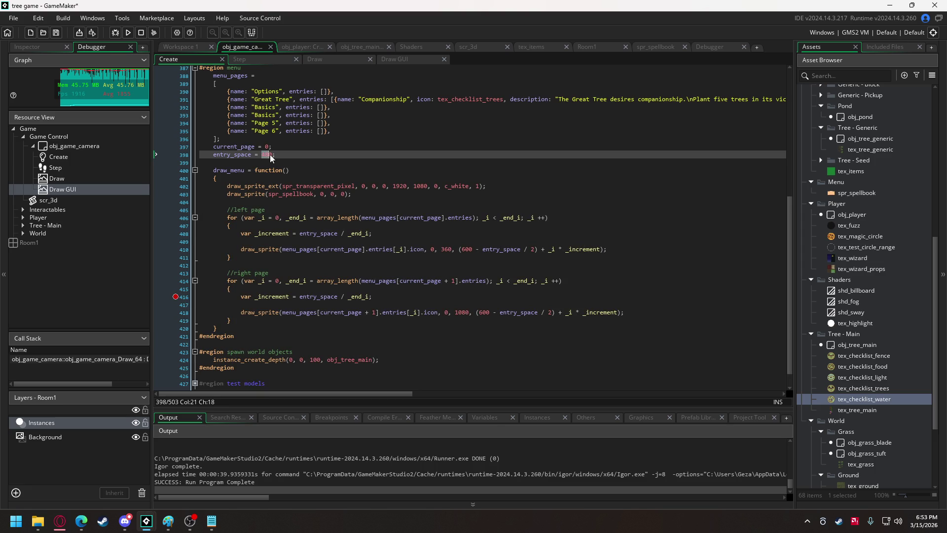
pyautogui.write('720')
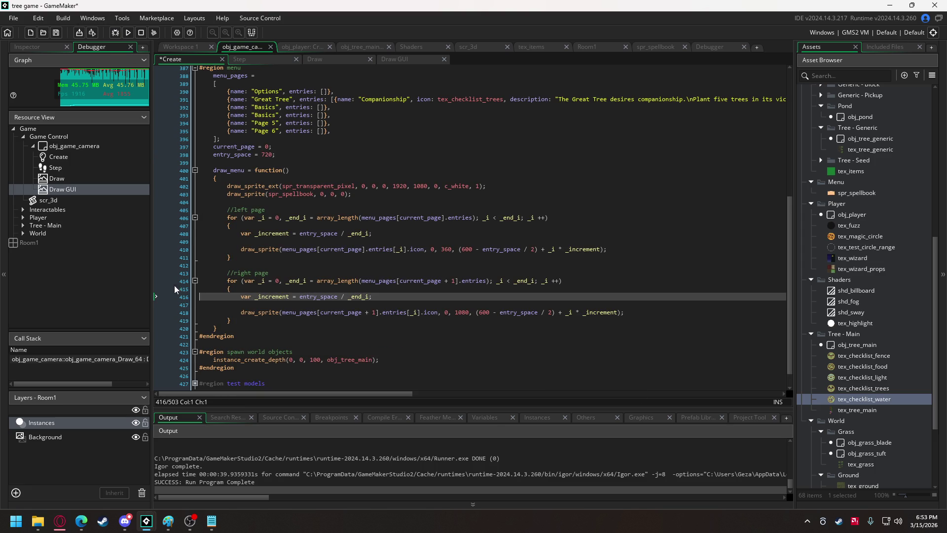
pyautogui.click(128, 32)
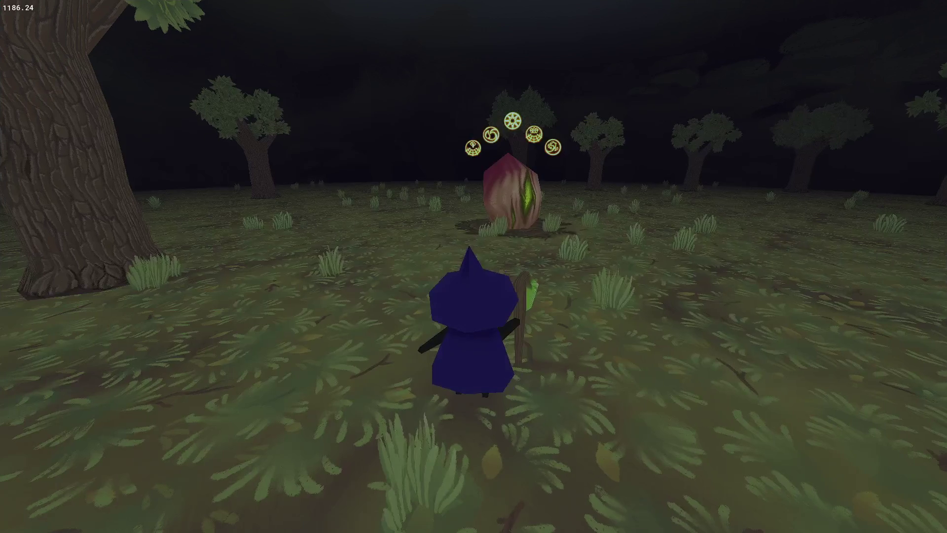
# Open the pause spellbook to check the five icons' spacing, then go back to the editor
pyautogui.press('e')
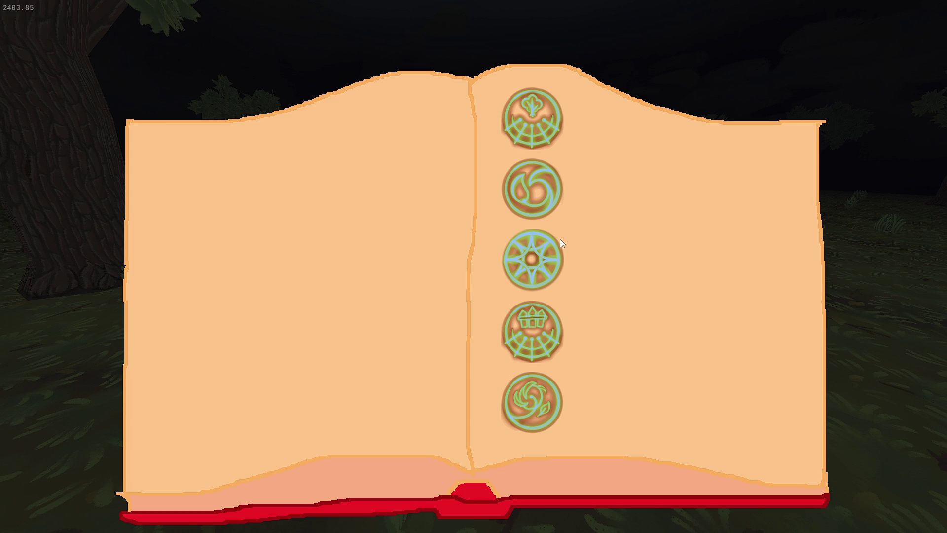
pyautogui.hotkey('alt', 'Tab')
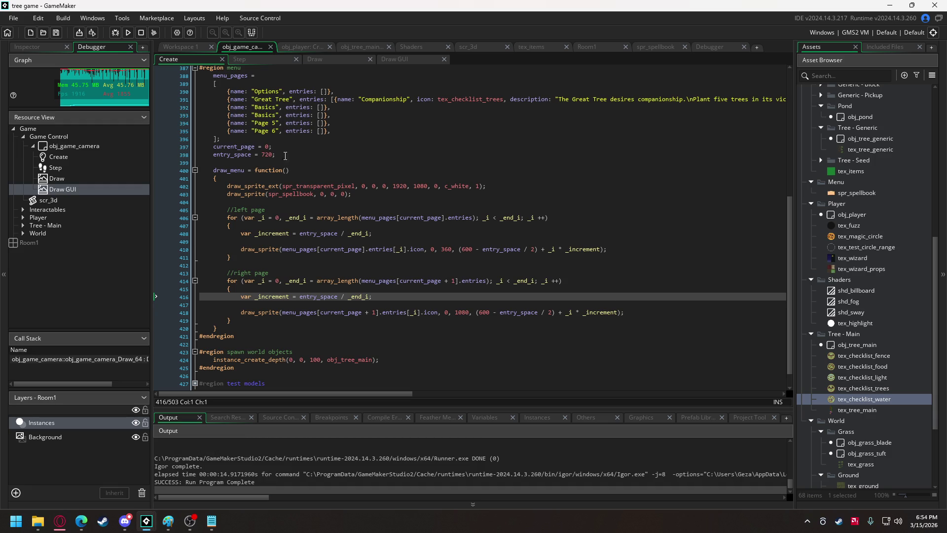
# Change entry_space on line 398 to 600 and run the game
pyautogui.doubleClick(263, 154)
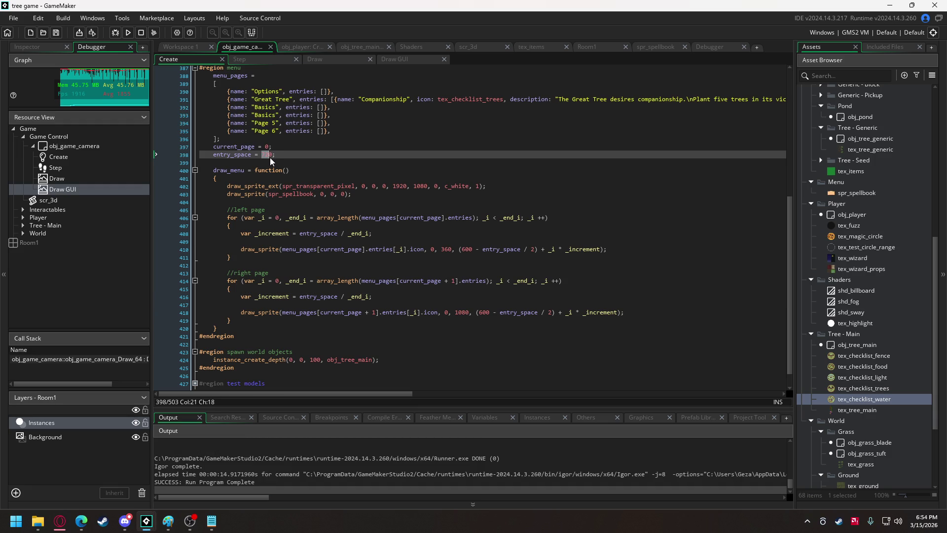
pyautogui.write('4800')
pyautogui.scroll(1, 368, 203)
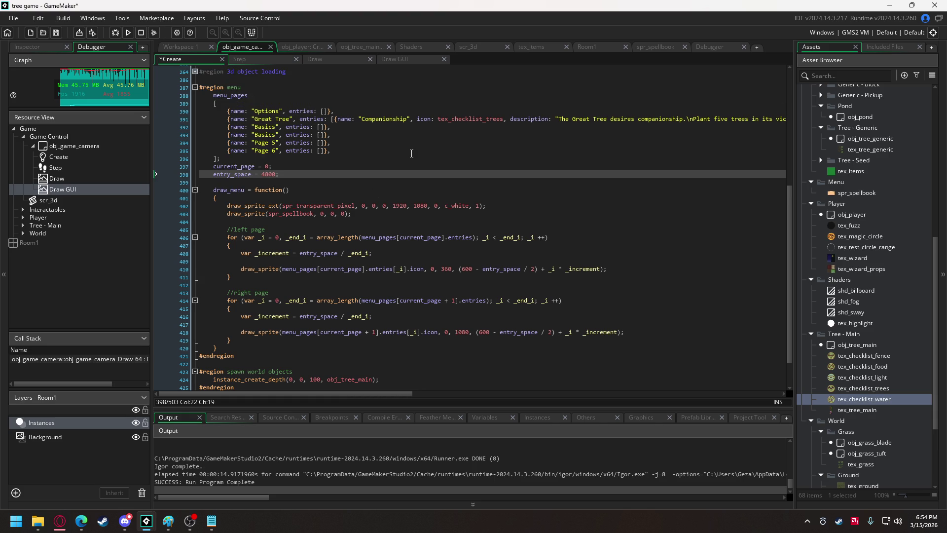
pyautogui.press('BackSpace')
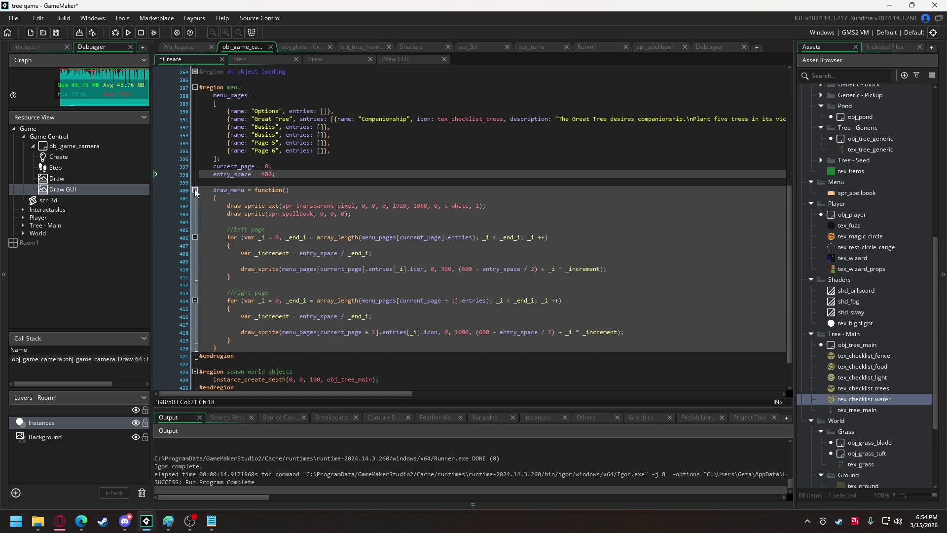
pyautogui.doubleClick(266, 174)
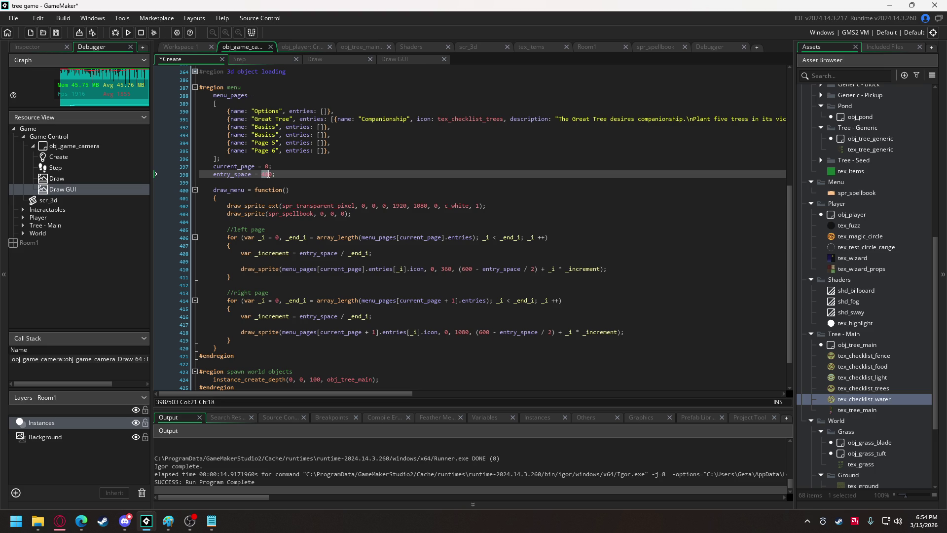
pyautogui.write('600')
pyautogui.click(129, 33)
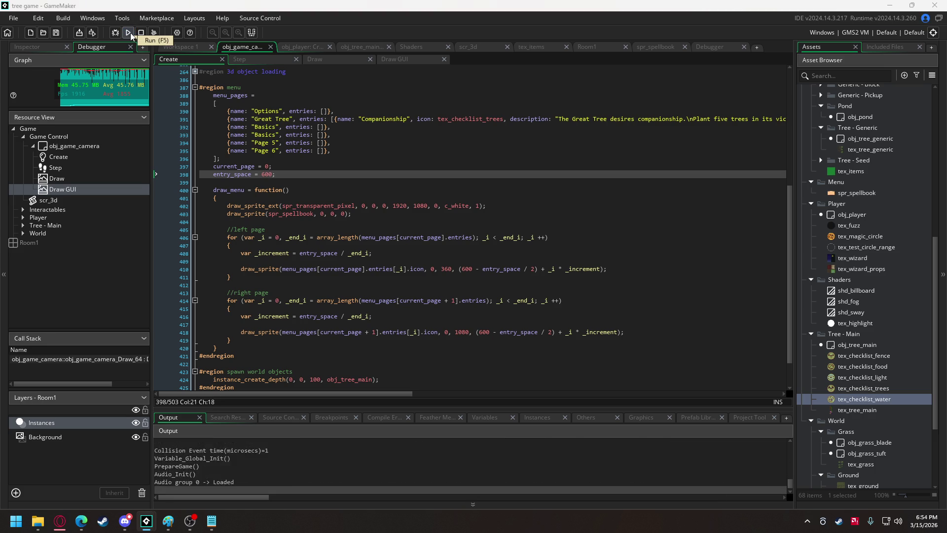
# Check the tighter five-icon stack in the pause spellbook, then close the menu and quit the game
pyautogui.press('e')
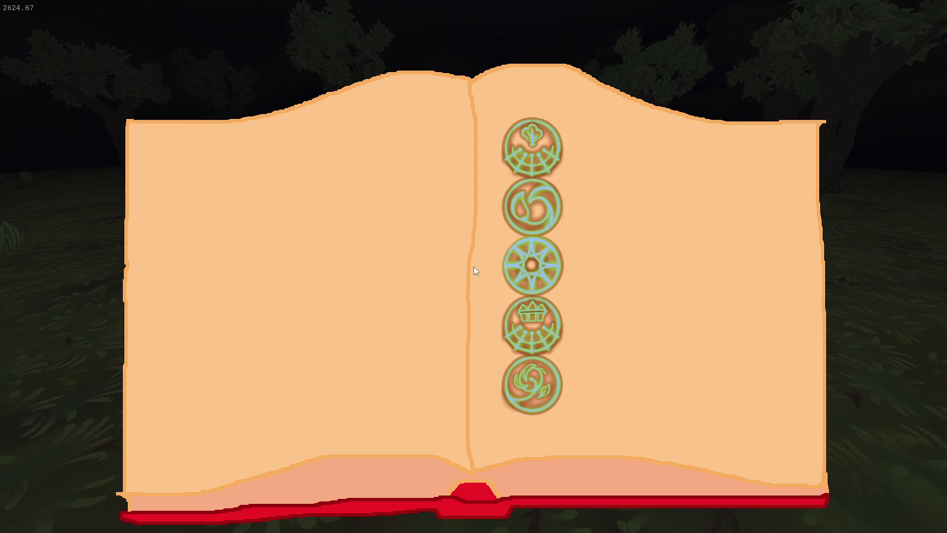
pyautogui.press('Escape')
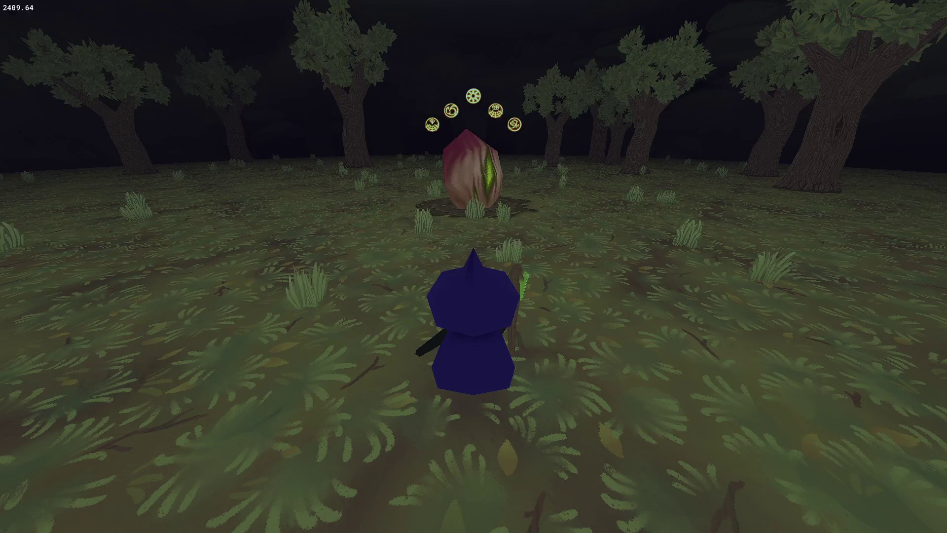
pyautogui.press('Escape')
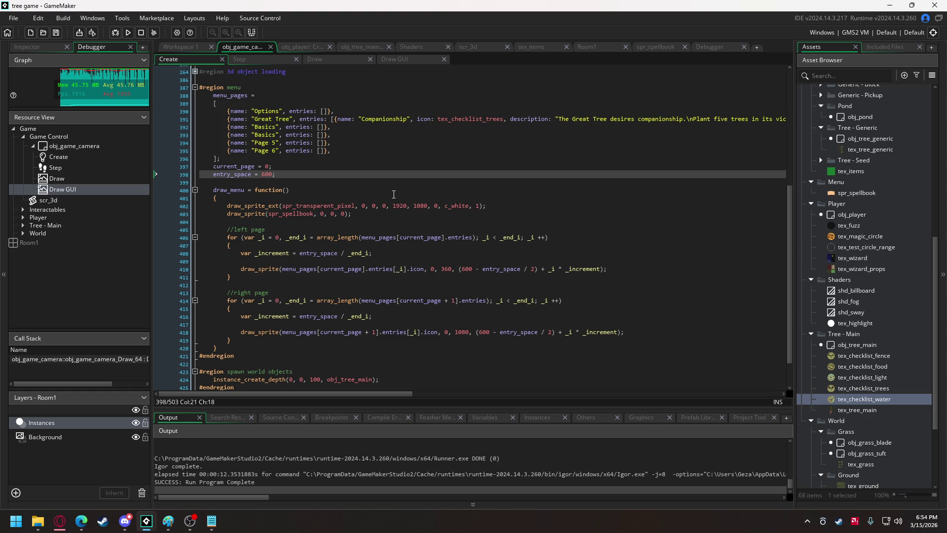
# Add a draw_text call after the icon line at x 1080, reusing the icon's y-position expression
pyautogui.click(651, 332)
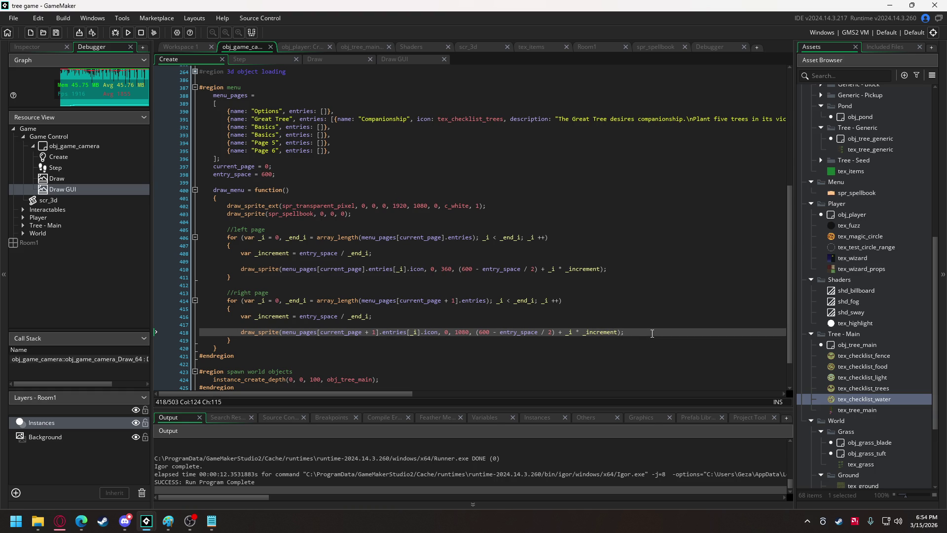
pyautogui.press('Return')
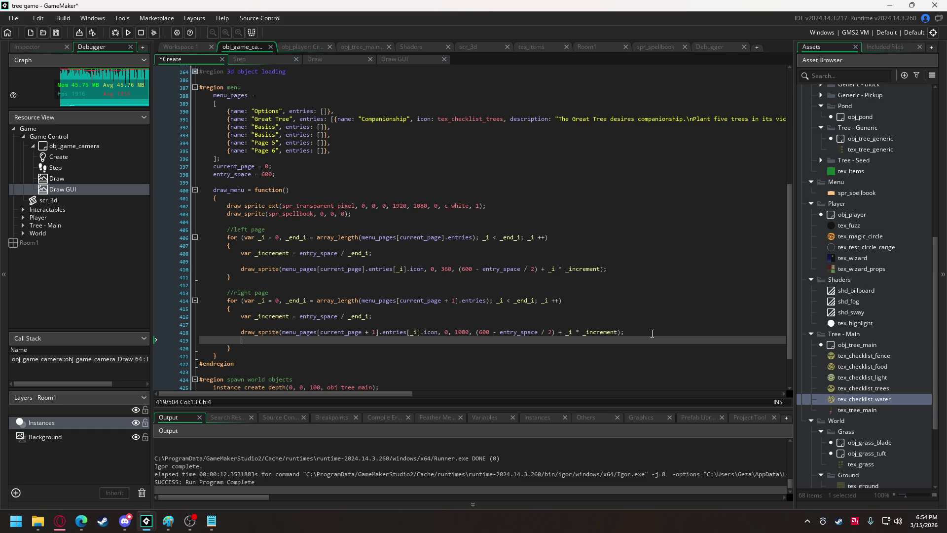
pyautogui.write('f')
pyautogui.press('BackSpace')
pyautogui.write('draw')
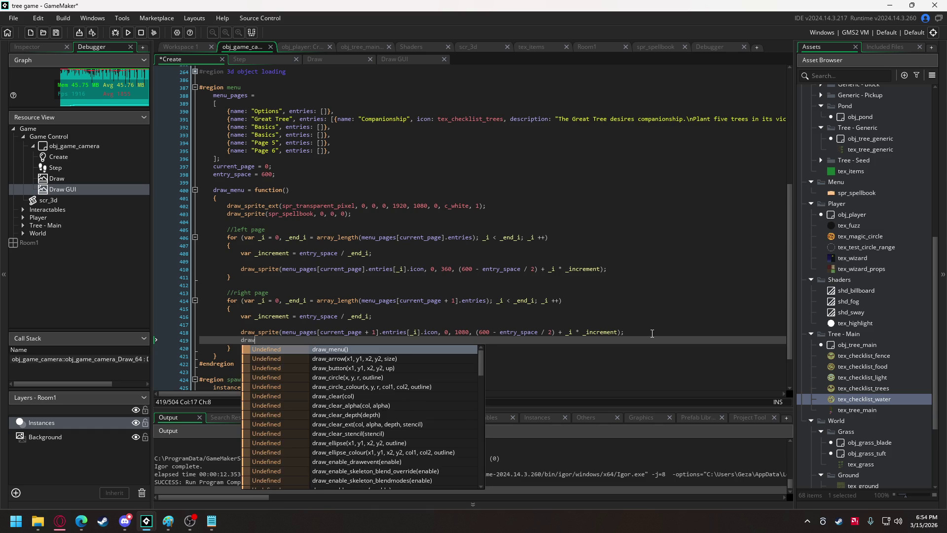
pyautogui.write('_text')
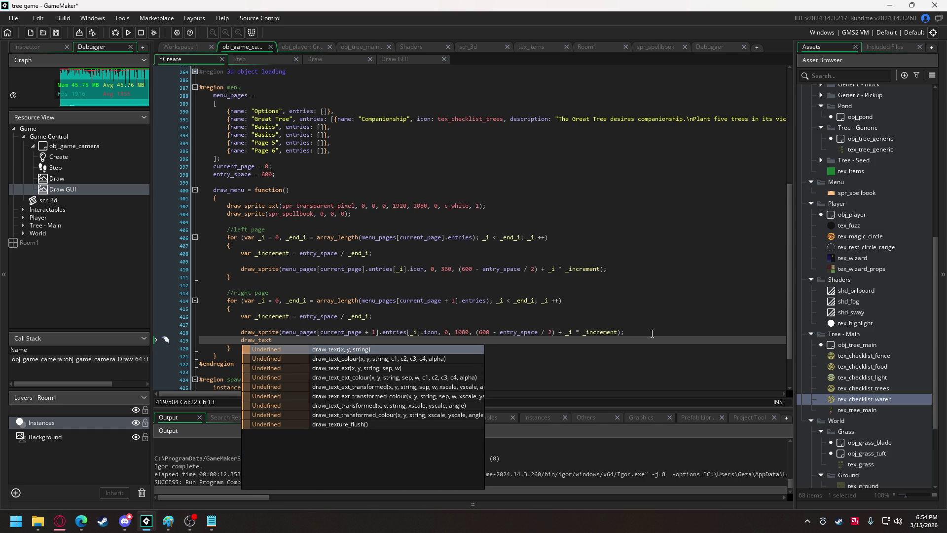
pyautogui.write('()')
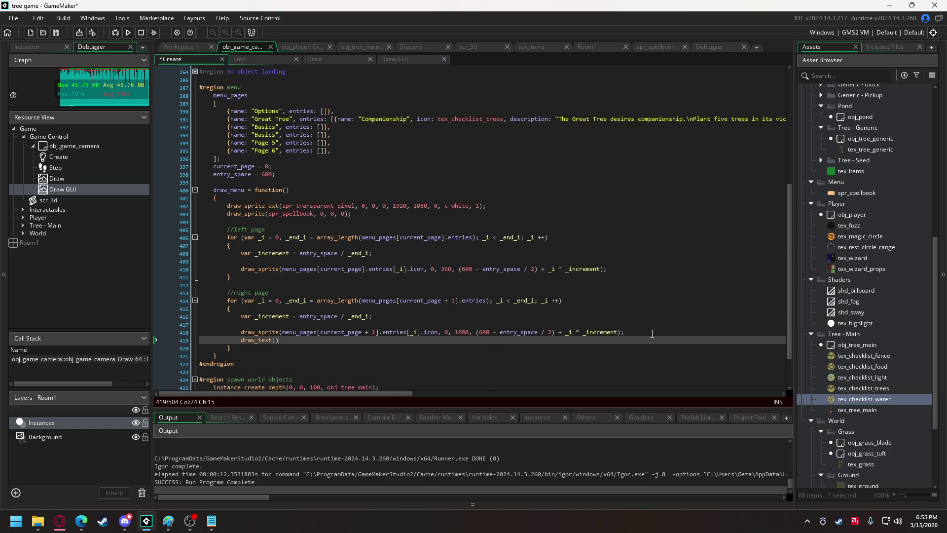
pyautogui.press('Left')
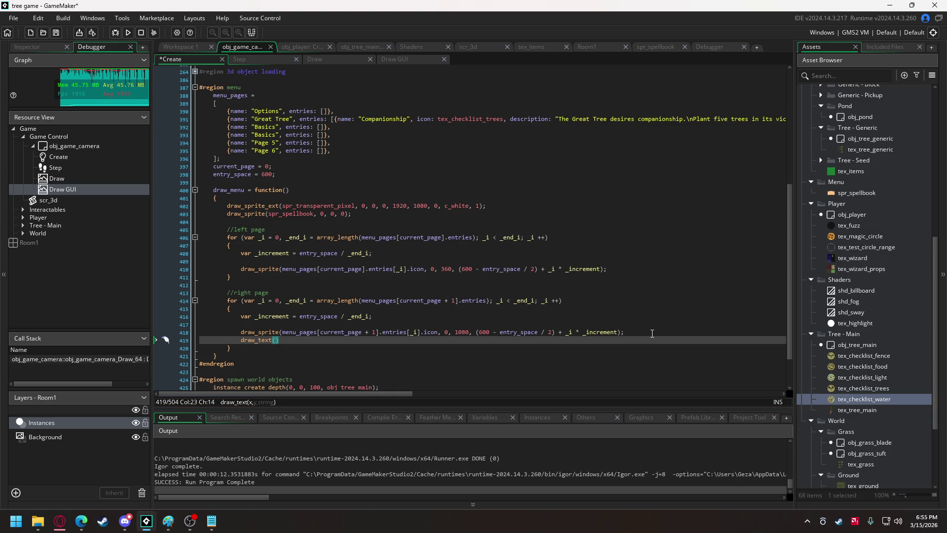
pyautogui.write('1080')
pyautogui.moveTo(476, 332); pyautogui.dragTo(620, 334)
pyautogui.hotkey('ctrl', 'c')
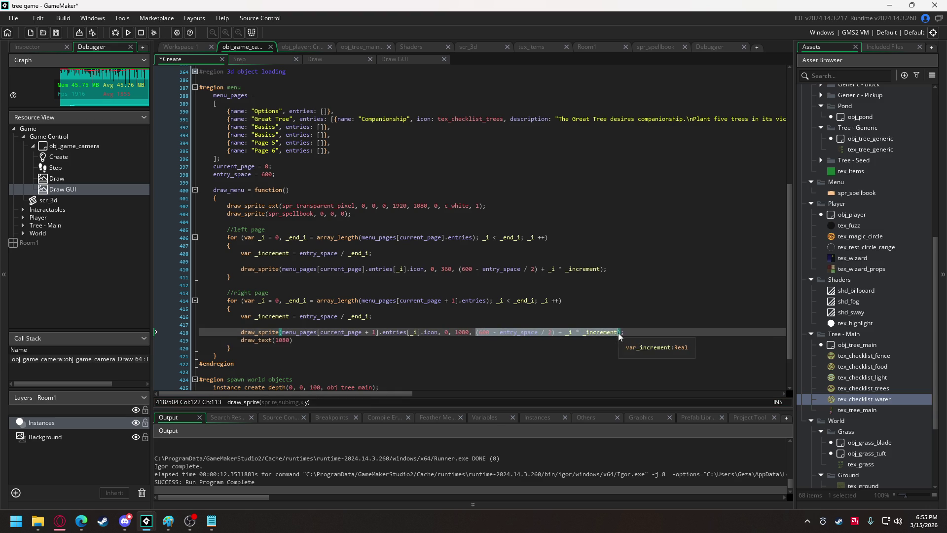
pyautogui.click(289, 333)
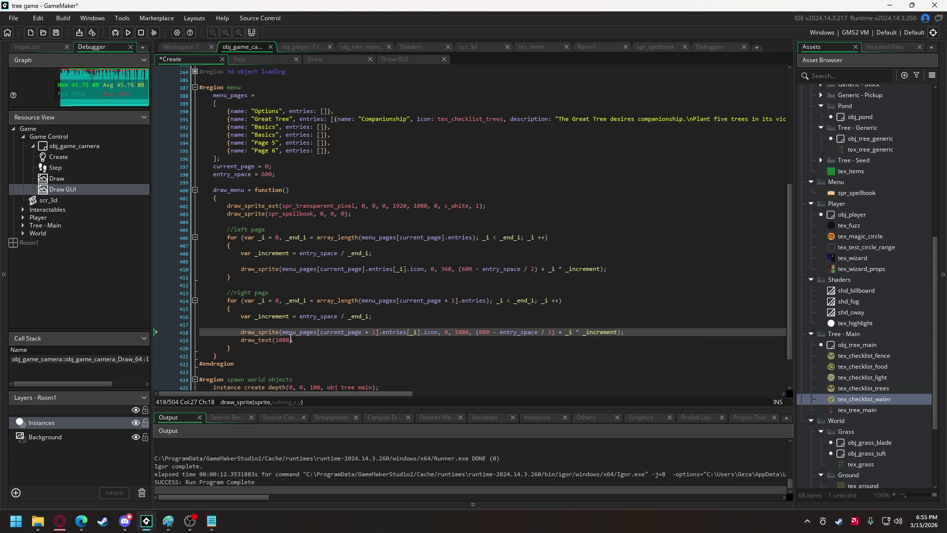
pyautogui.click(290, 340)
pyautogui.write(',')
pyautogui.hotkey('ctrl', 'v')
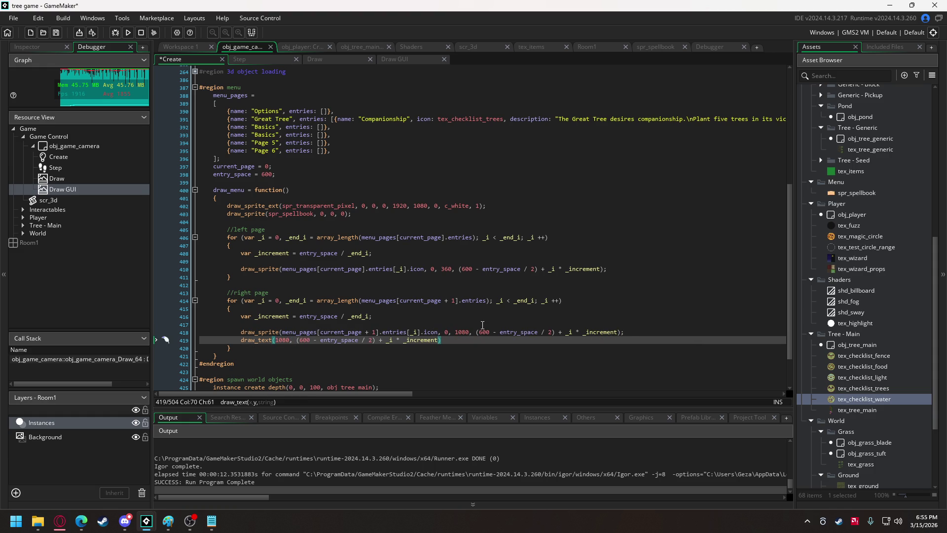
pyautogui.write(',')
# Use menu_pages[current_page + 1].entries[_i].icon as the draw_text string argument
pyautogui.click(282, 332)
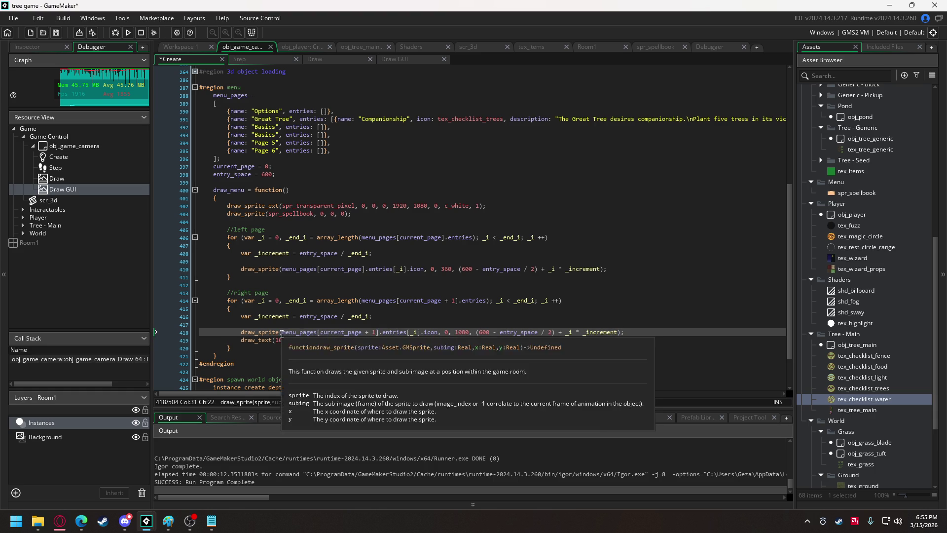
pyautogui.moveTo(282, 331); pyautogui.dragTo(362, 334)
pyautogui.click(282, 332)
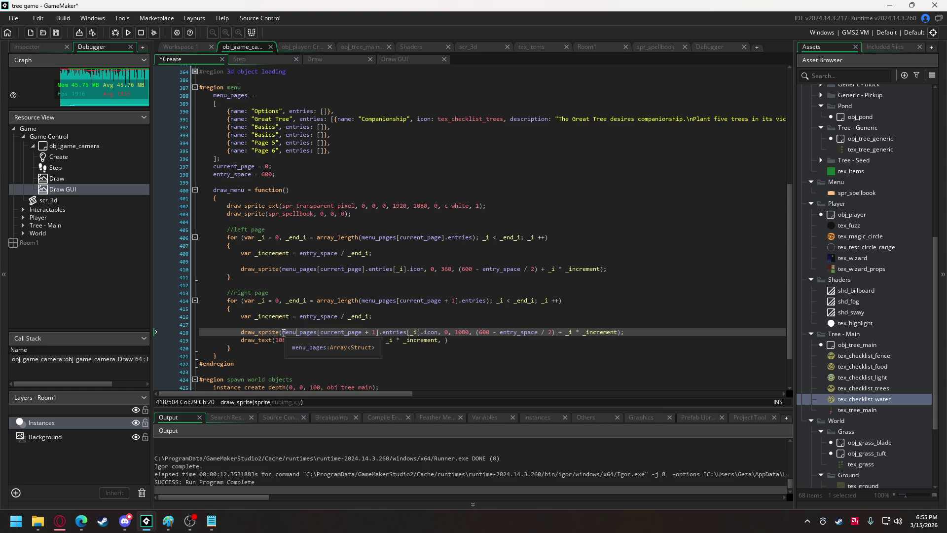
pyautogui.moveTo(282, 332); pyautogui.dragTo(433, 334)
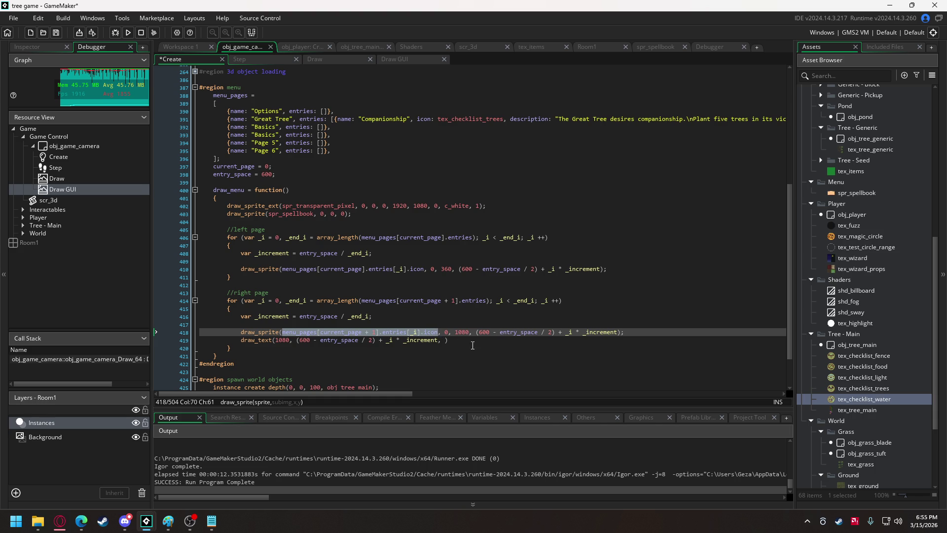
pyautogui.hotkey('ctrl', 'c')
pyautogui.click(445, 341)
pyautogui.hotkey('ctrl', 'v')
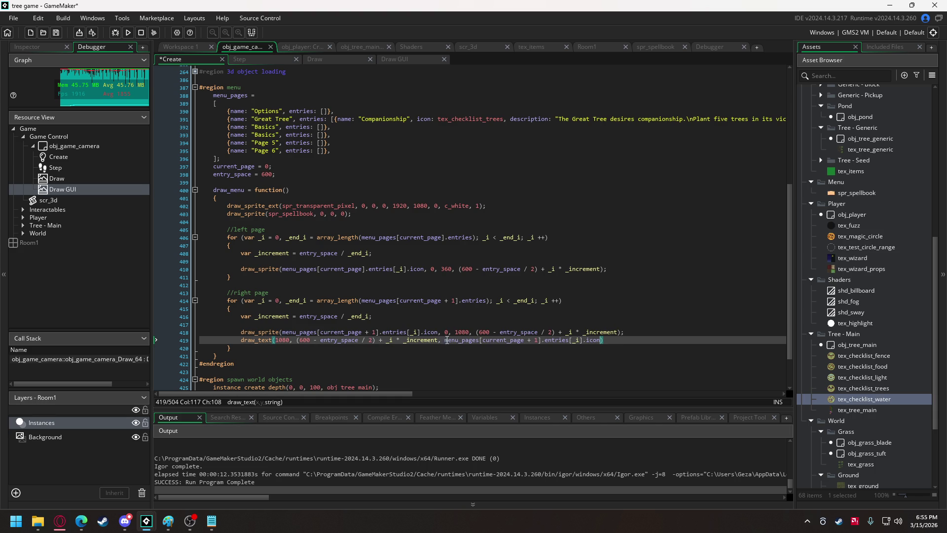